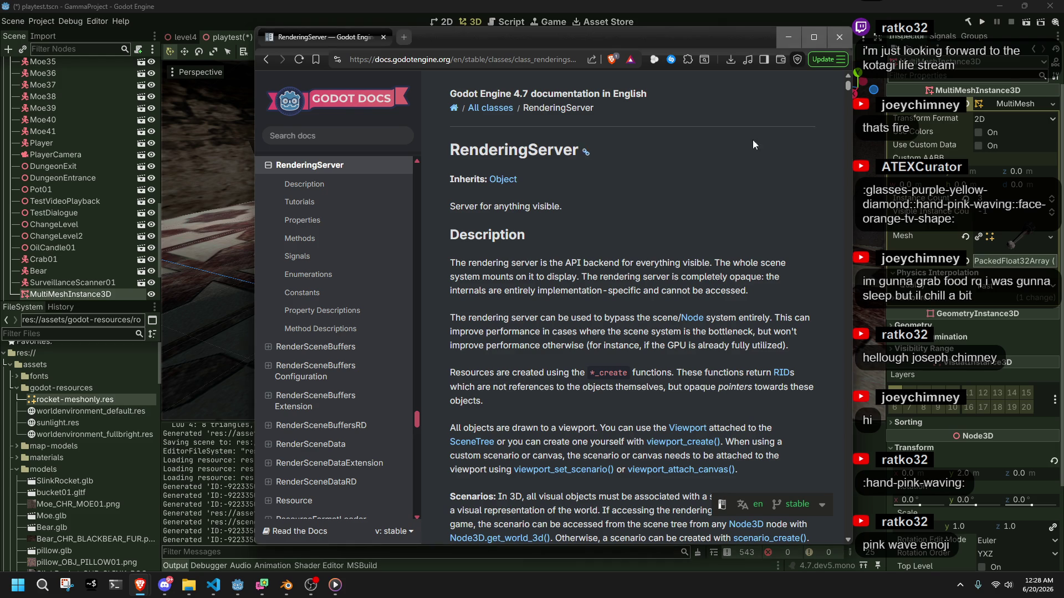
Step: Minimize the Brave documentation window and bring Visual Studio Code to the front
left_click(780, 37)
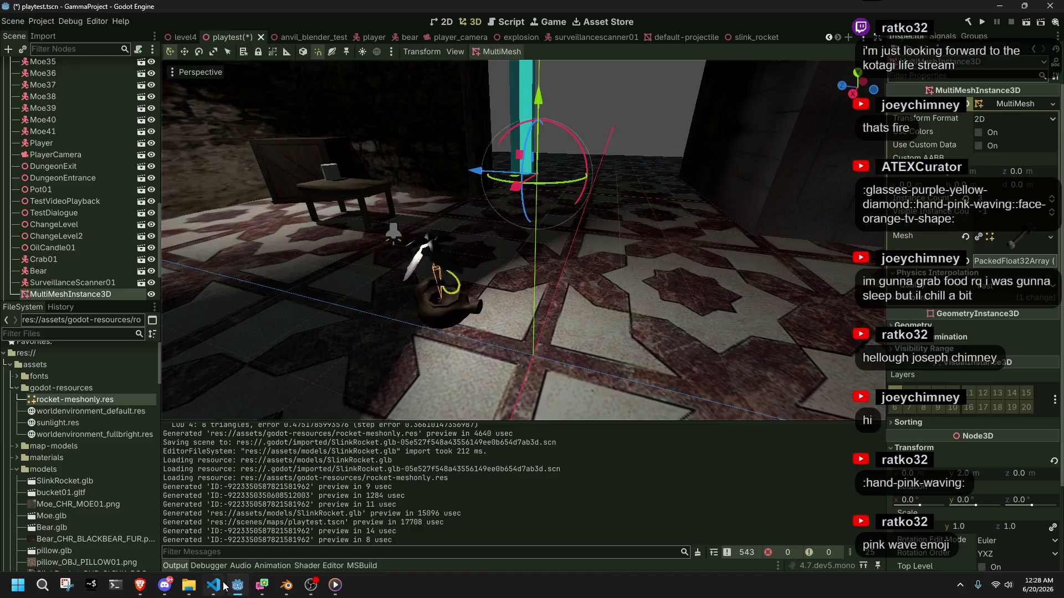
left_click(213, 584)
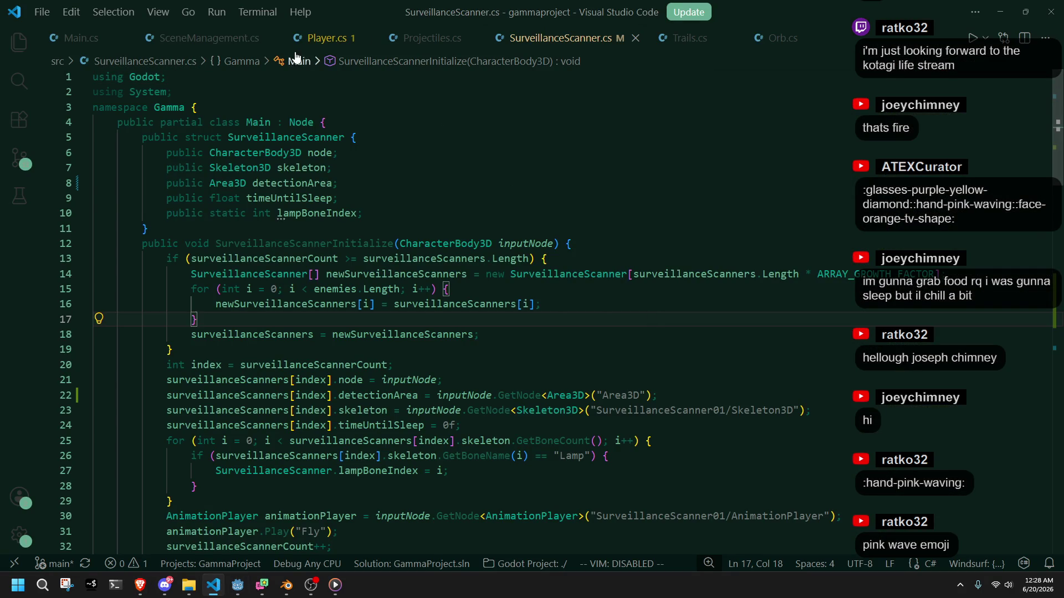
Step: Show Player.cs at PlayerUpdate's enemy-targeting code, bringing up code actions on line 843
key("ctrl+Tab")
left_click(552, 39)
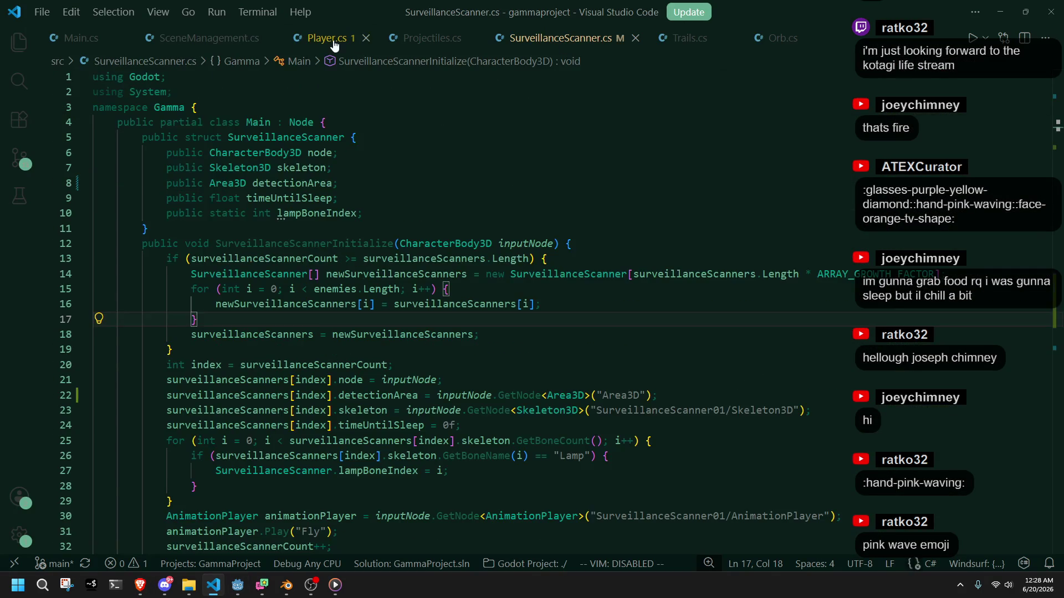
left_click(332, 39)
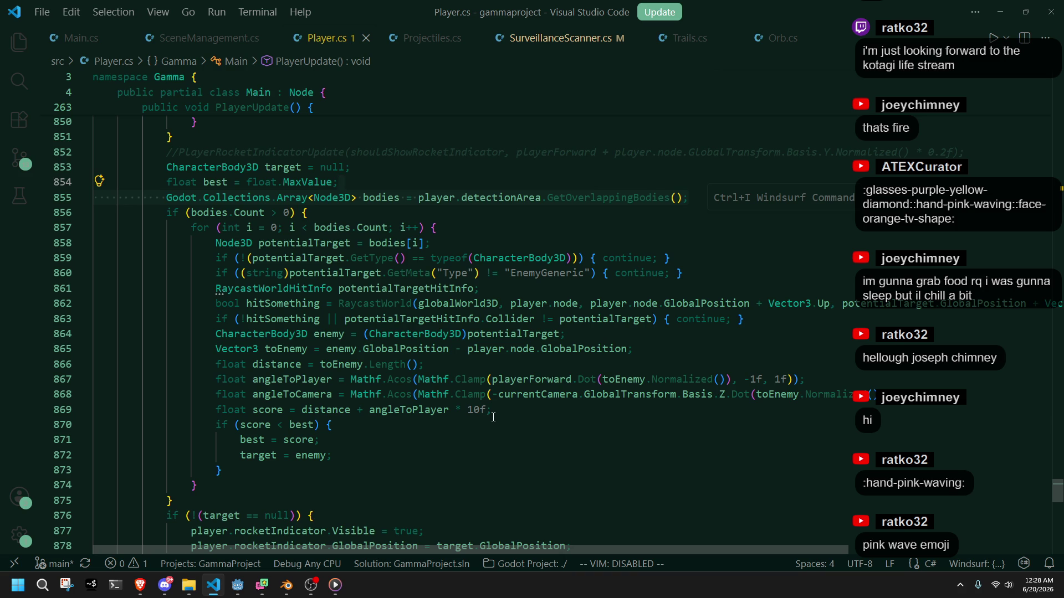
left_click(493, 415)
left_click(504, 423)
left_click(529, 212)
scroll(529, 259, "up", 2)
scroll(529, 259, "up", 5)
right_click(541, 252)
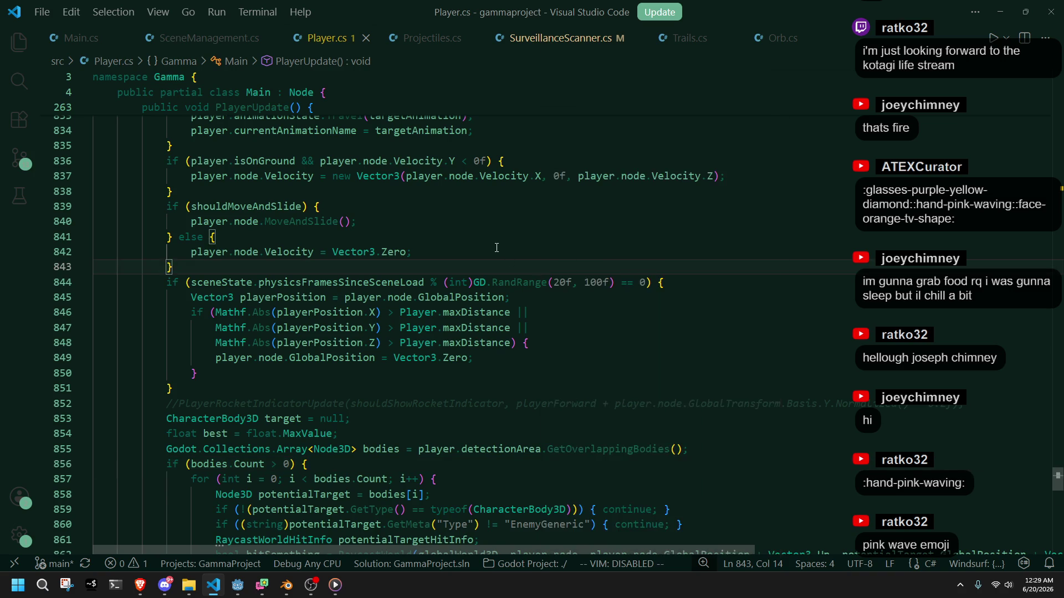
Step: Dismiss the code actions list and bring the RenderingServer class reference window forward
key("Escape")
scroll(496, 248, "up", 3)
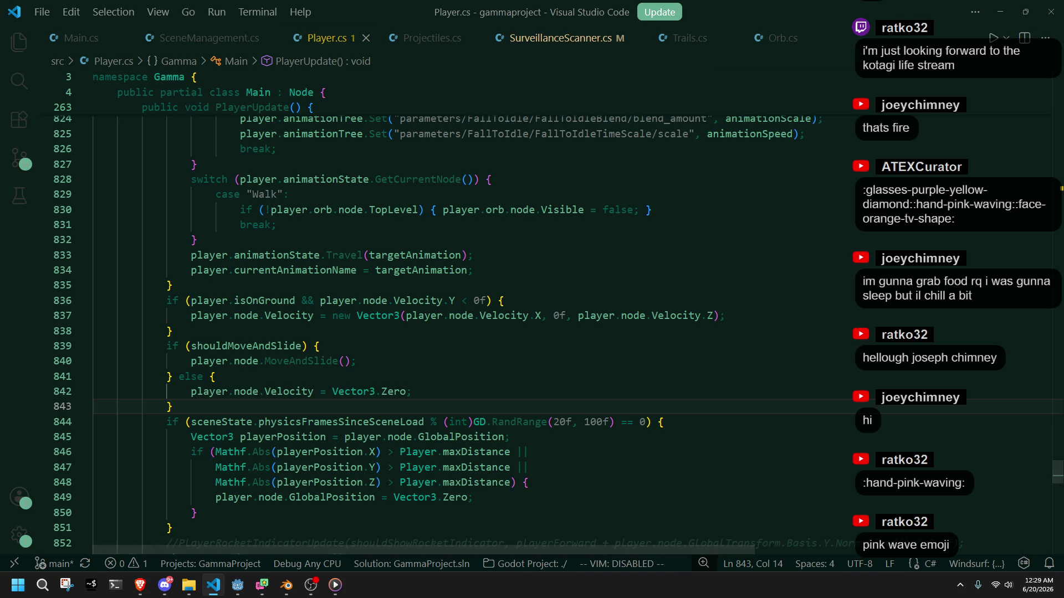
key("alt+Tab")
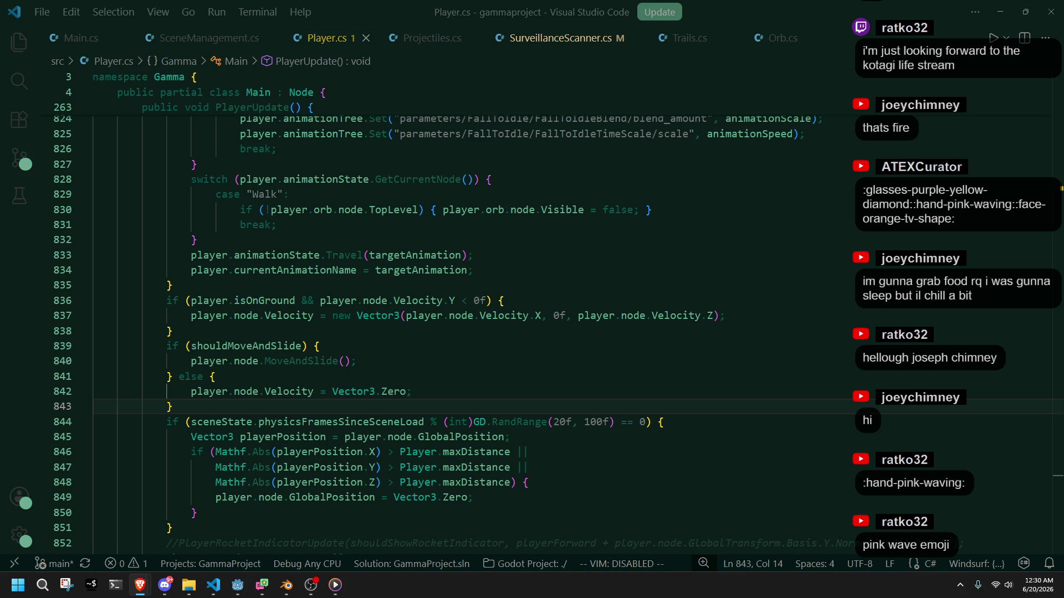
mouse_move(140, 585)
left_click(199, 547)
scroll(472, 362, "down", 1)
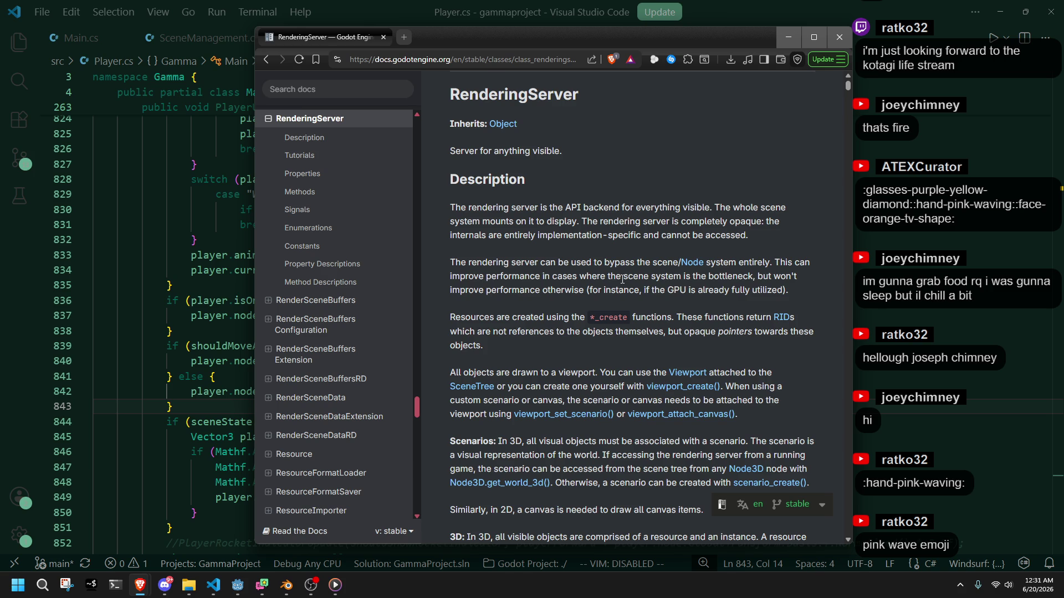
Step: Scroll the RenderingServer reference to Tutorials and open 'Optimization using Servers'
scroll(541, 278, "up", 1)
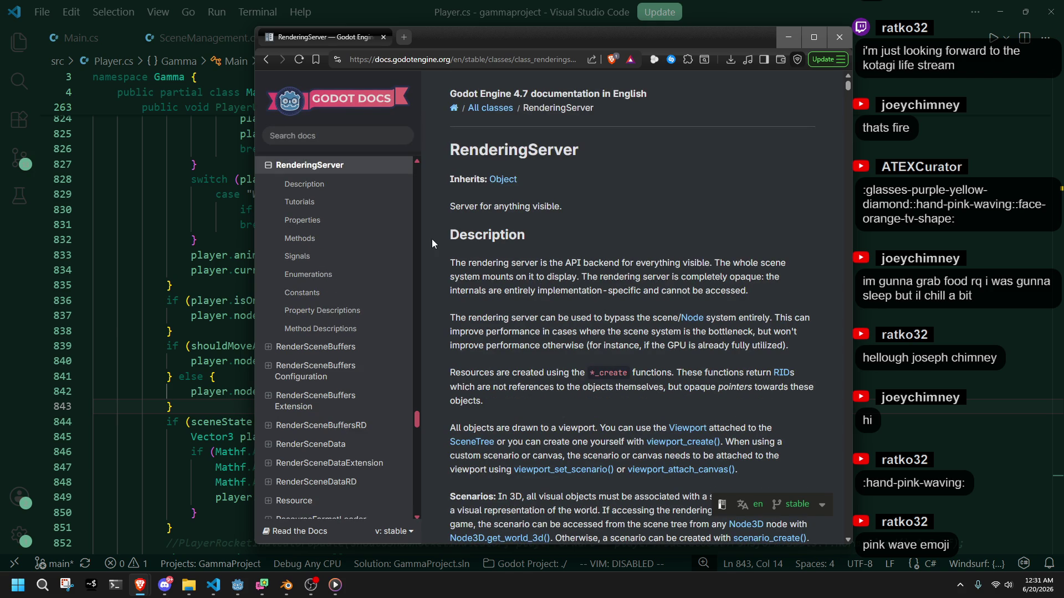
scroll(432, 244, "down", 7)
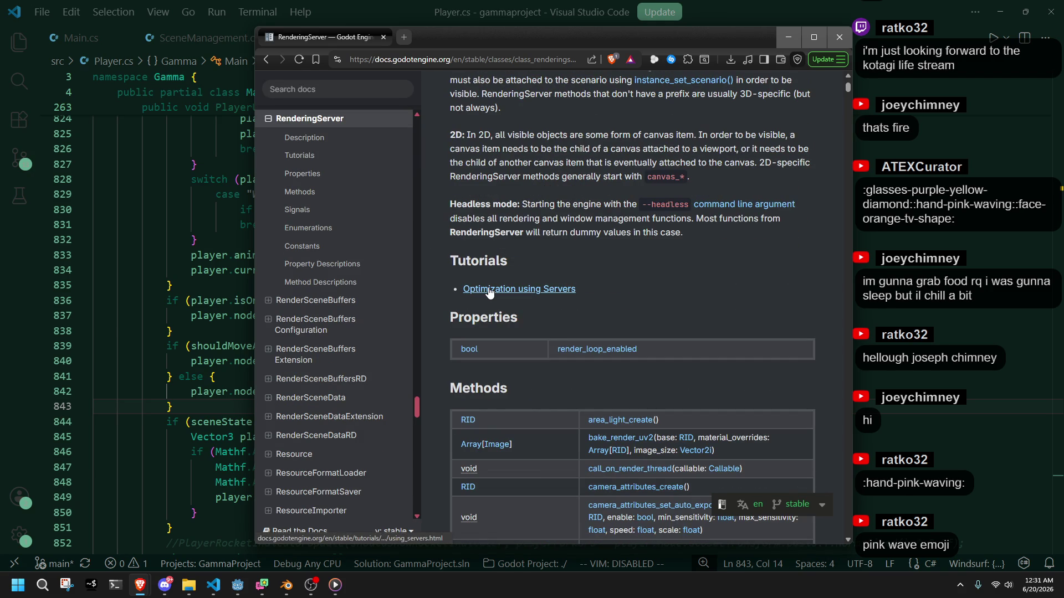
scroll(433, 281, "down", 3)
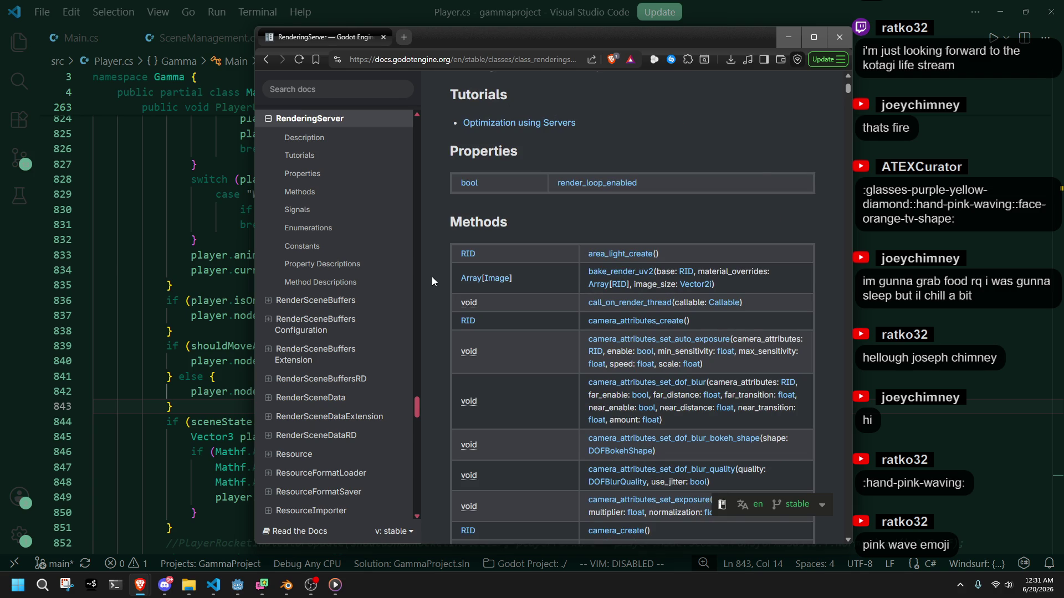
scroll(432, 276, "down", 12)
scroll(433, 274, "up", 15)
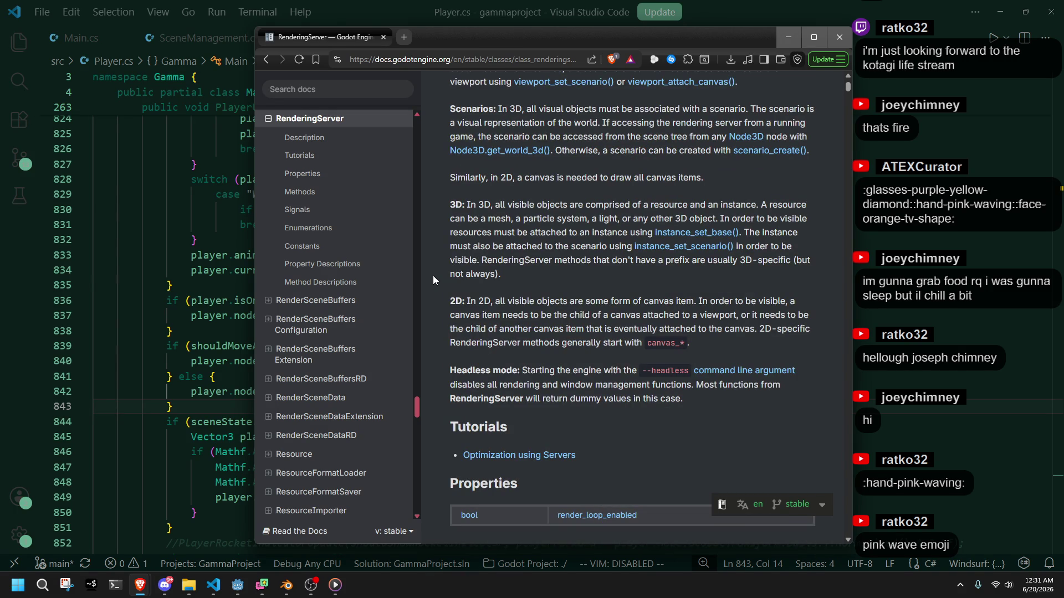
scroll(434, 275, "up", 3)
scroll(471, 277, "down", 7)
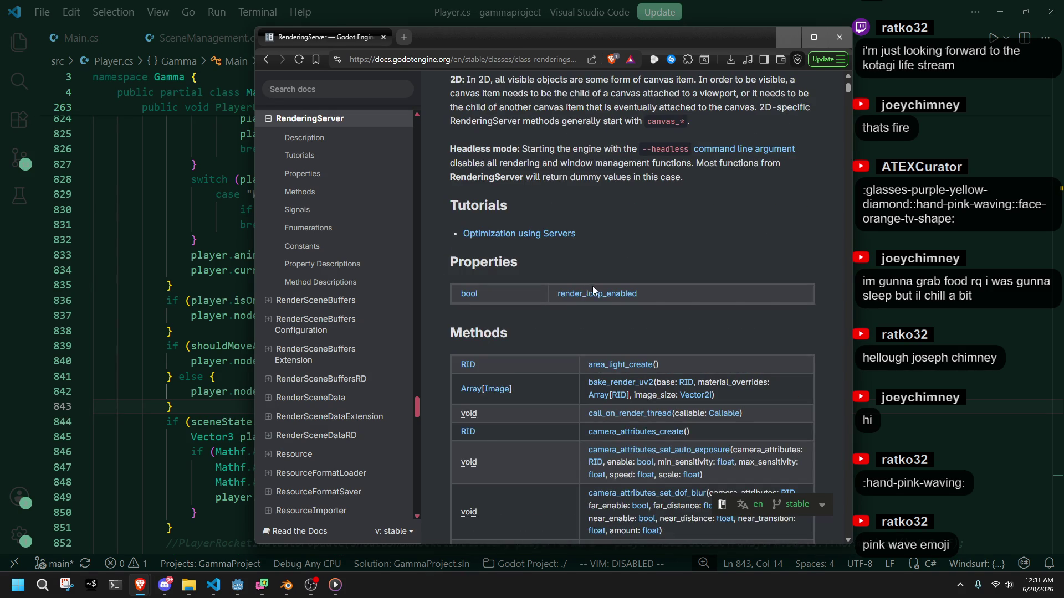
scroll(594, 288, "up", 6)
scroll(530, 305, "down", 5)
left_click(517, 290)
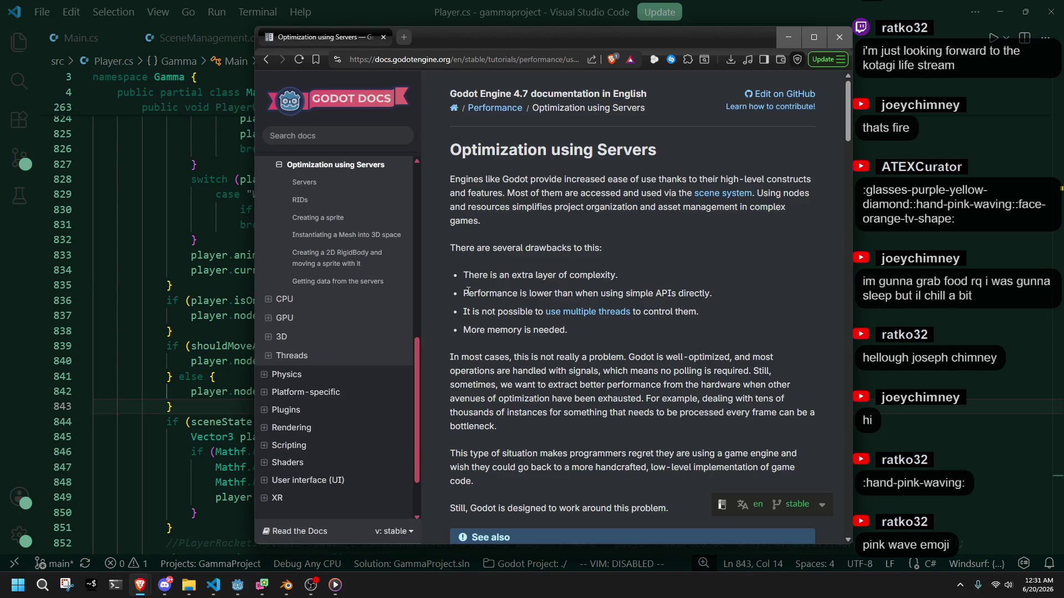
Step: Read down through the Servers, RIDs and Warning sections to 'Creating a sprite'
scroll(438, 308, "down", 1)
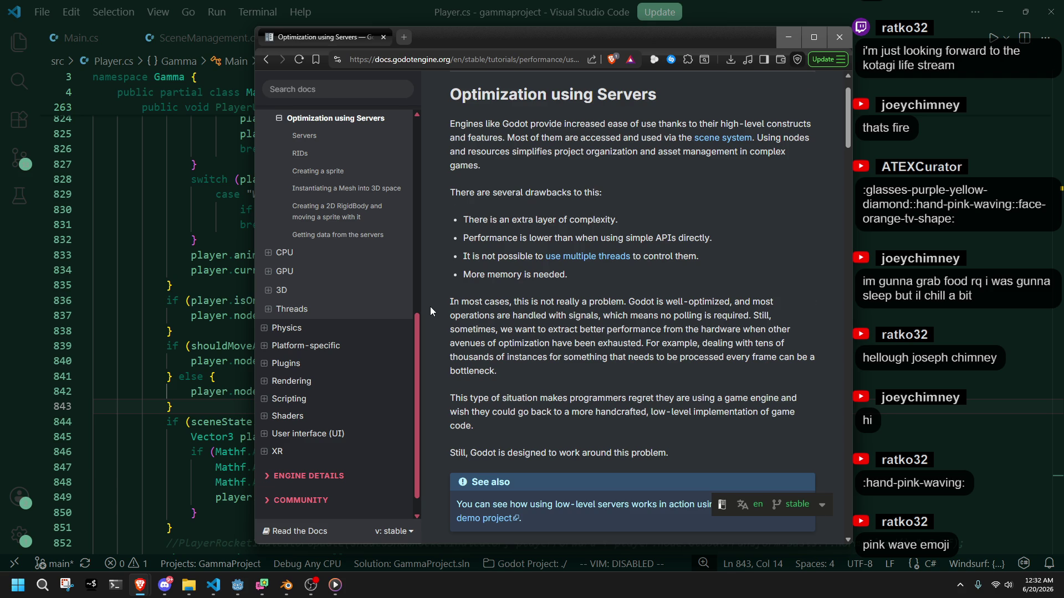
scroll(430, 307, "down", 2)
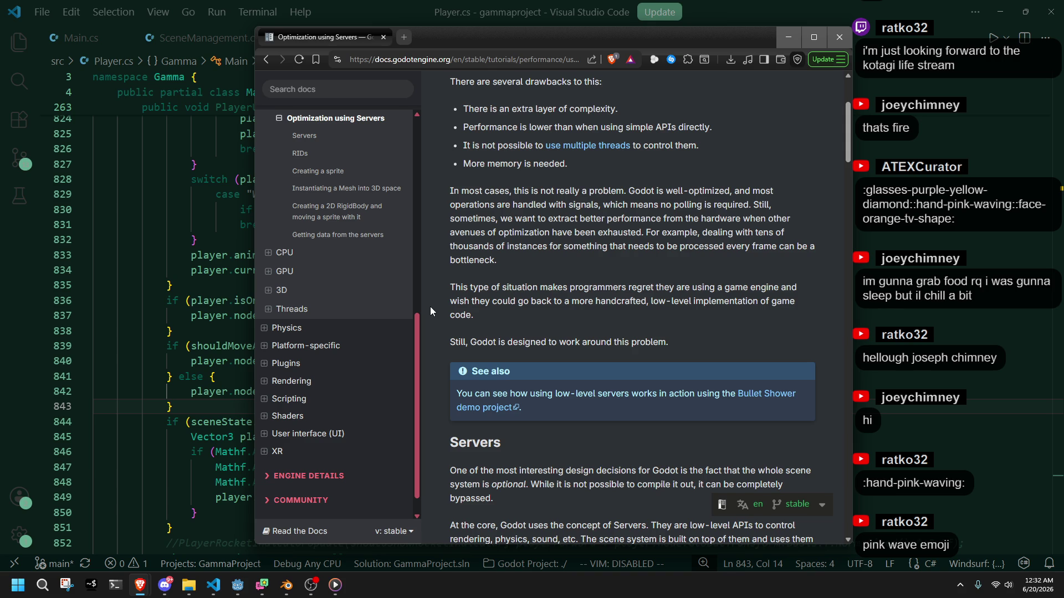
scroll(430, 307, "down", 5)
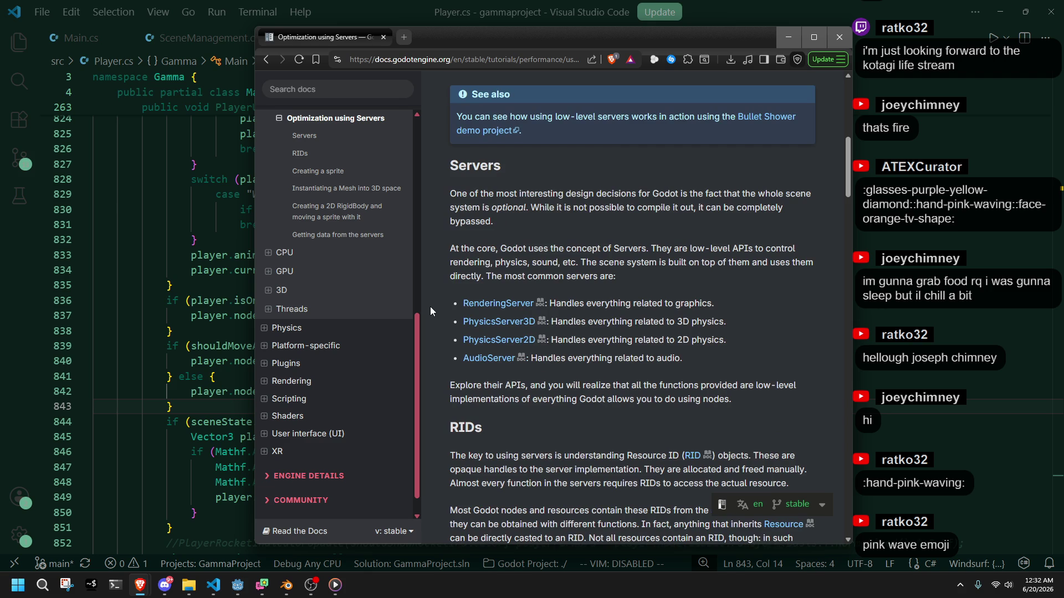
left_click_drag(440, 313, 460, 302)
left_click(446, 248)
scroll(431, 246, "down", 1)
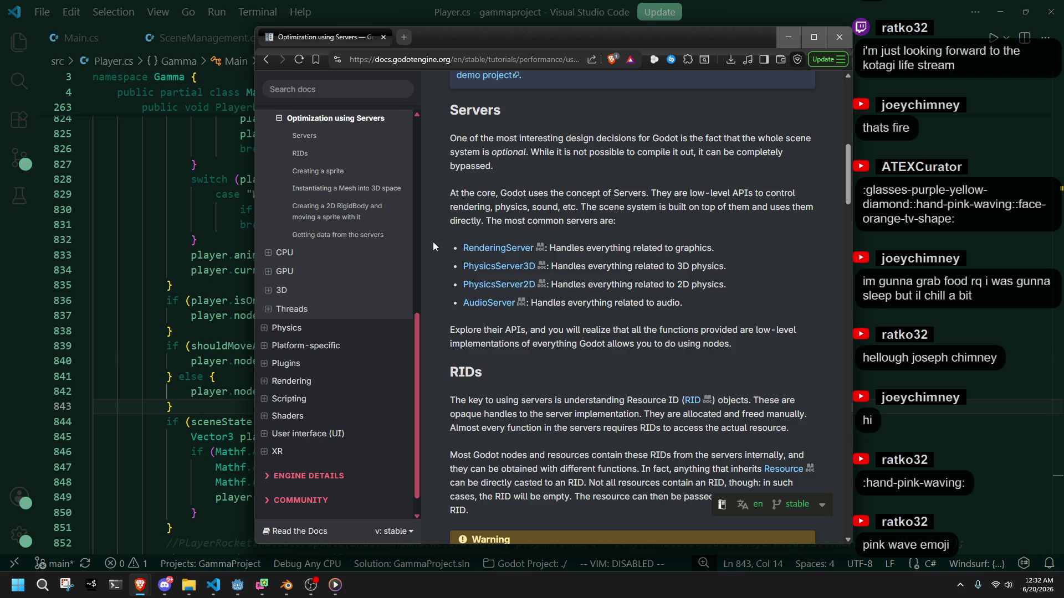
scroll(433, 241, "down", 4)
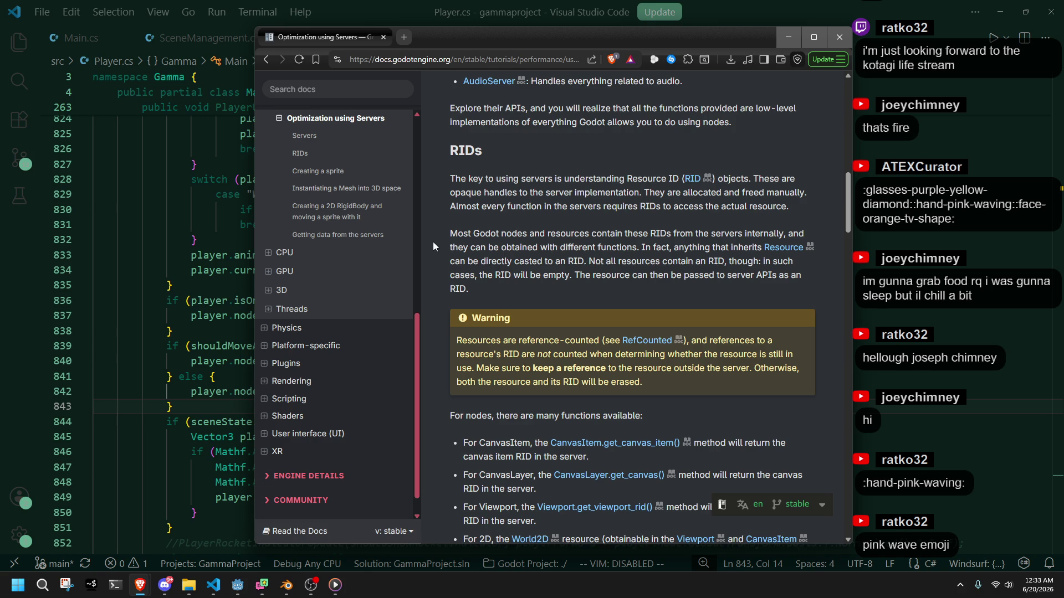
scroll(434, 242, "down", 2)
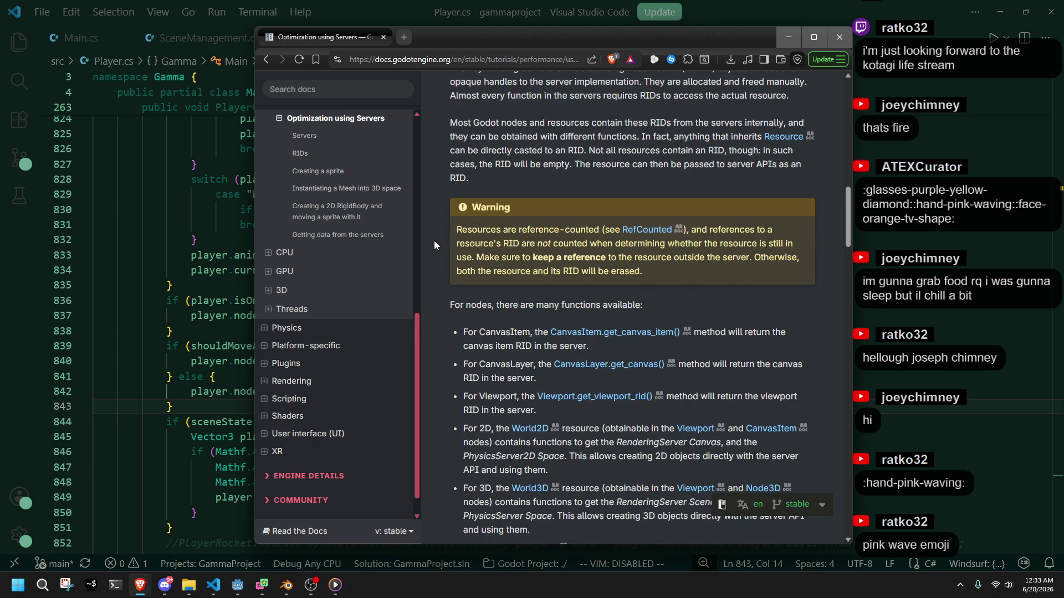
scroll(434, 244, "down", 1)
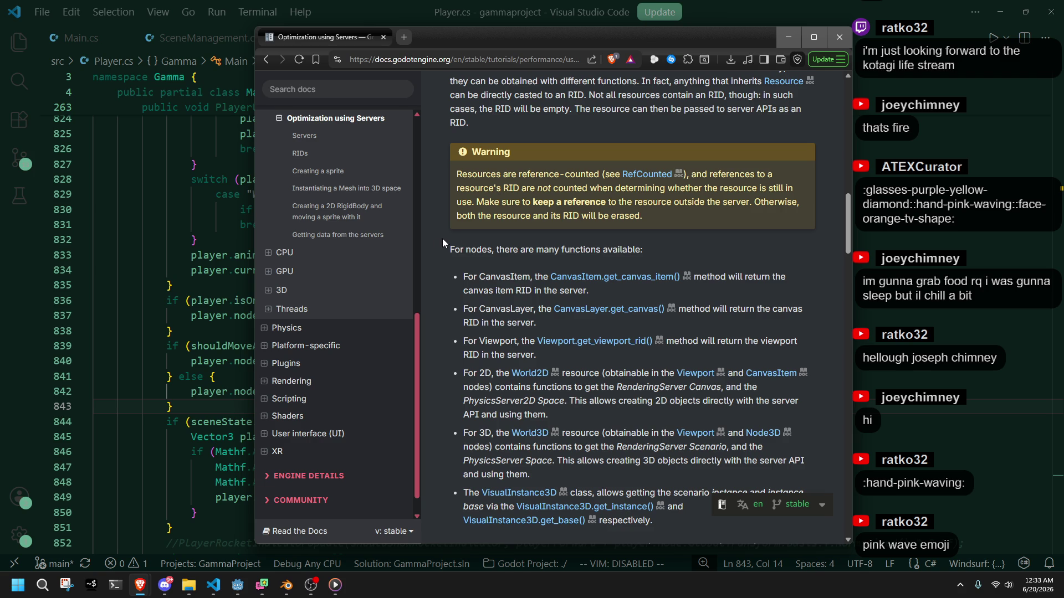
scroll(511, 251, "down", 4)
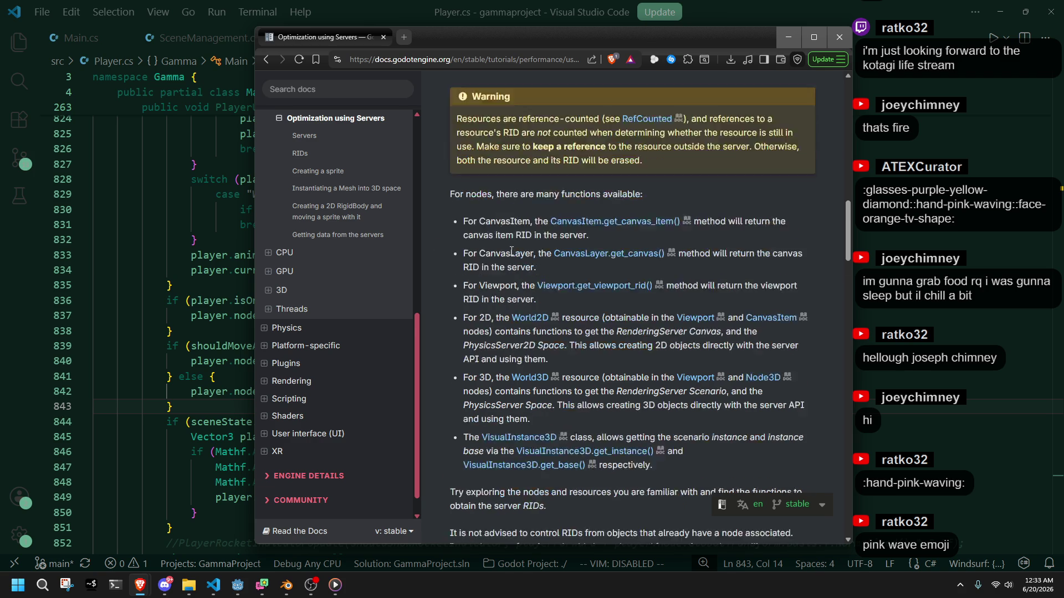
scroll(511, 251, "down", 6)
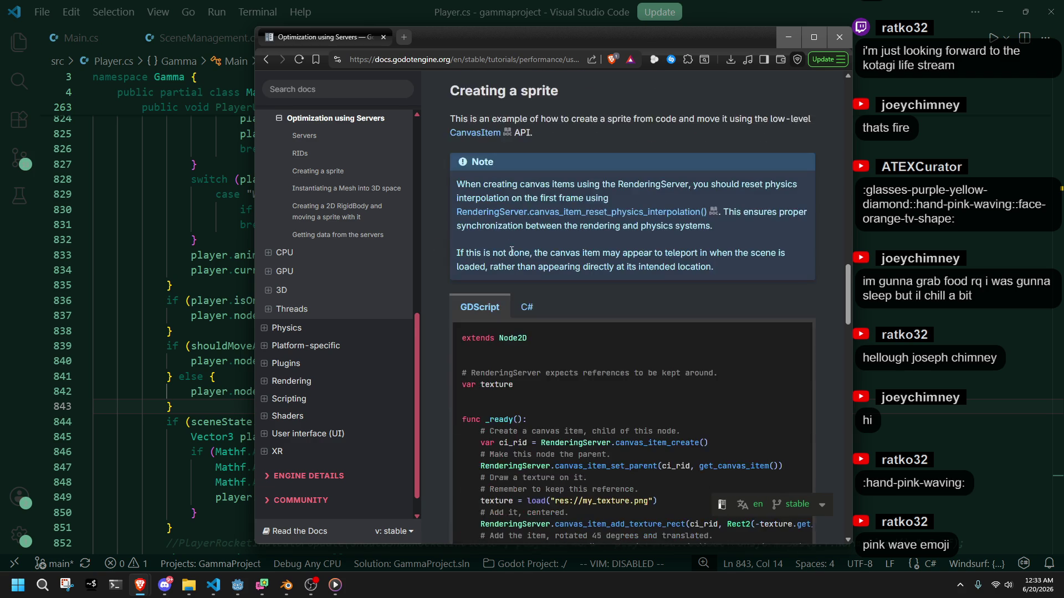
Step: Study the 'Instantiating a Mesh into 3D space' code, highlighting scenario, instance, mesh and Transform3D
scroll(511, 251, "up", 2)
scroll(511, 251, "down", 10)
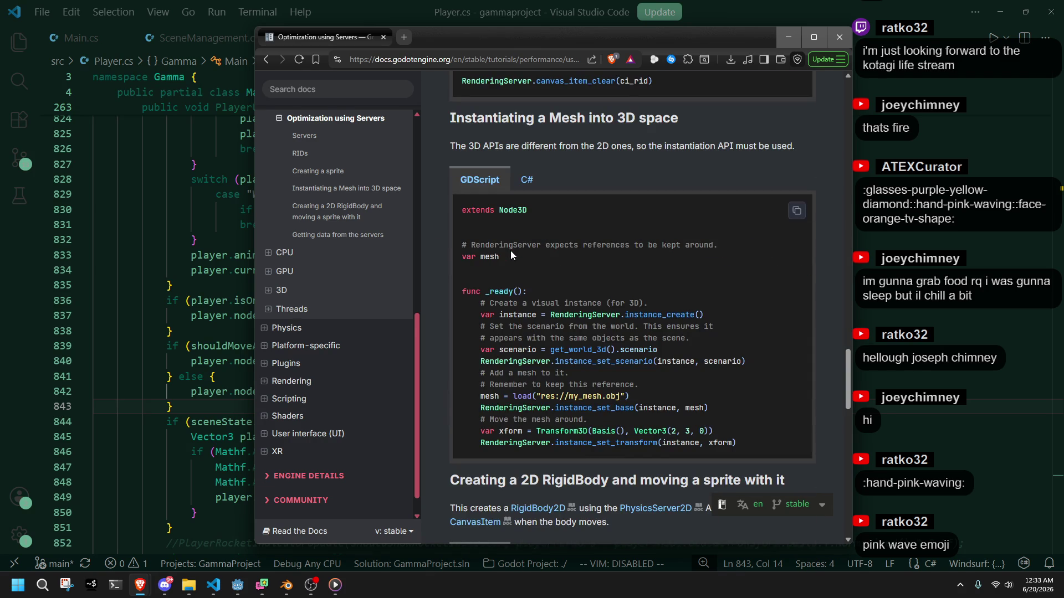
scroll(510, 251, "up", 11)
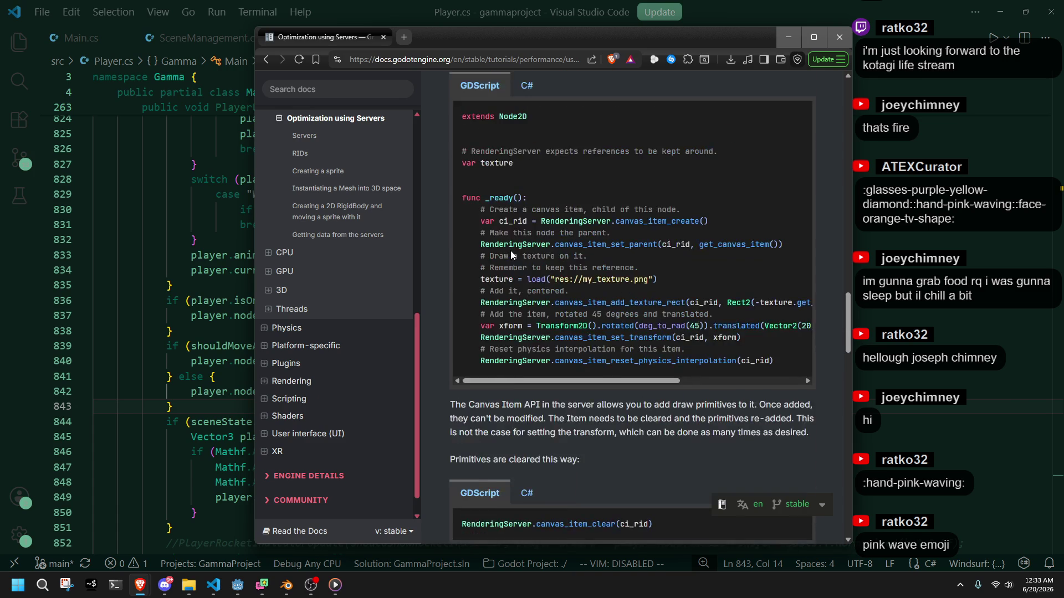
scroll(510, 251, "down", 6)
scroll(510, 250, "down", 4)
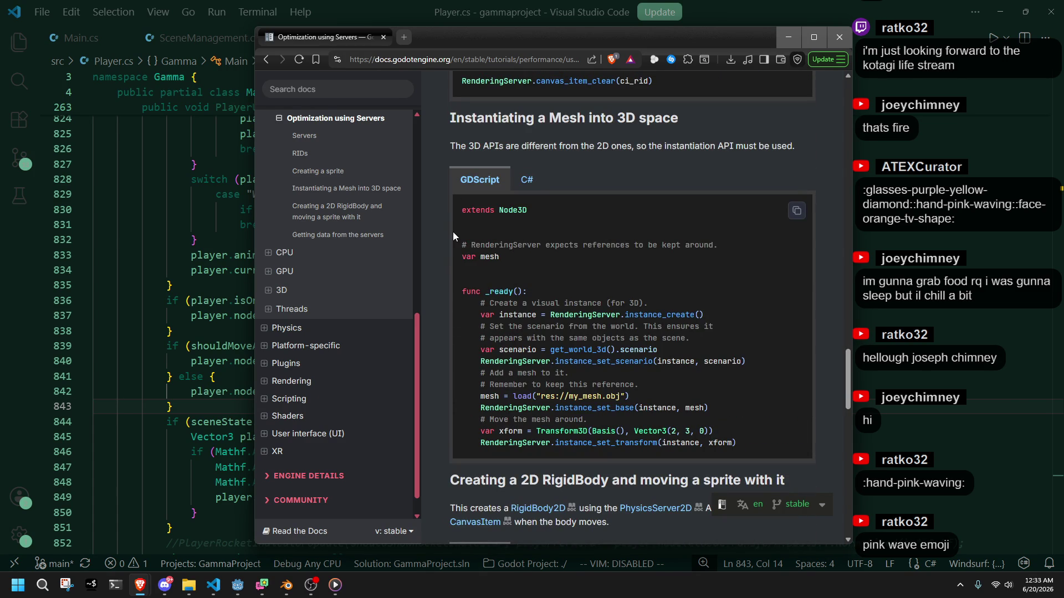
double_click(527, 350)
double_click(679, 362)
double_click(490, 396)
left_click(675, 388)
left_click_drag(535, 431, 587, 431)
left_click(724, 423)
Step: Switch the mesh example to its C# version, then return to the code editor
scroll(724, 423, "down", 2)
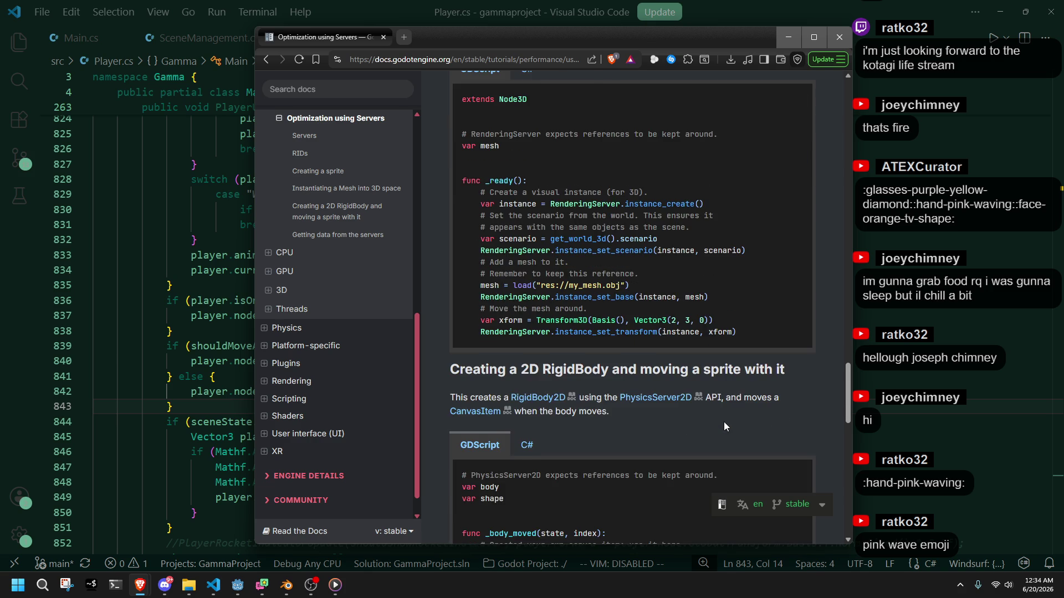
scroll(724, 425, "up", 2)
left_click(526, 180)
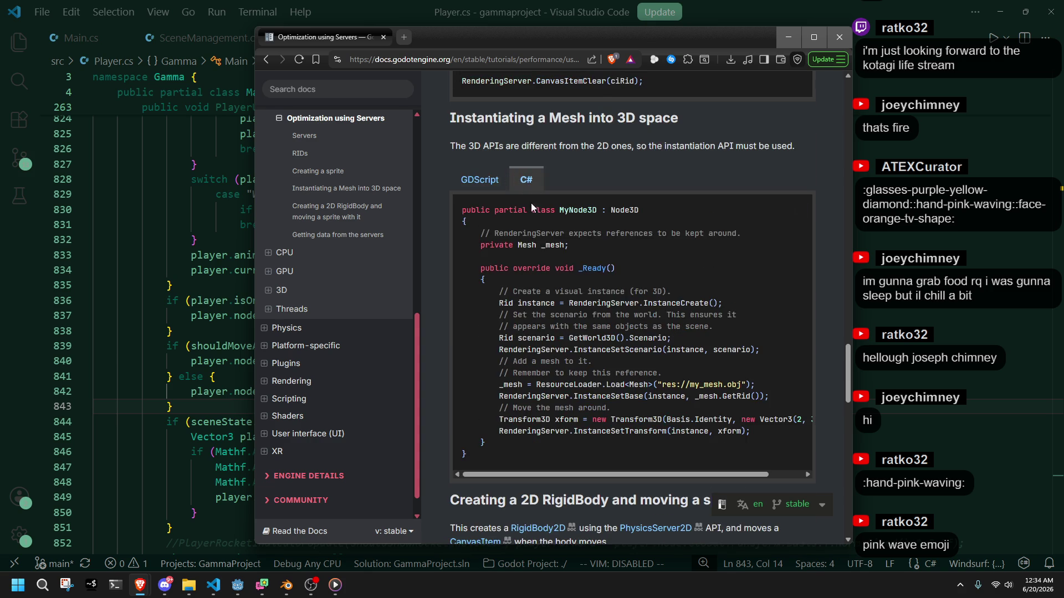
left_click(477, 187)
left_click(526, 187)
key("alt+Tab")
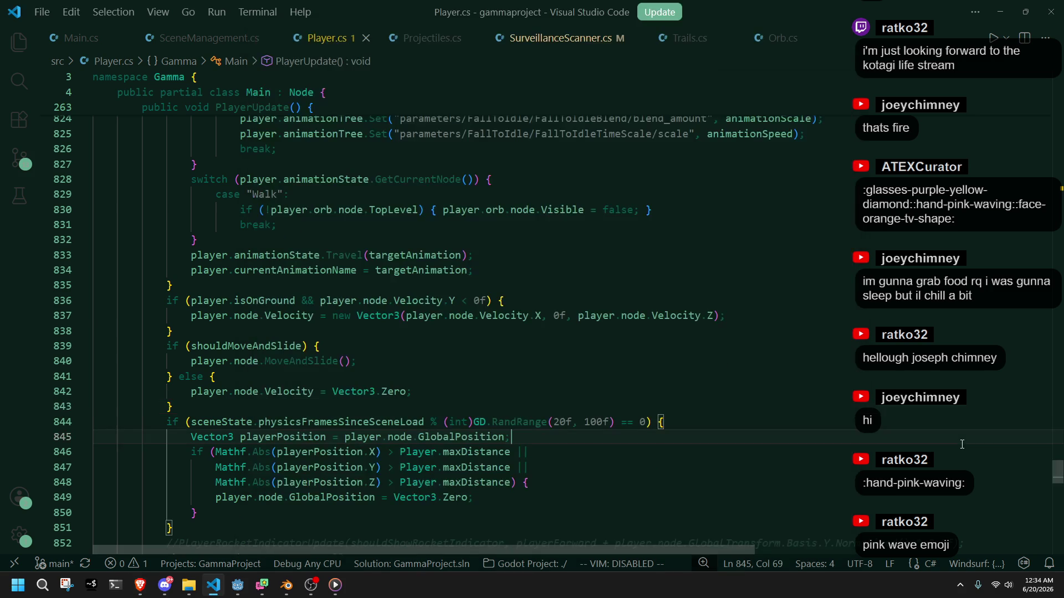
Step: Scroll through PlayerUpdate in Player.cs, then minimize the docs browser to reveal Godot
left_click(701, 451)
scroll(670, 414, "up", 5)
scroll(671, 414, "up", 2)
mouse_move(1054, 452)
left_mouse_down()
mouse_move(1047, 253)
mouse_move(1027, 157)
left_mouse_up()
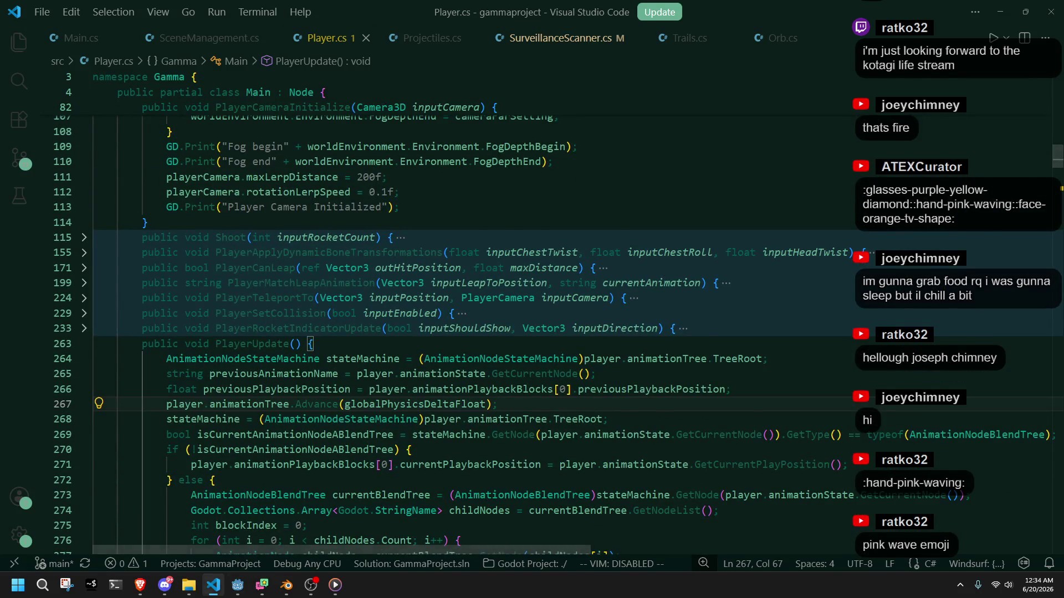
key("alt+Tab")
left_click(788, 37)
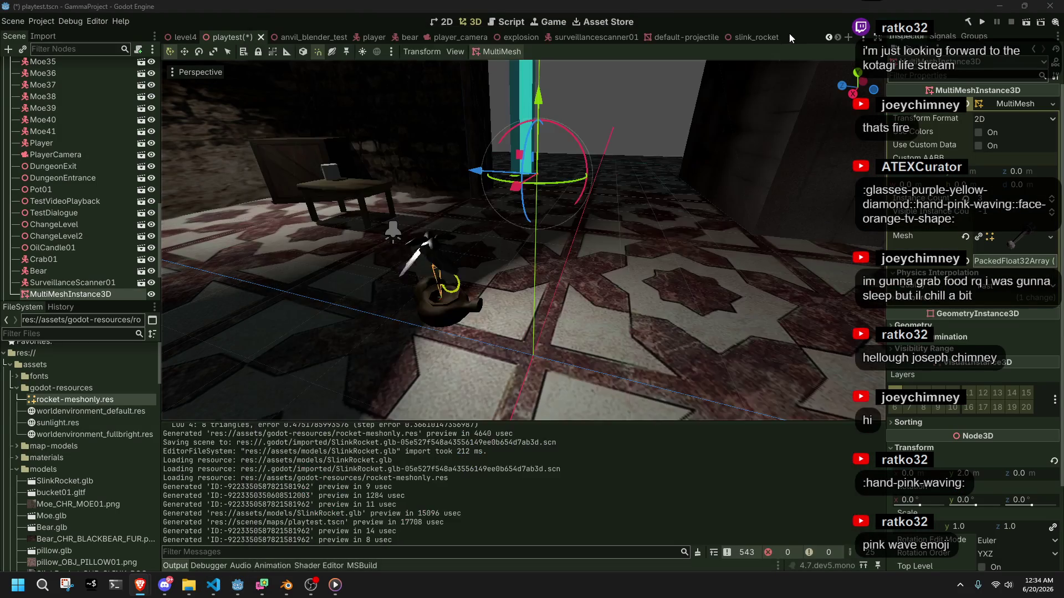
Step: Delete the MultiMeshInstance3D node from the playtest scene
left_click(81, 297)
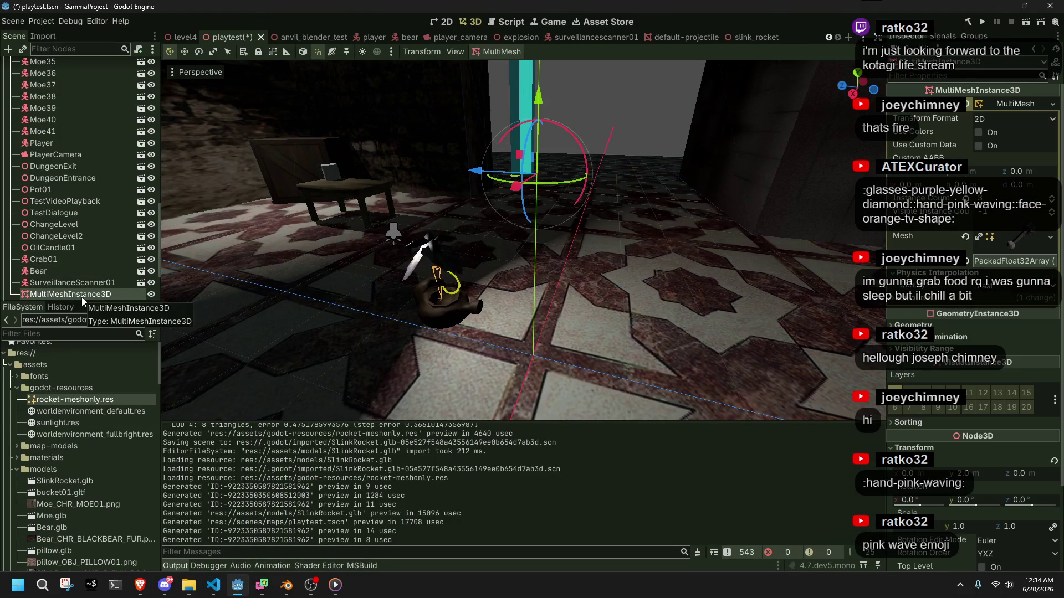
key("Delete")
left_click(503, 304)
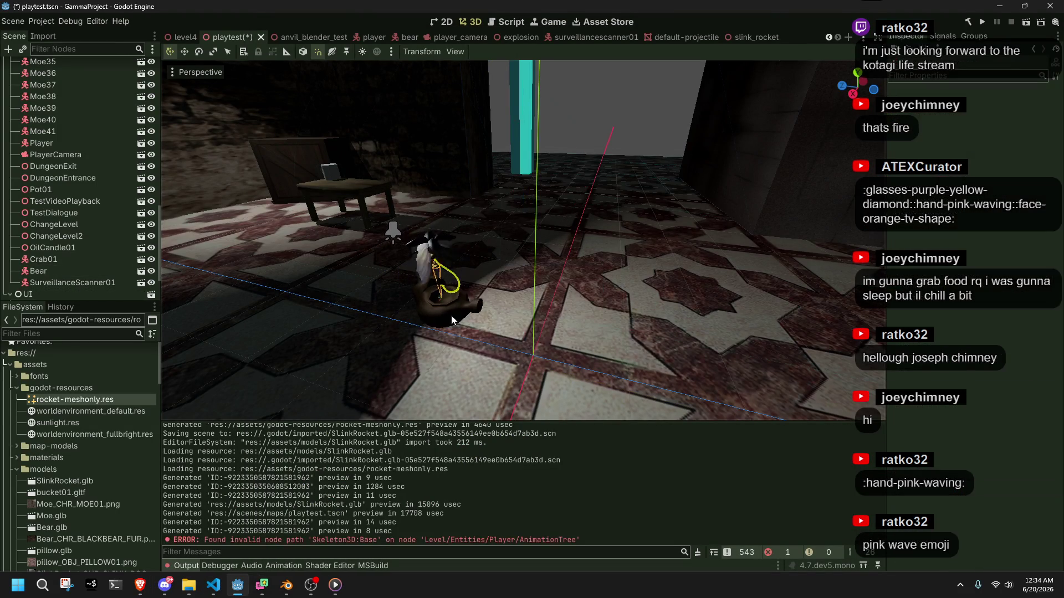
Step: Orbit the level and inspect a cyan CSGBox3D pillar's checkered Material Override
scroll(88, 297, "down", 2)
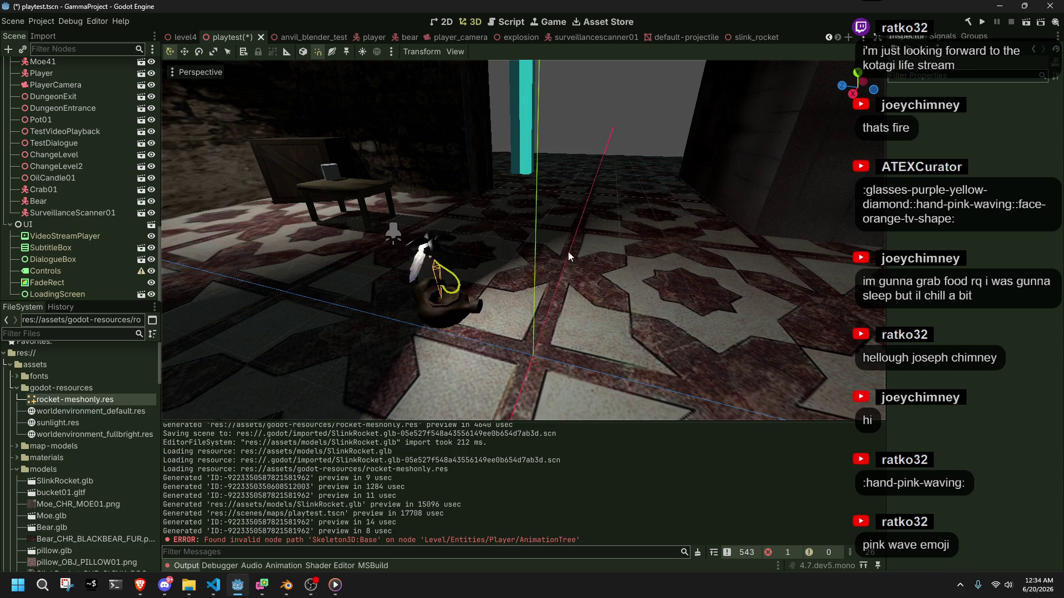
mouse_move(599, 127)
left_mouse_down()
mouse_move(588, 211)
mouse_move(576, 167)
mouse_move(555, 166)
mouse_move(565, 166)
mouse_move(554, 144)
mouse_move(543, 155)
mouse_move(554, 172)
mouse_move(599, 127)
left_mouse_up()
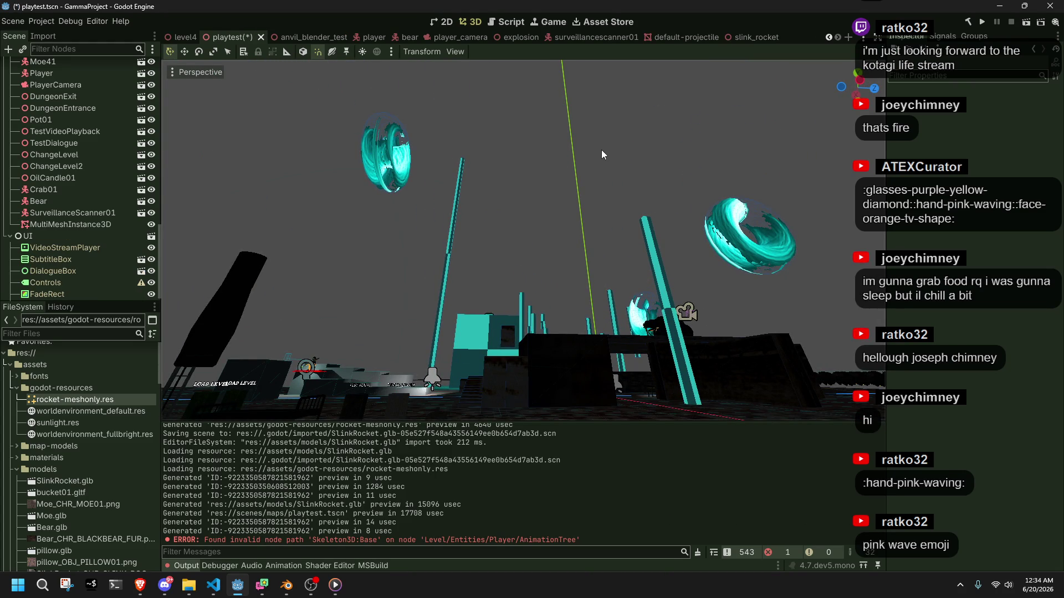
left_click(653, 253)
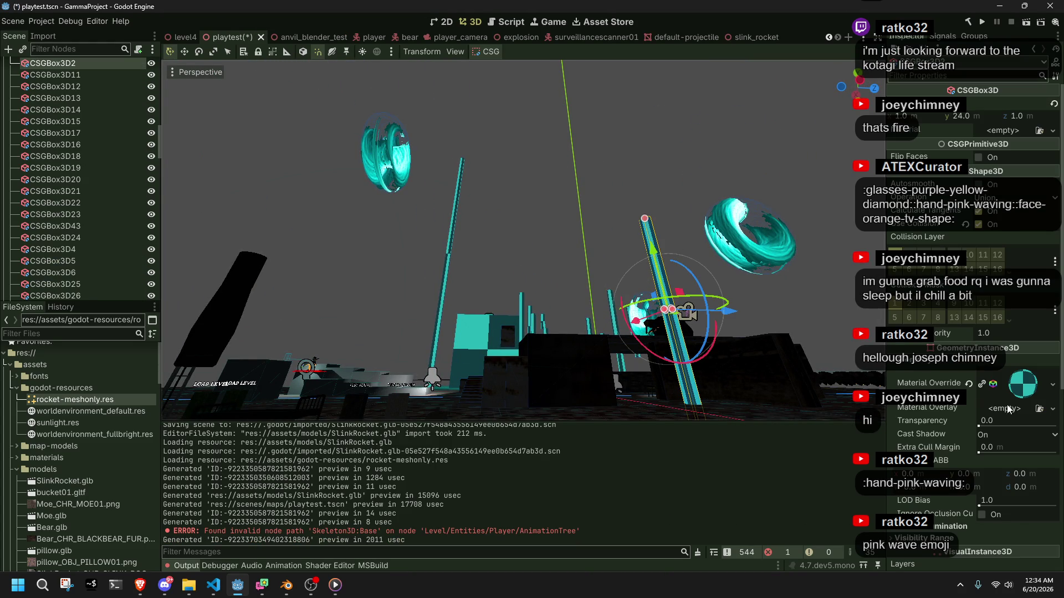
left_click(998, 384)
scroll(968, 460, "down", 5)
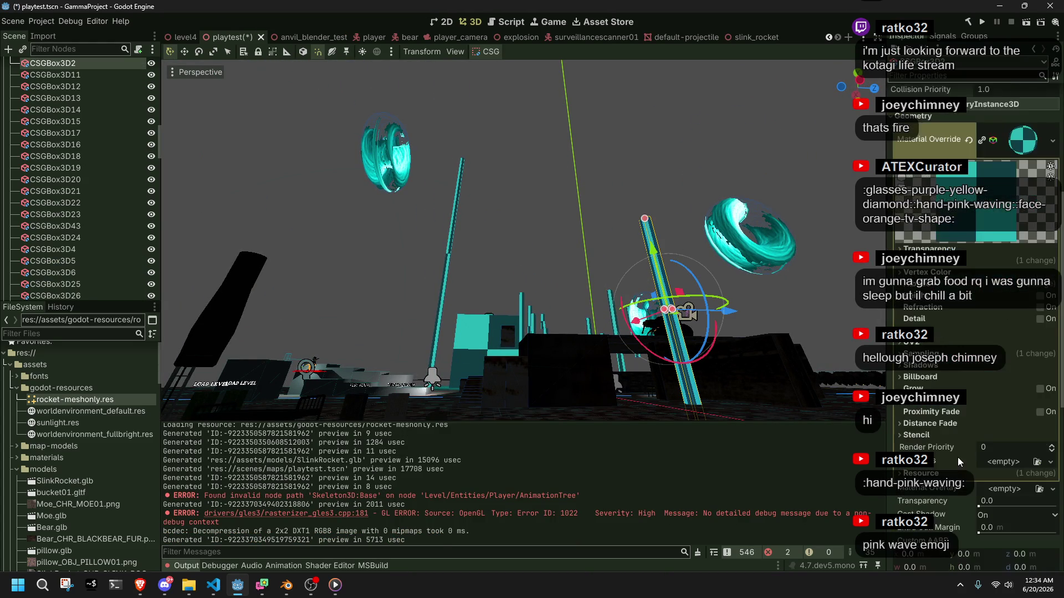
left_click(569, 228)
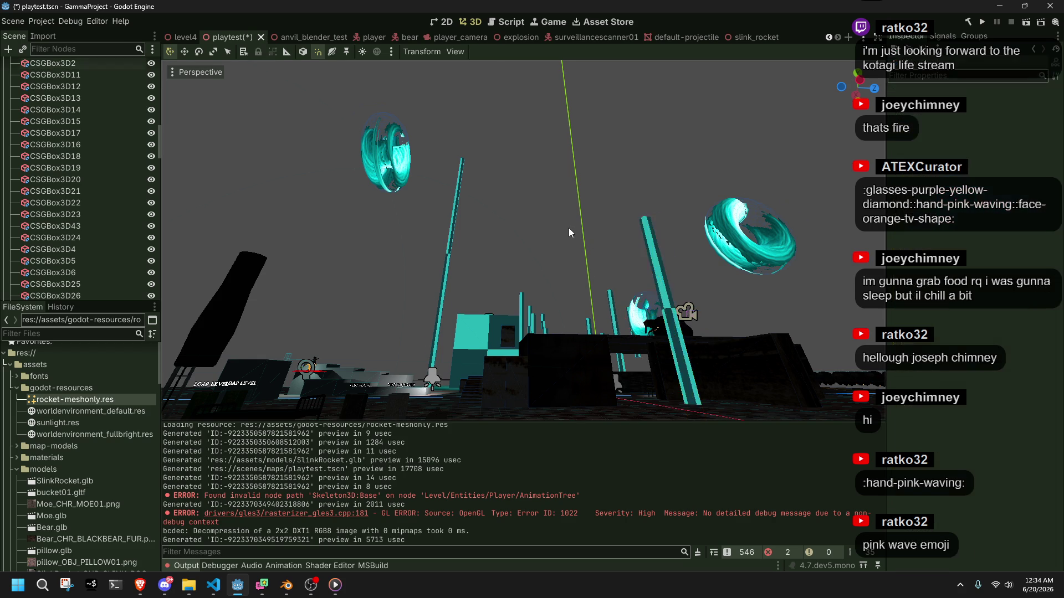
scroll(618, 287, "up", 5)
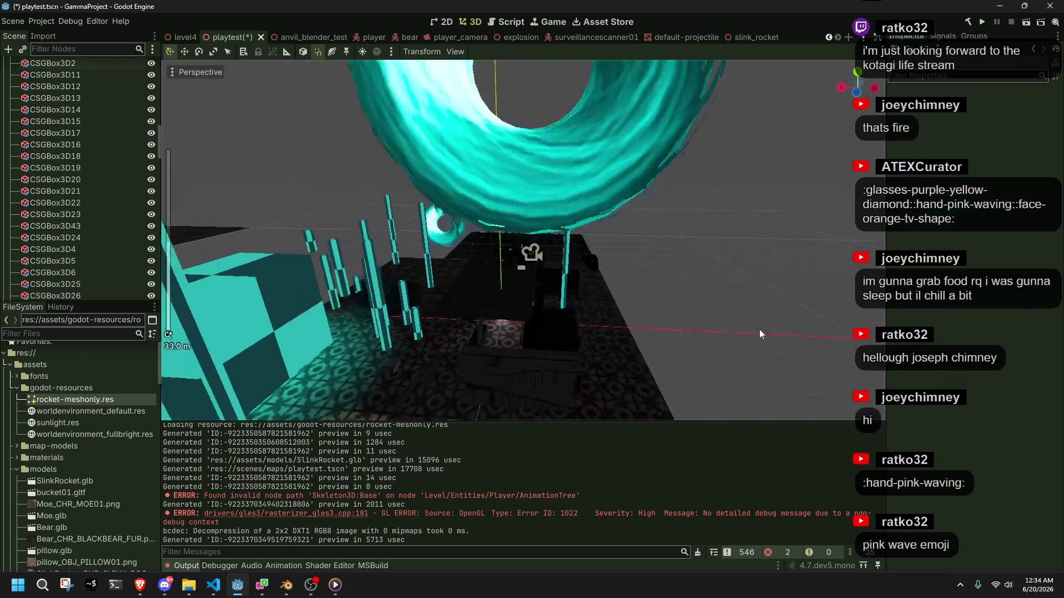
scroll(759, 329, "down", 3)
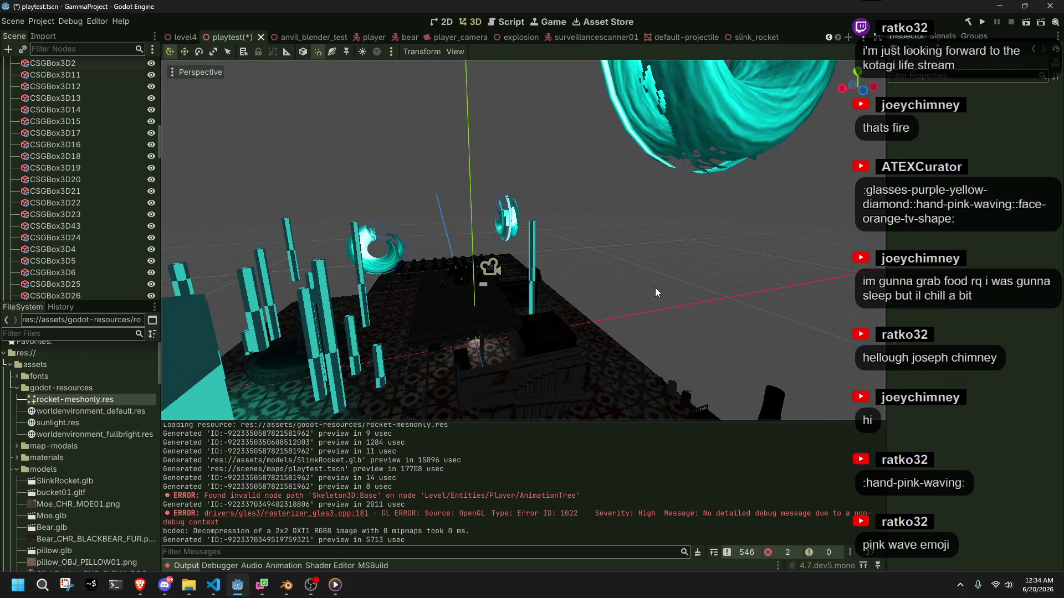
Step: Select the CSGBox3D5 node and look through the editor's menus
left_click(36, 265)
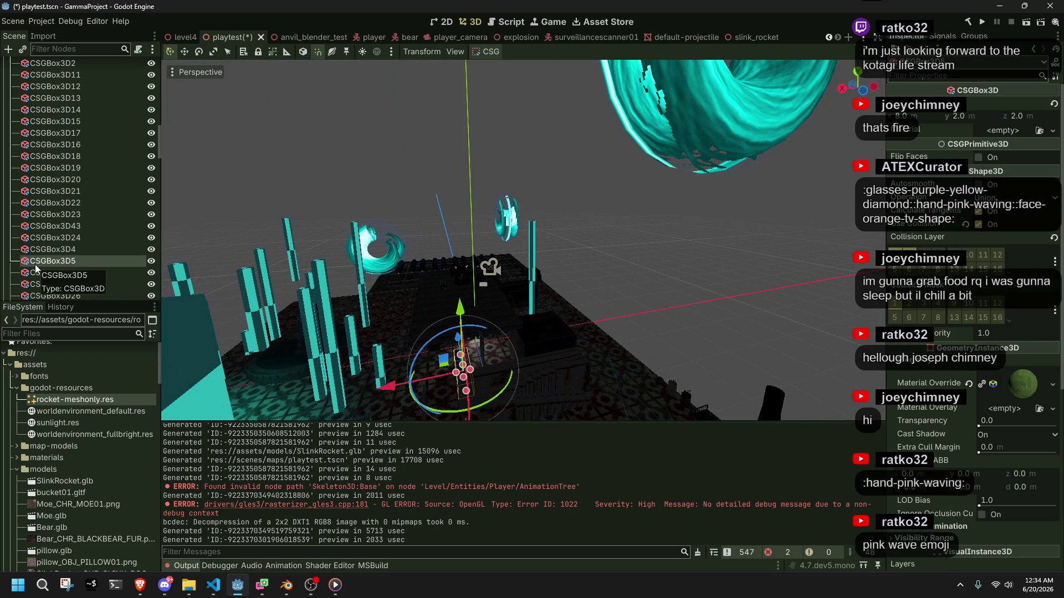
left_click(12, 21)
mouse_move(97, 21)
left_click(457, 157)
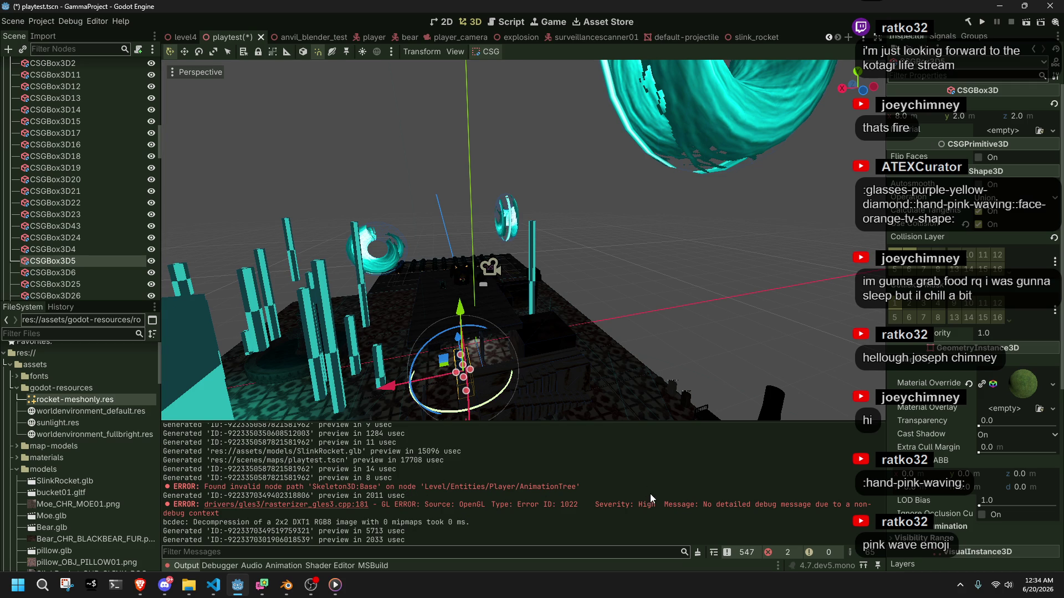
Step: Save the playtest scene and quit Godot, answering the unsaved-changes prompt for playtest-new.tscn
key("ctrl+s")
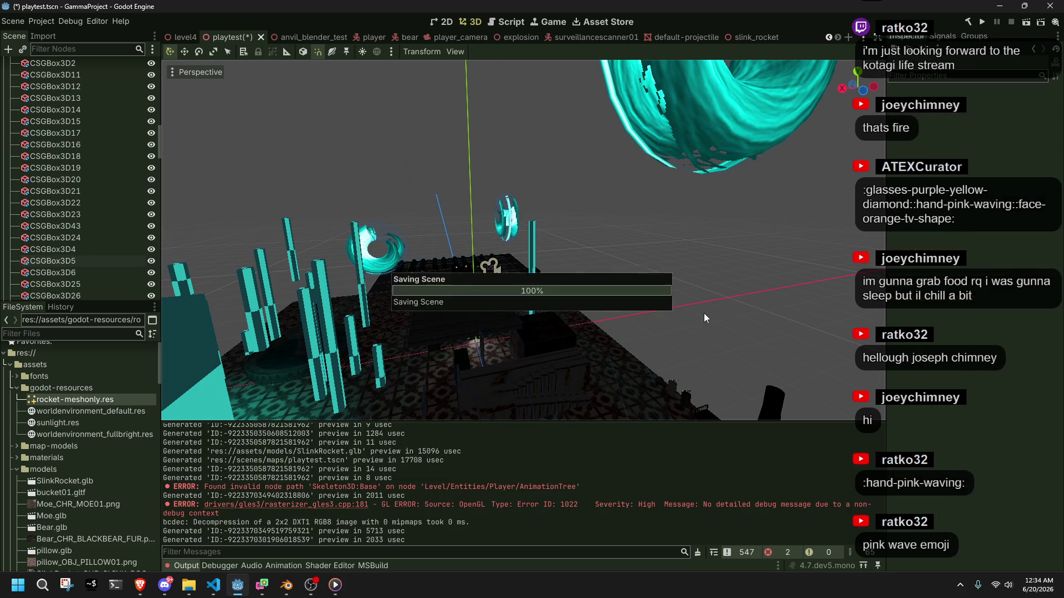
left_click(1049, 9)
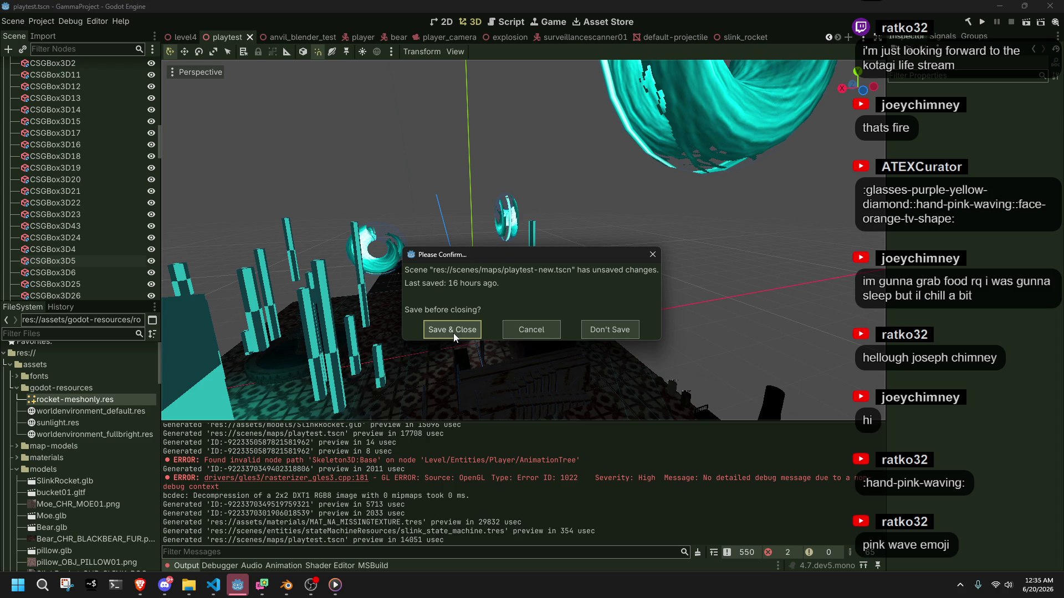
left_click(598, 333)
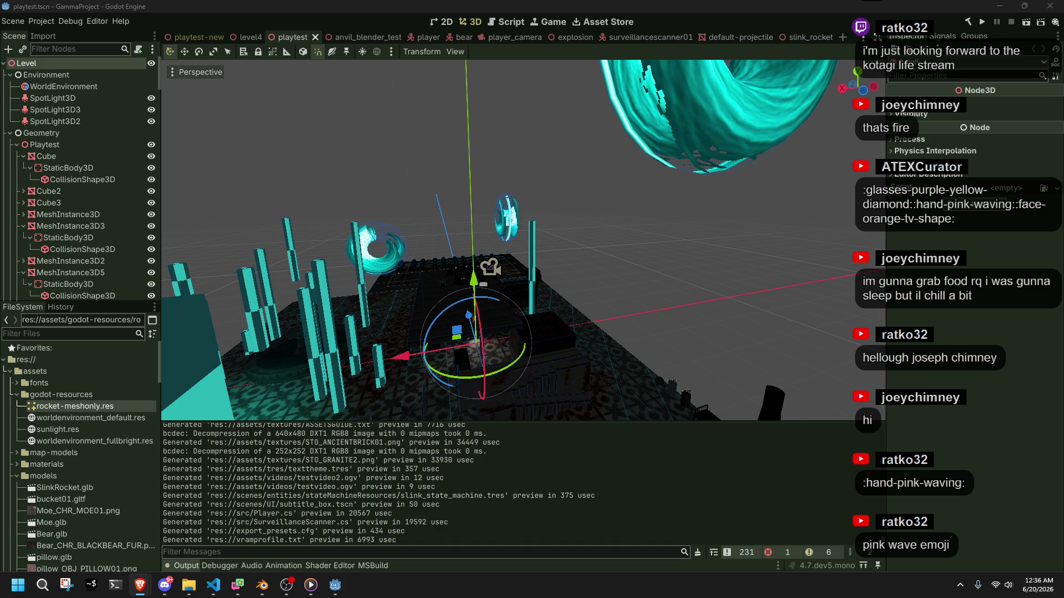
Step: Open playtest-new-new.blend in Blender from the recent files list
mouse_move(661, 268)
left_mouse_down()
mouse_move(311, 253)
mouse_move(348, 281)
mouse_move(536, 317)
mouse_move(512, 304)
mouse_move(513, 287)
mouse_move(461, 262)
mouse_move(367, 236)
mouse_move(248, 316)
mouse_move(390, 303)
left_mouse_up()
left_click(258, 591)
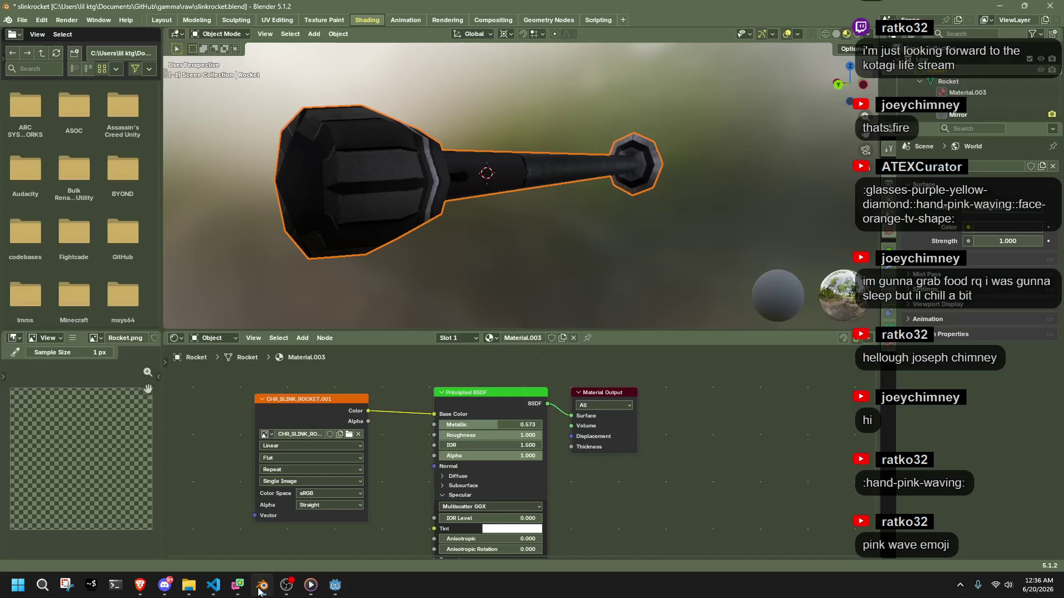
left_click(22, 20)
mouse_move(55, 55)
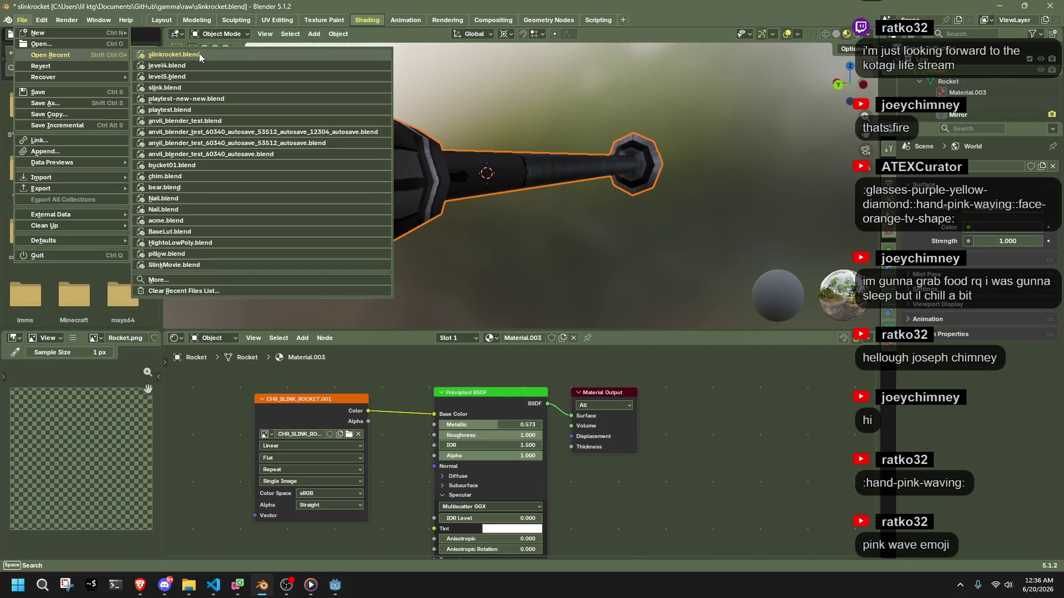
left_click(192, 96)
left_click(543, 308)
Step: Quick Export the level as playtest-new.gltf into map-models, then return to Godot
scroll(543, 308, "down", 10)
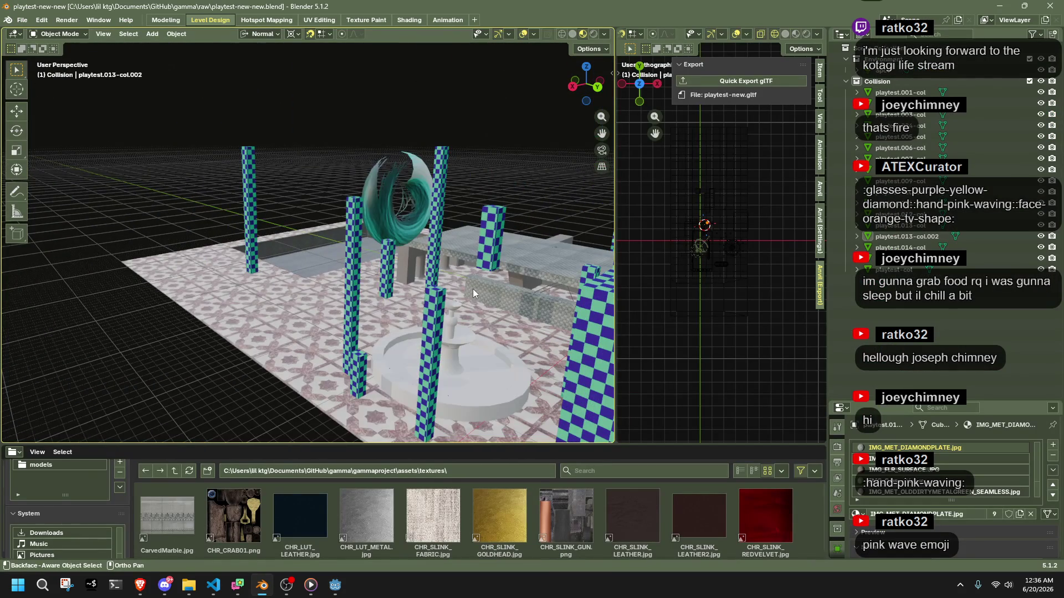
left_click_drag(474, 288, 315, 298)
left_click(725, 82)
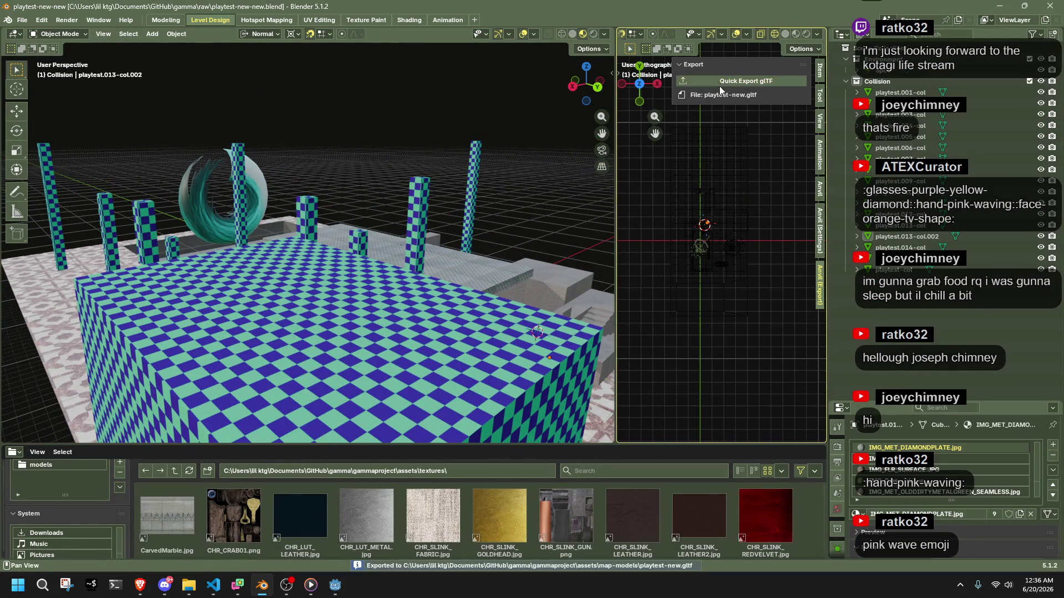
left_click(348, 585)
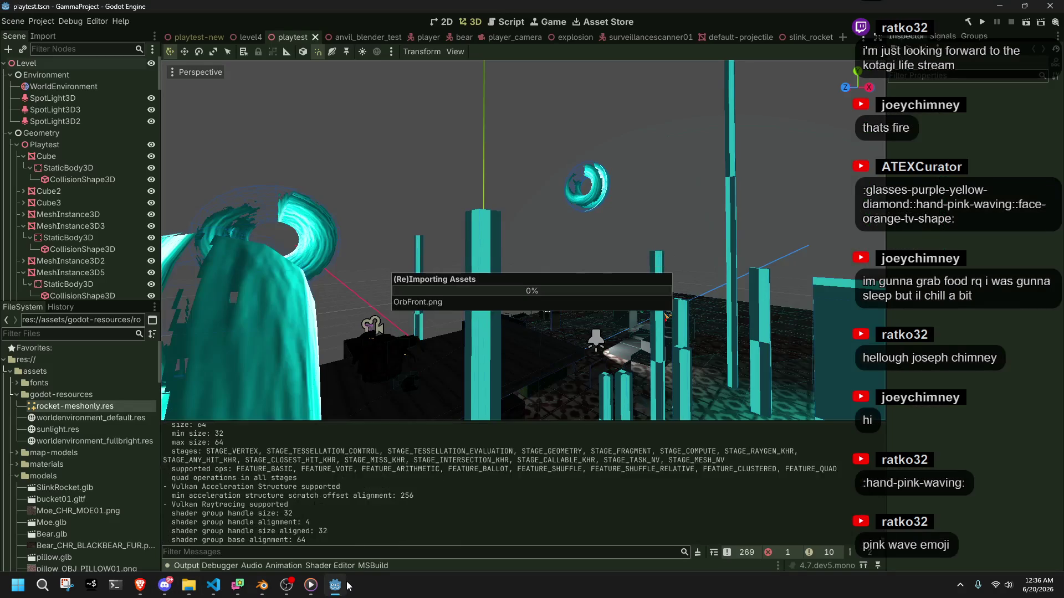
Step: Close the old playtest scene and run GammaProject from the playtest-new level
mouse_move(306, 287)
left_mouse_down()
mouse_move(288, 101)
mouse_move(406, 221)
mouse_move(555, 249)
mouse_move(432, 221)
left_mouse_up()
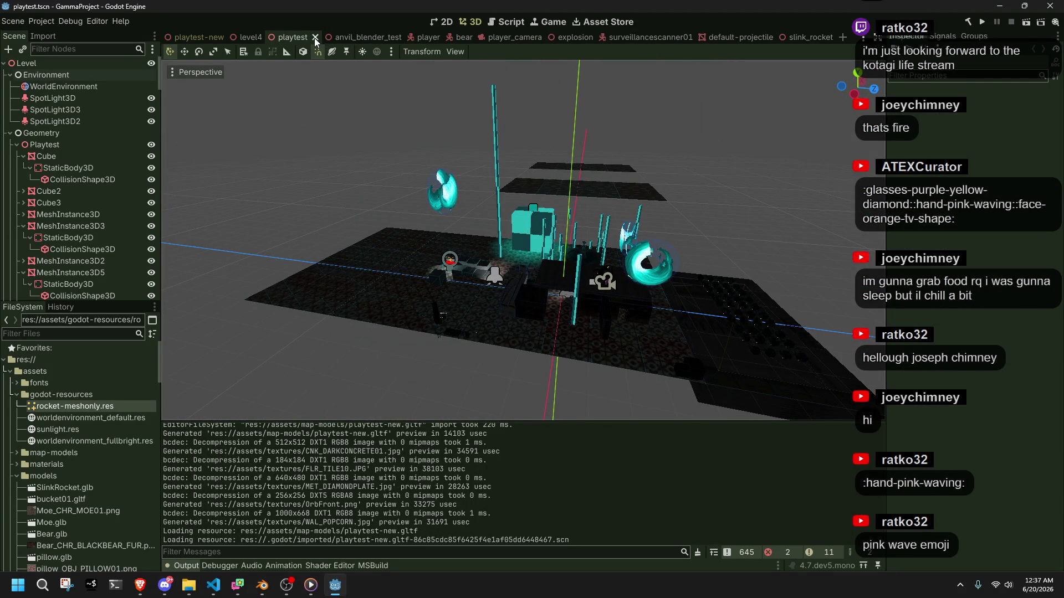
left_click(314, 37)
left_click(198, 37)
mouse_move(496, 177)
left_mouse_down()
mouse_move(616, 225)
mouse_move(571, 332)
mouse_move(543, 235)
mouse_move(309, 177)
mouse_move(404, 171)
mouse_move(520, 282)
mouse_move(662, 312)
left_mouse_up()
scroll(550, 327, "up", 3)
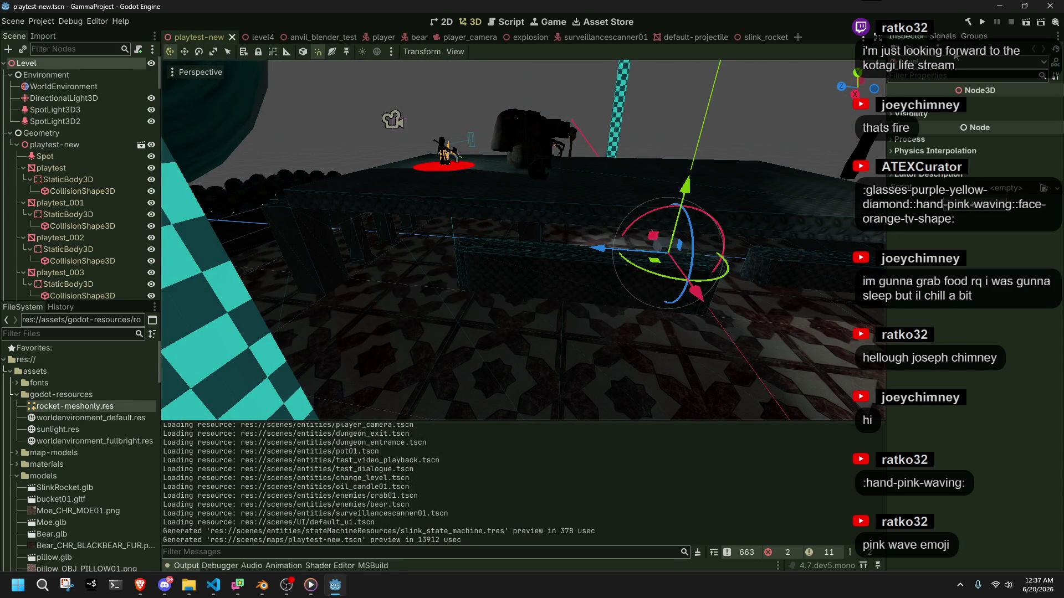
left_click(981, 25)
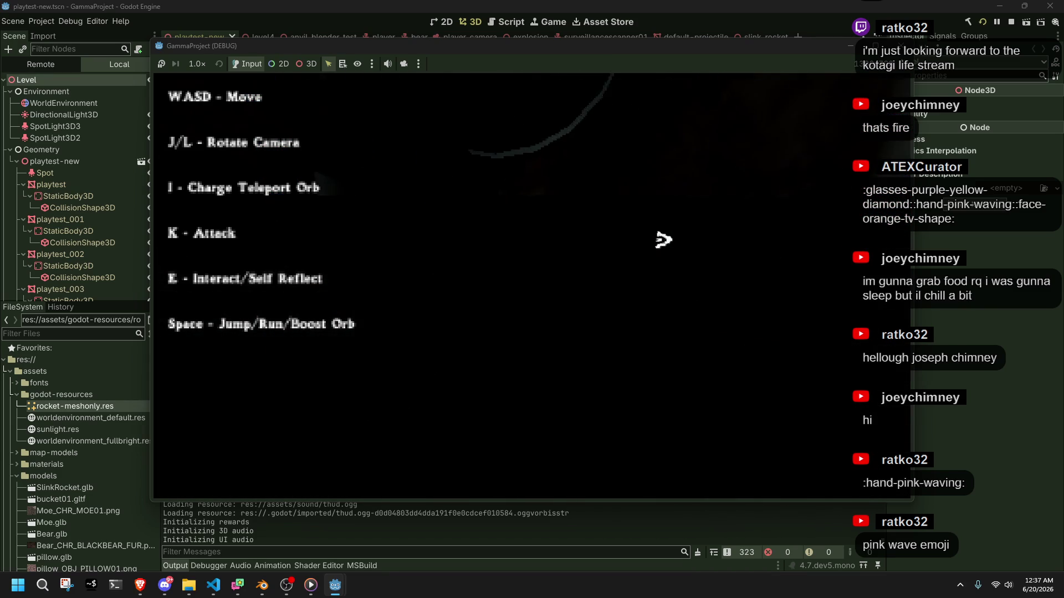
Step: Swing the game camera around the character with L and J, then stop the game
key("l")
key("l")
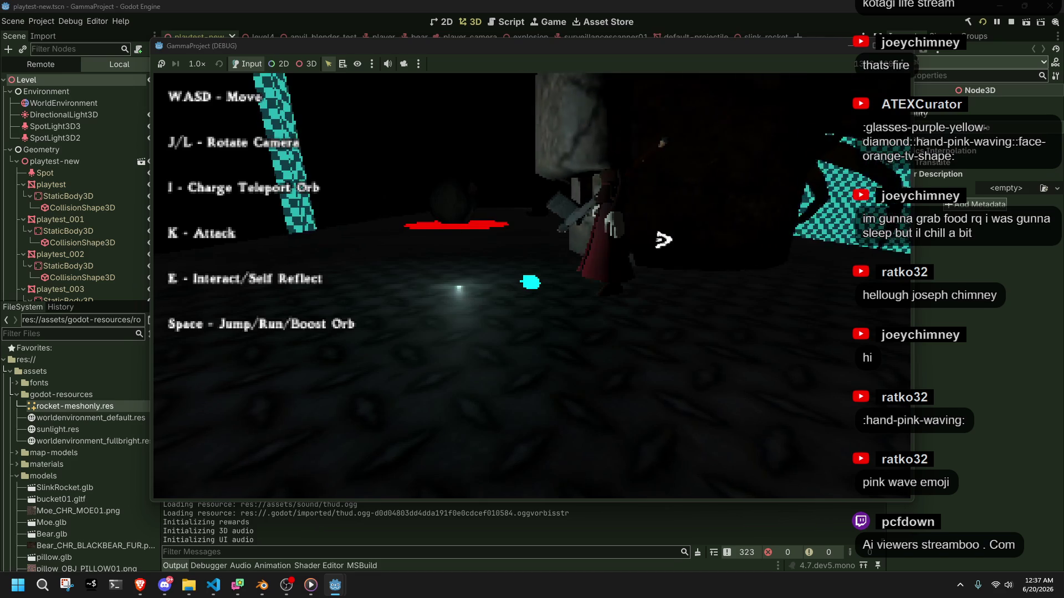
key("l")
key("j")
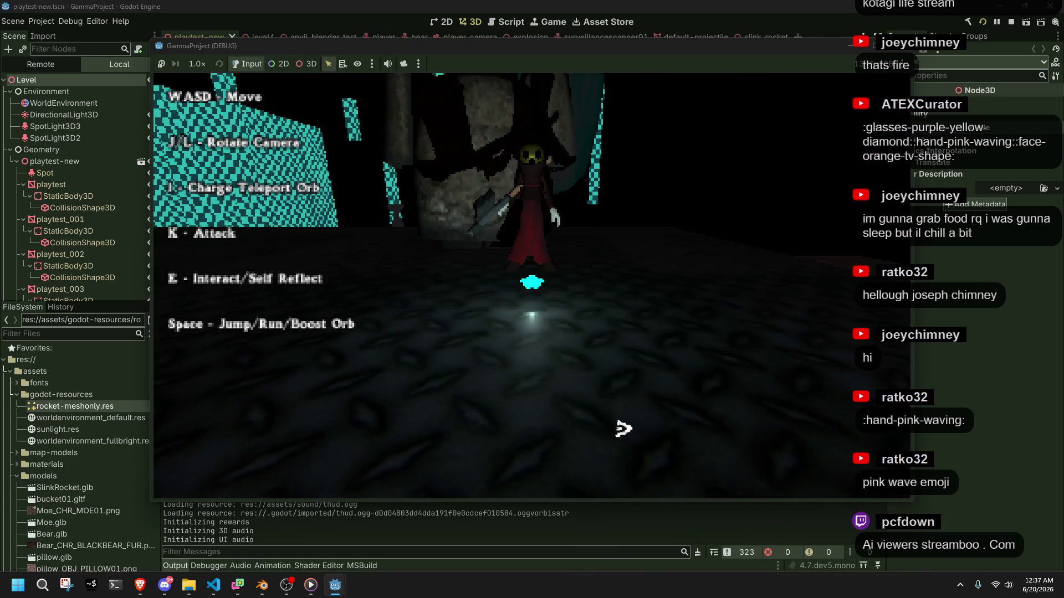
key("Escape")
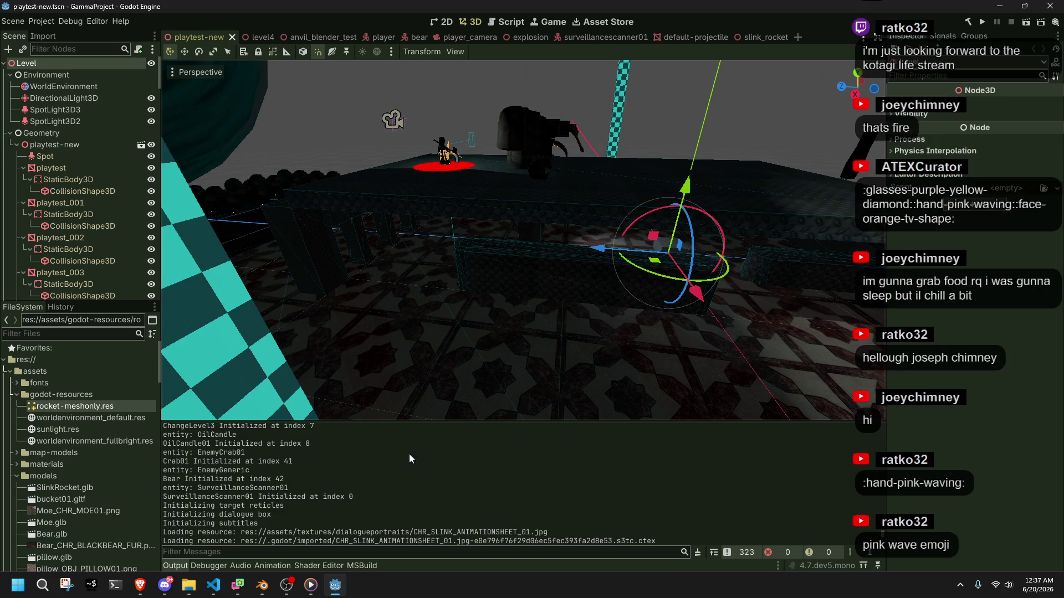
Step: Collapse the Environment, Geometry and Entities groups and select the Player in the level
left_click(22, 133)
left_click(10, 74)
left_click(17, 98)
left_click(10, 87)
left_click(10, 98)
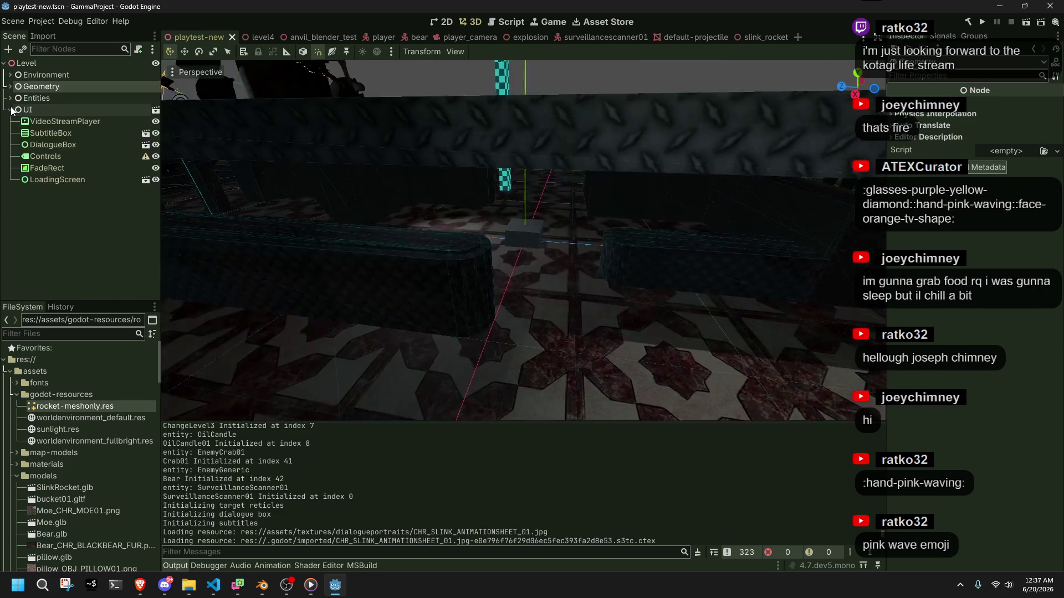
scroll(551, 312, "up", 3)
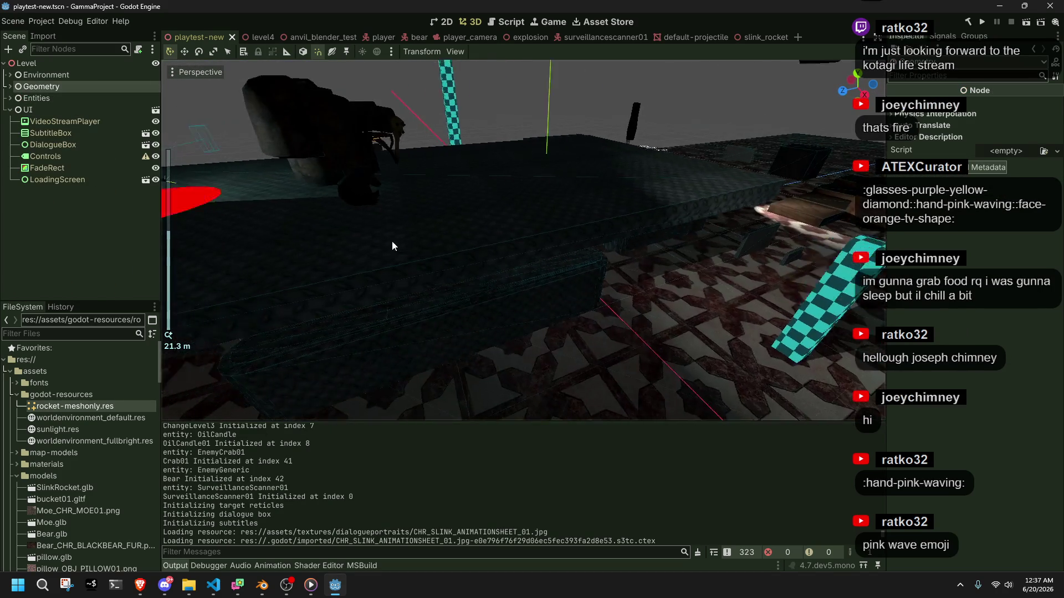
left_click(463, 183)
left_click(459, 174)
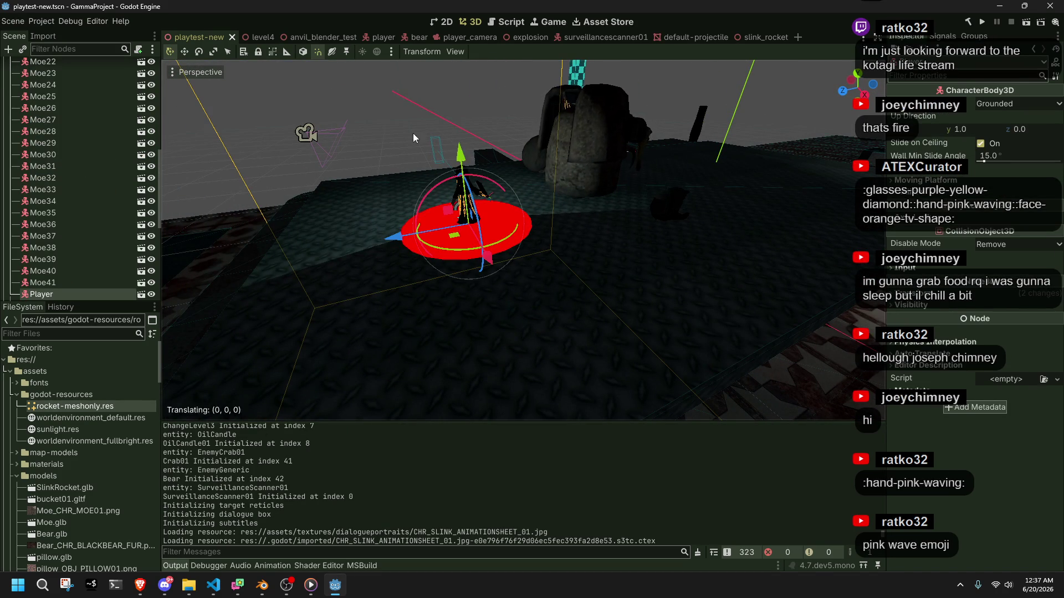
scroll(430, 174, "up", 5)
mouse_move(430, 174)
left_mouse_down()
mouse_move(642, 242)
mouse_move(665, 277)
mouse_move(748, 274)
left_mouse_up()
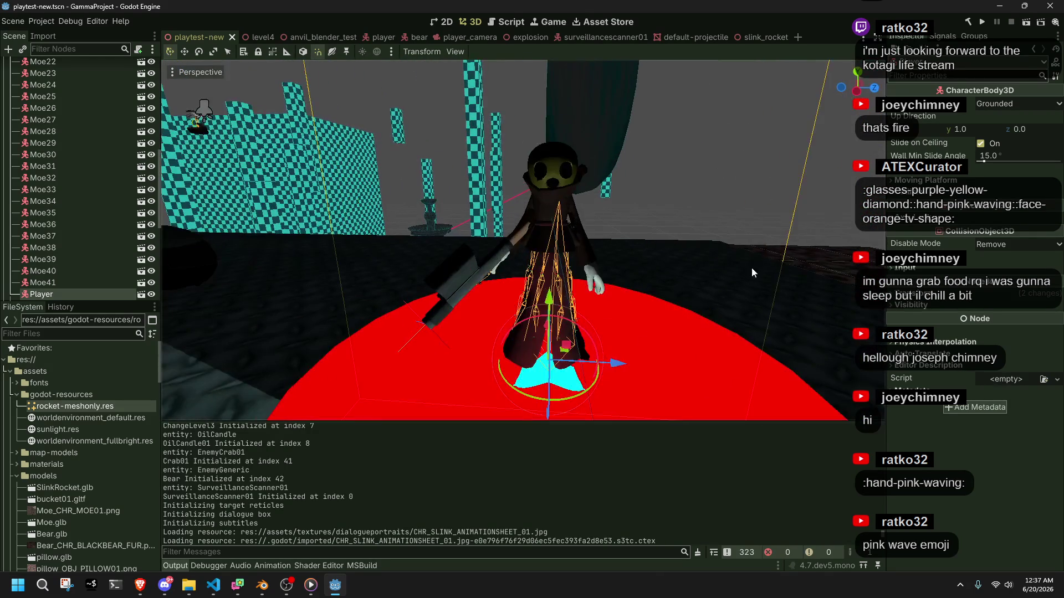
Step: Replace blank line 336 in Player.cs with the runBlendAmount MoveToward line and save
key("alt+Tab")
left_click(664, 352)
key("ctrl+z")
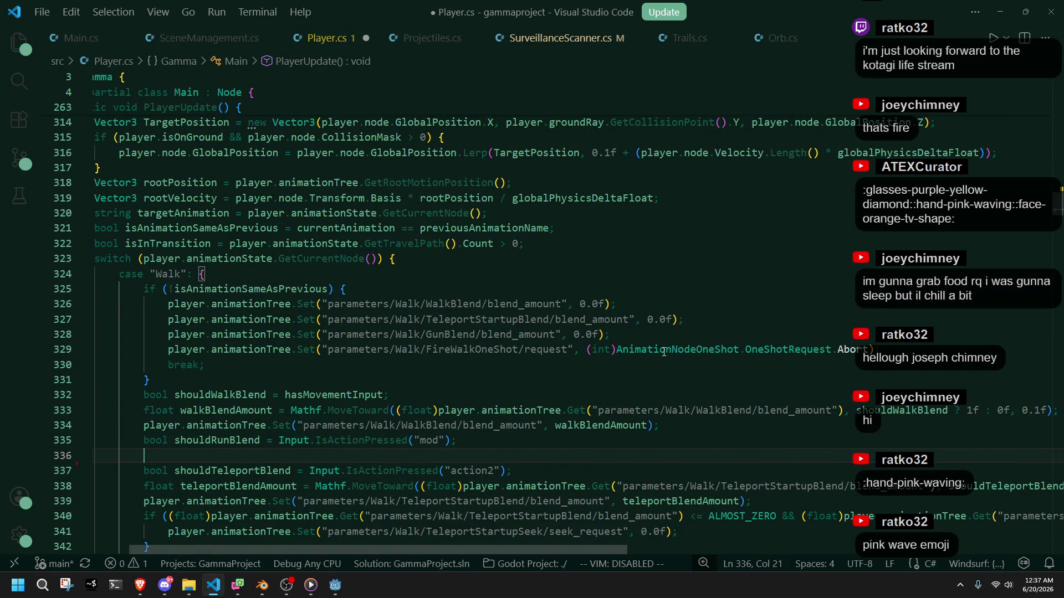
key("ctrl+z")
key("Return")
key("Tab")
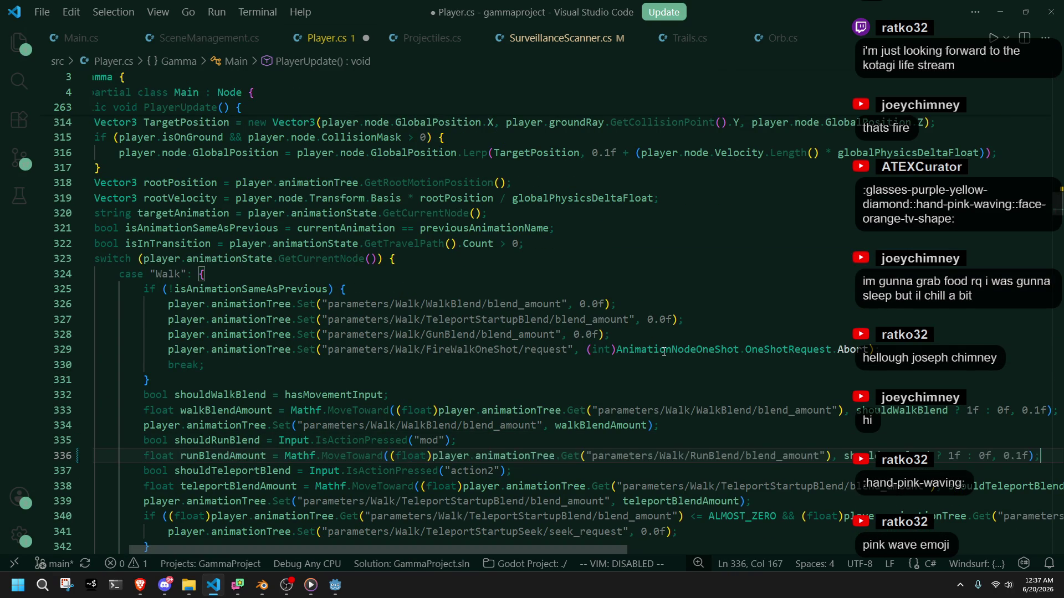
key("ctrl+s")
left_click(486, 444)
left_click(335, 586)
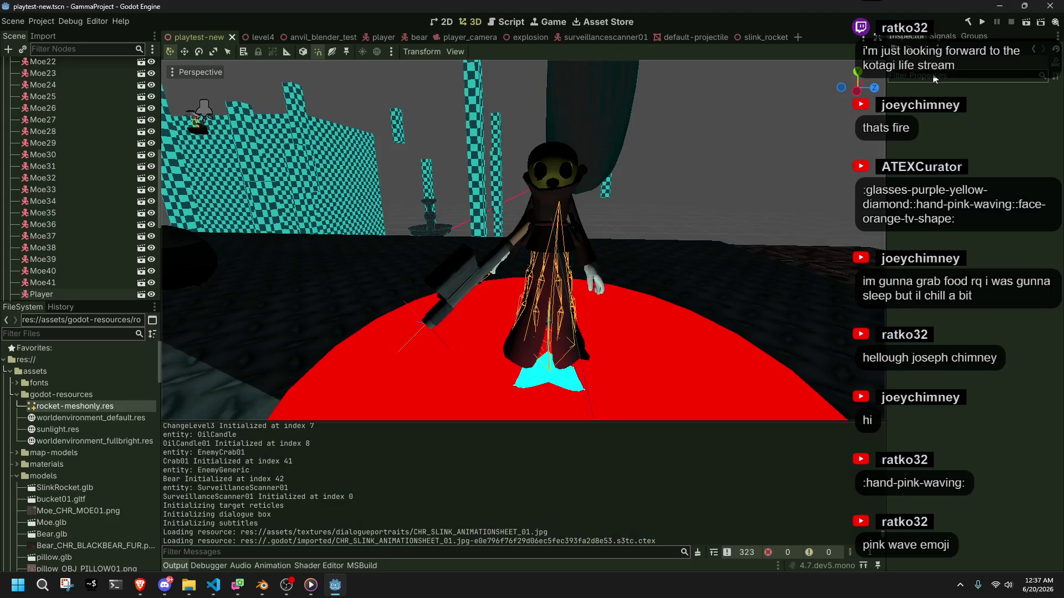
Step: Inspect the Bear, Player and PlayerCamera nodes in the Scene dock
scroll(122, 139, "up", 10)
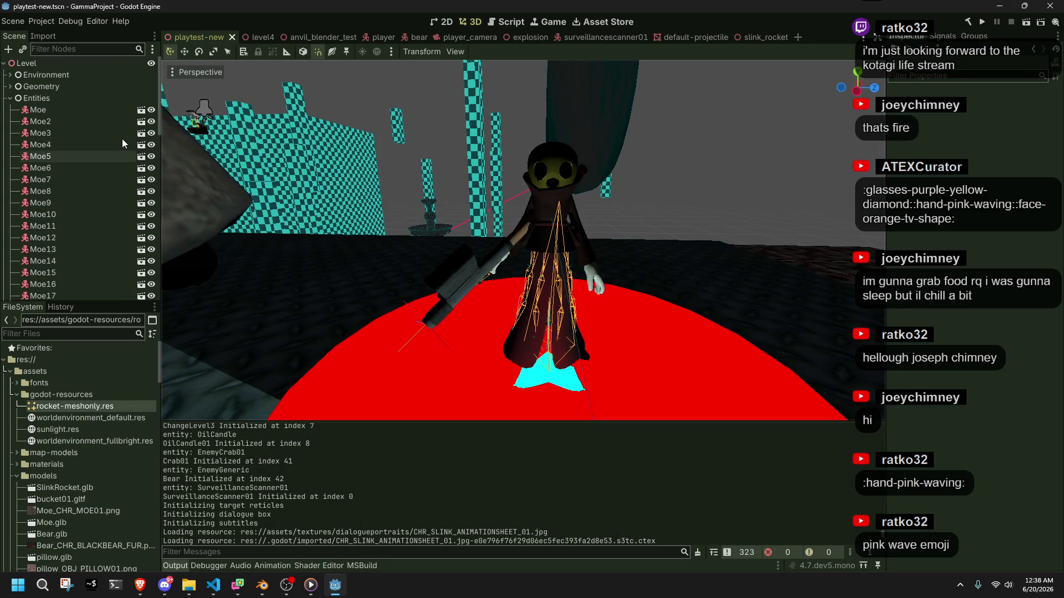
scroll(56, 145, "down", 4)
scroll(58, 144, "down", 5)
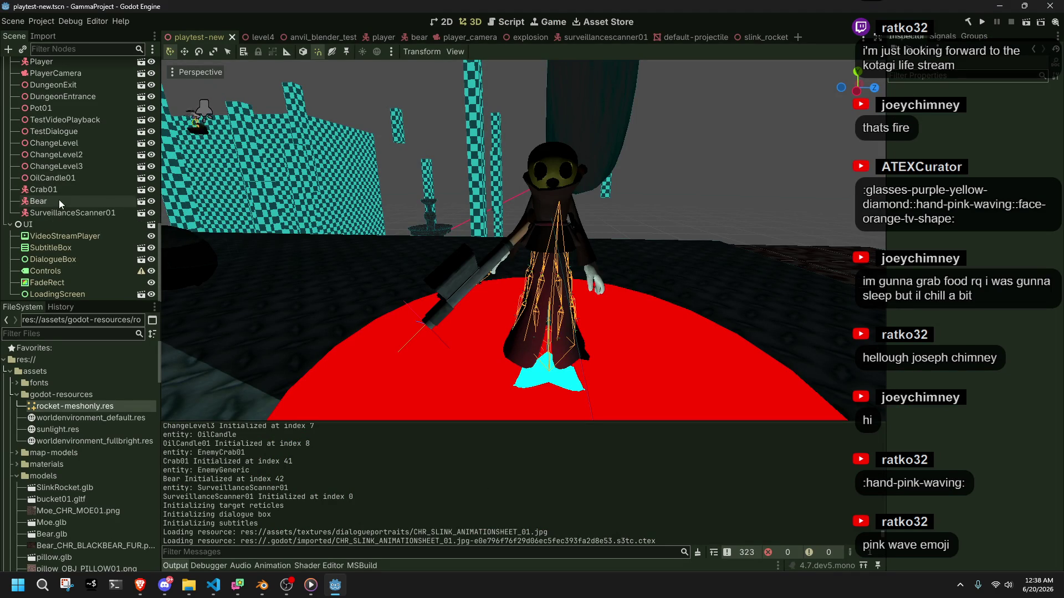
left_click(59, 200)
scroll(55, 188, "up", 3)
left_click(44, 124)
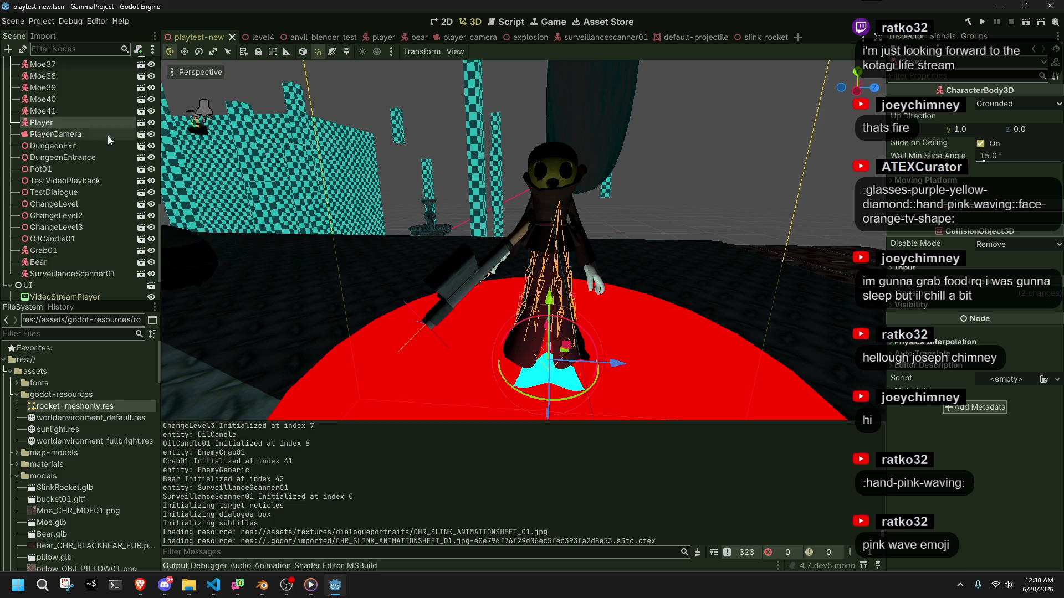
left_click(95, 136)
Step: Zoom the viewport and run the project again
scroll(700, 181, "down", 5)
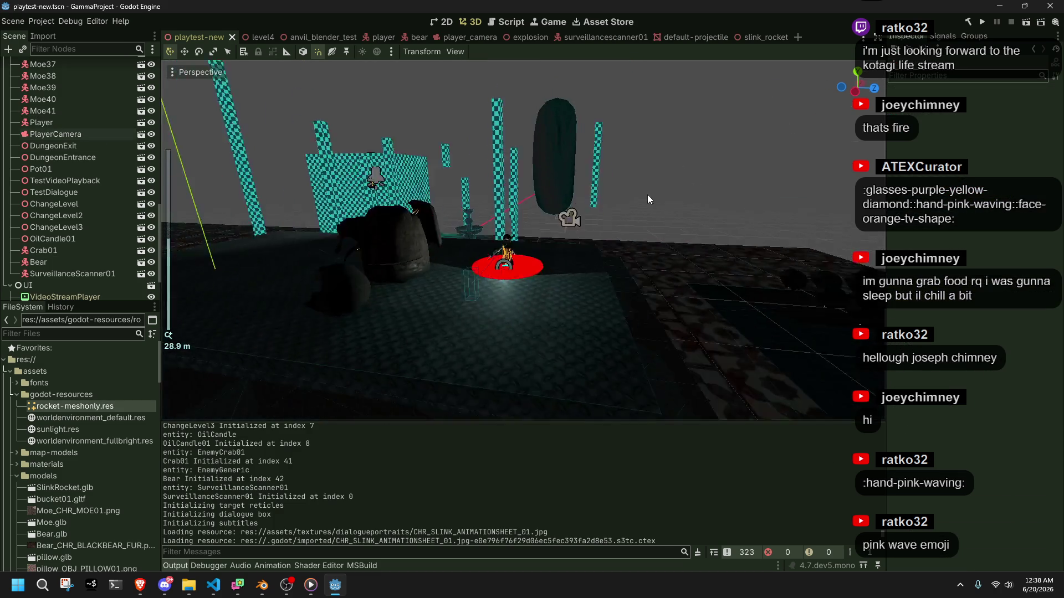
scroll(541, 215, "up", 6)
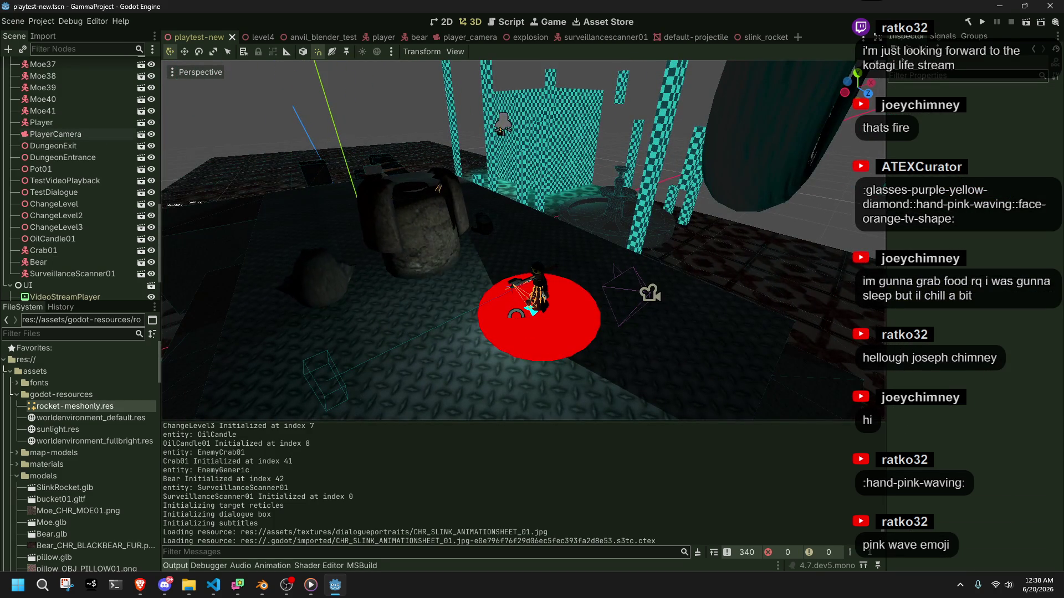
left_click(980, 25)
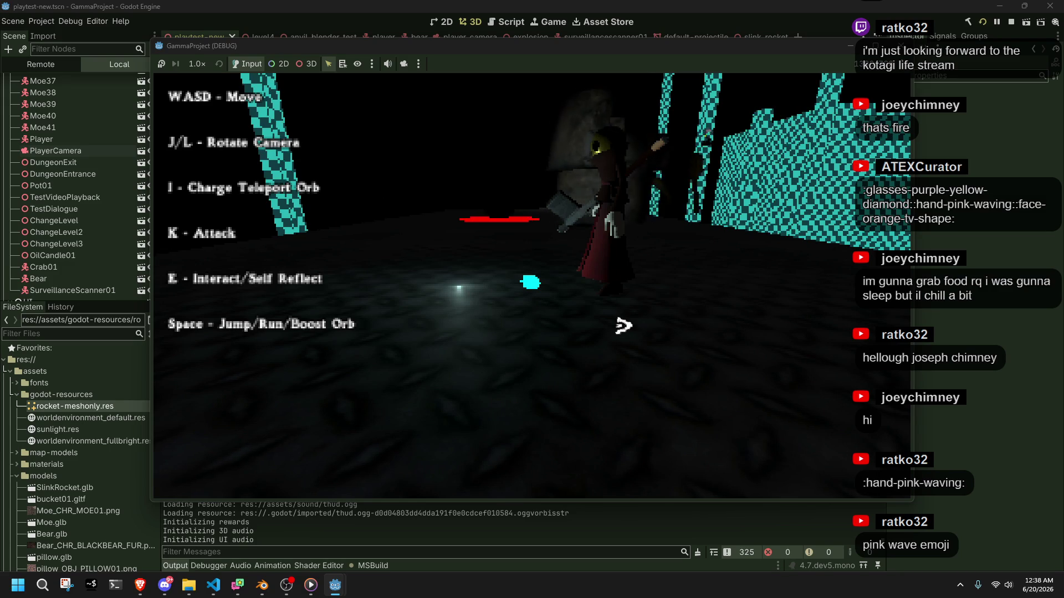
Step: Move the character with A, stop the game with F8, and return to VS Code
key("a")
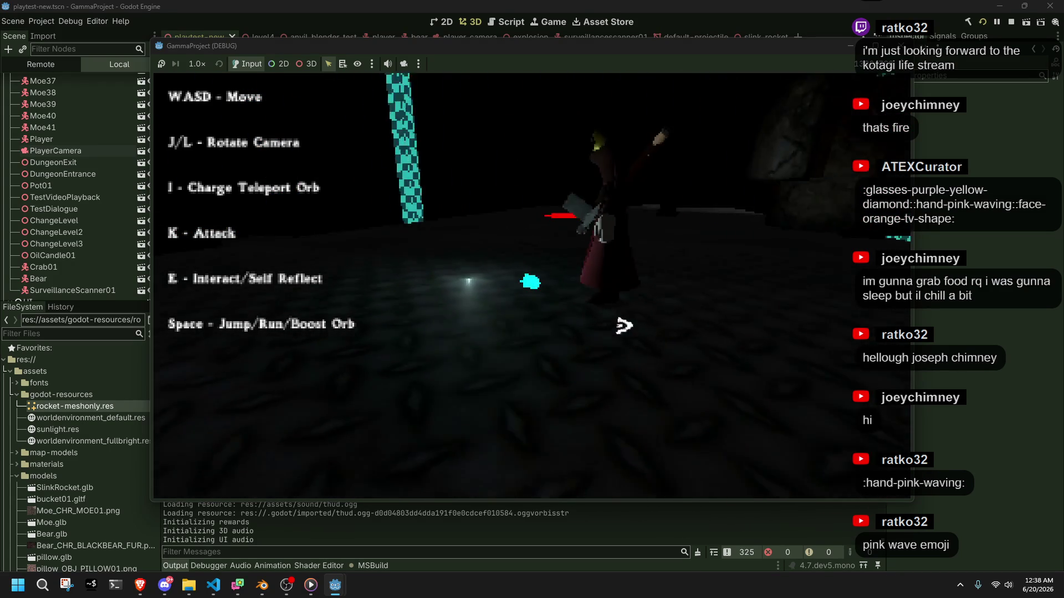
key("F8")
key("alt+Tab")
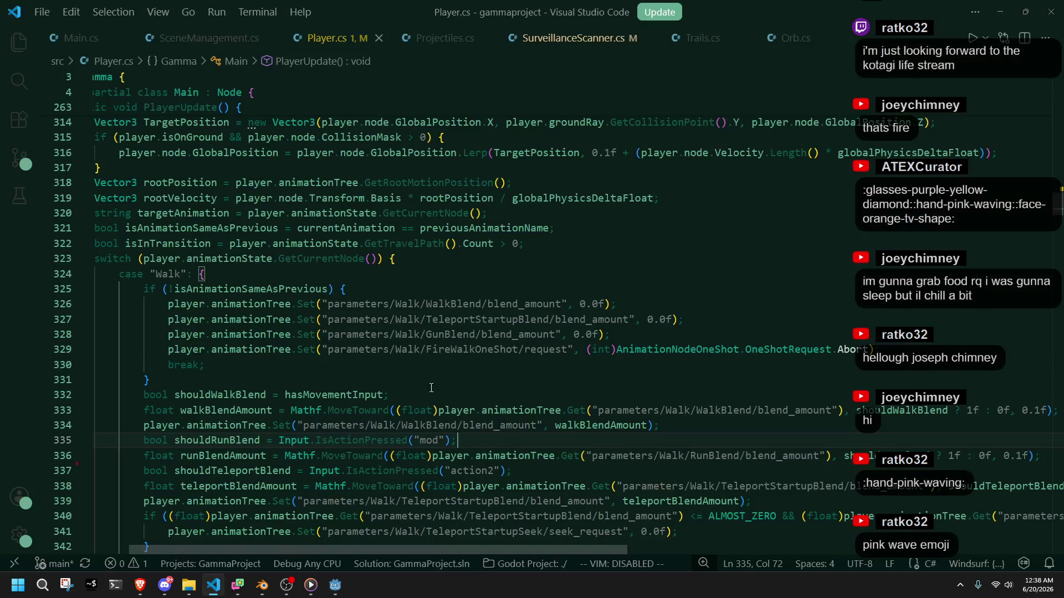
Step: Unfold Shoot, PlayerApplyDynamicBoneTransformations, PlayerRocketIndicatorUpdate, PlayerSetCollision, PlayerTeleportTo, PlayerMatchLeapAnimation and PlayerCanLeap
left_click_drag(441, 413, 2, 97)
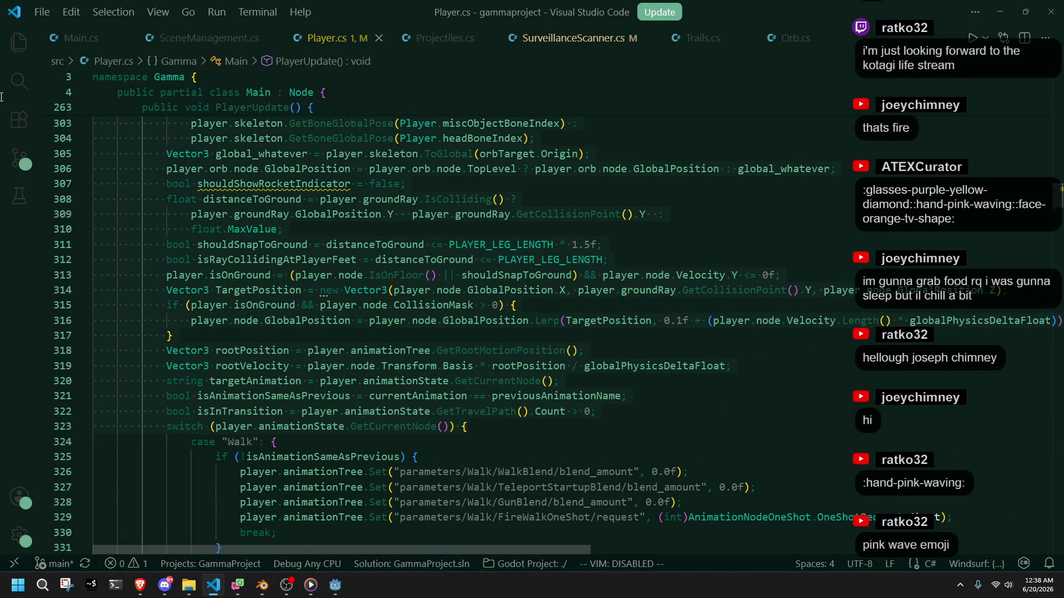
left_click(461, 450)
scroll(460, 450, "up", 15)
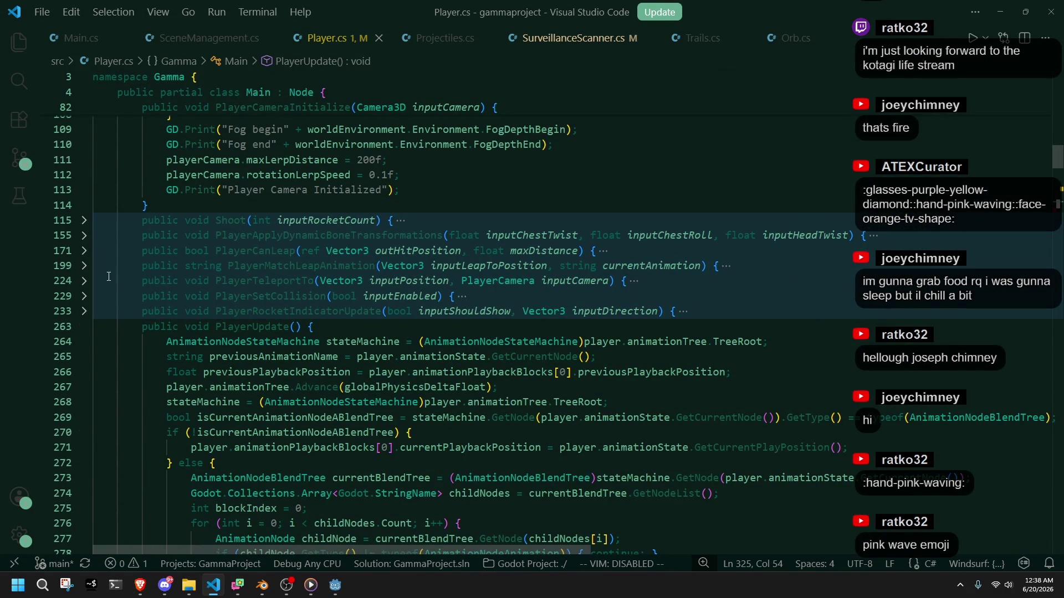
left_click(84, 220)
scroll(92, 275, "down", 5)
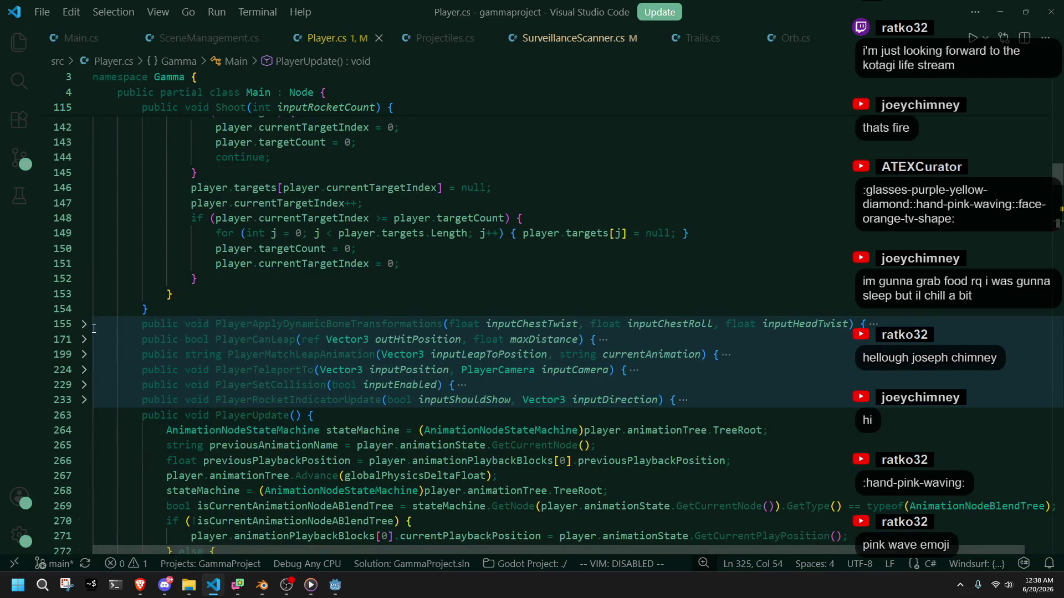
left_click(84, 324)
scroll(87, 334, "down", 7)
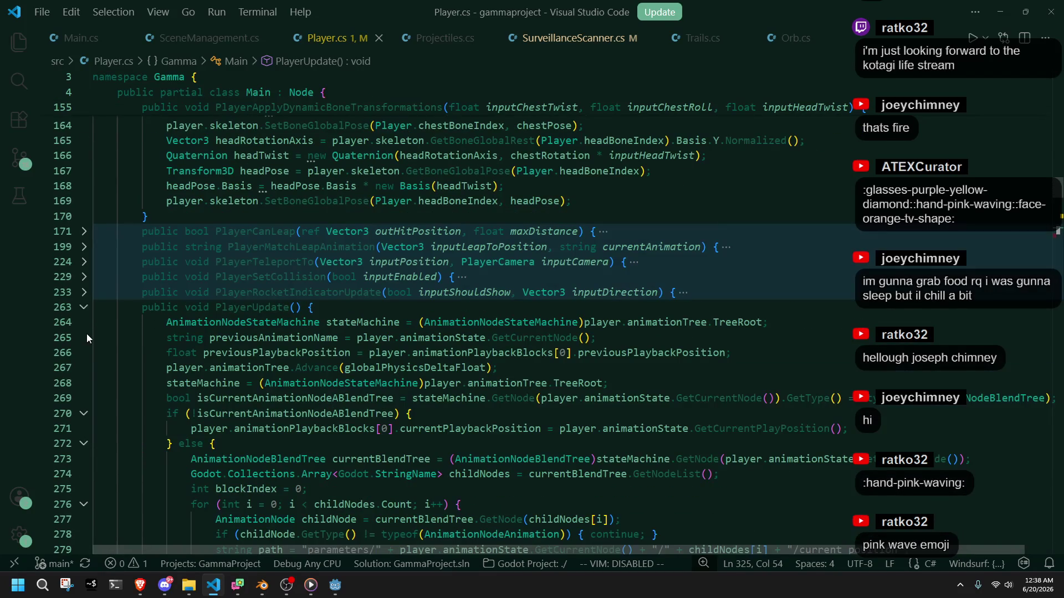
left_click(85, 292)
left_click(84, 276)
left_click(84, 262)
left_click(84, 246)
left_click(84, 231)
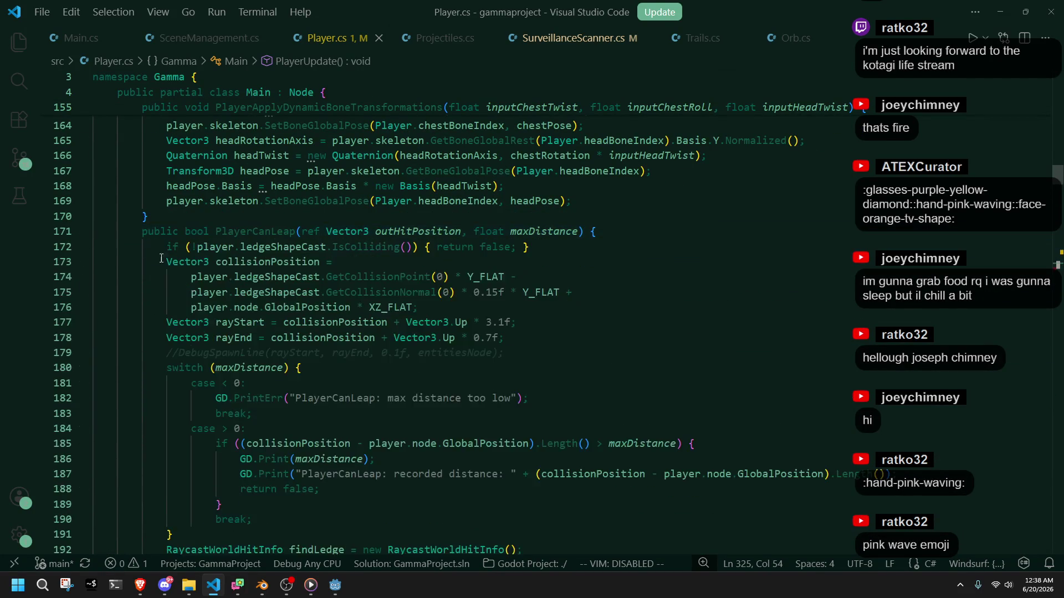
Step: Highlight the uses of stateMachine around line 264 in PlayerUpdate
scroll(452, 389, "down", 3)
scroll(453, 389, "down", 15)
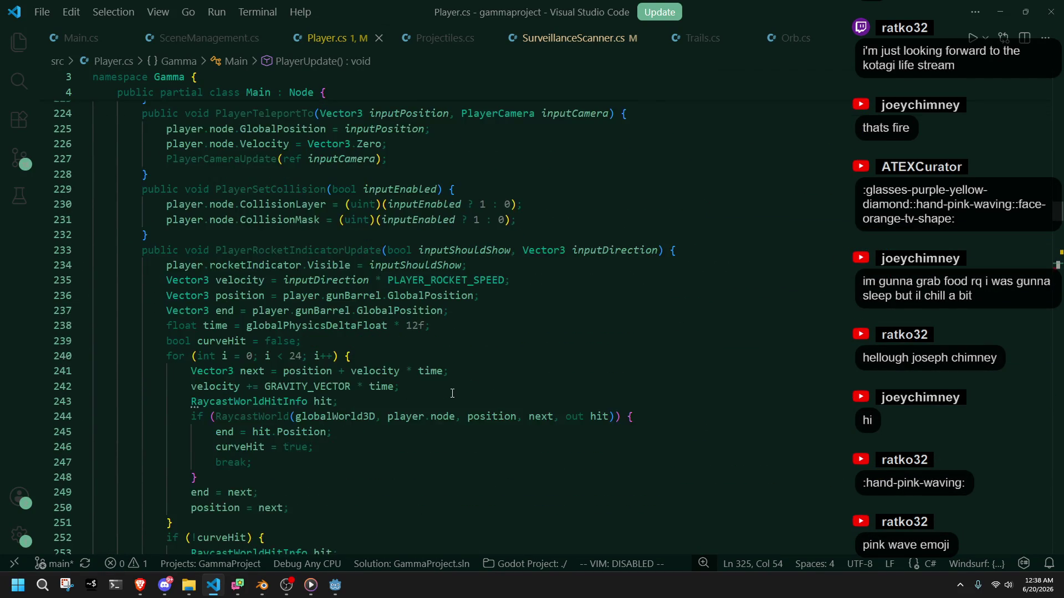
scroll(452, 397, "down", 5)
left_click(355, 306)
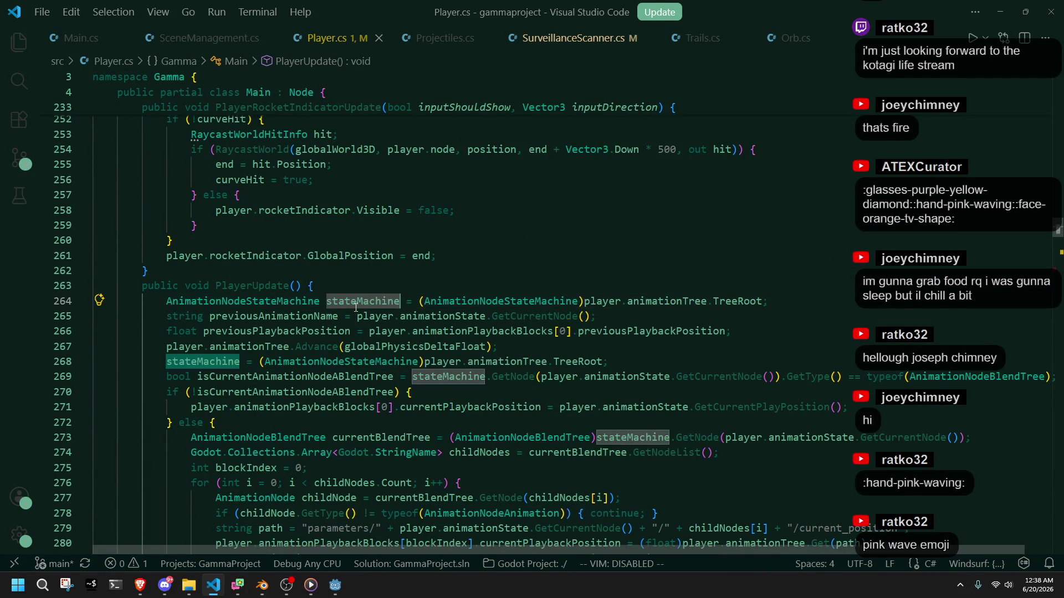
left_click(647, 343)
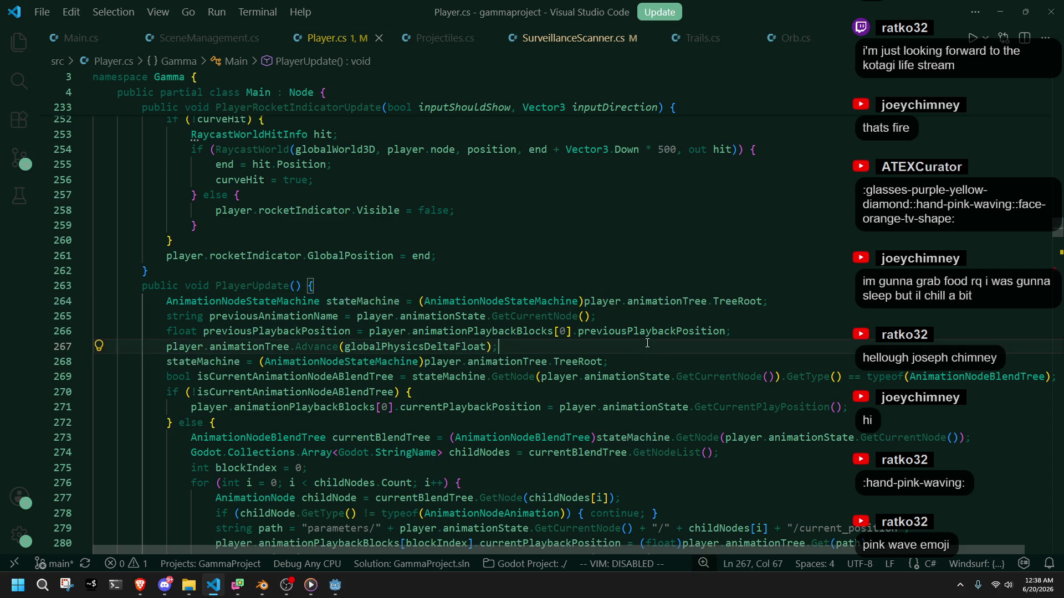
double_click(365, 307)
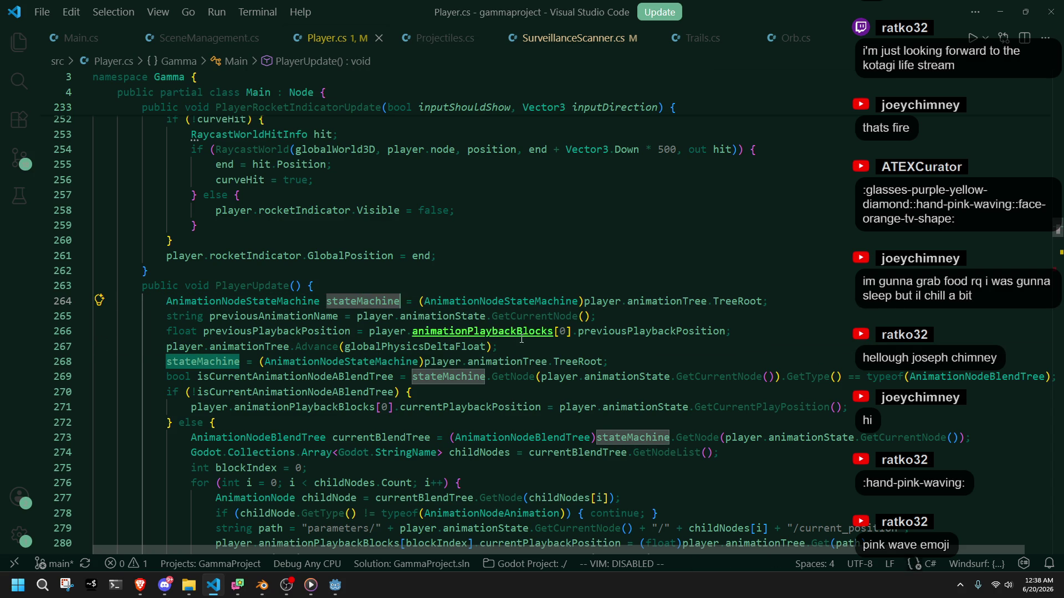
Step: Run the project again from Godot and stop it with F8
left_click(555, 347)
left_click(339, 585)
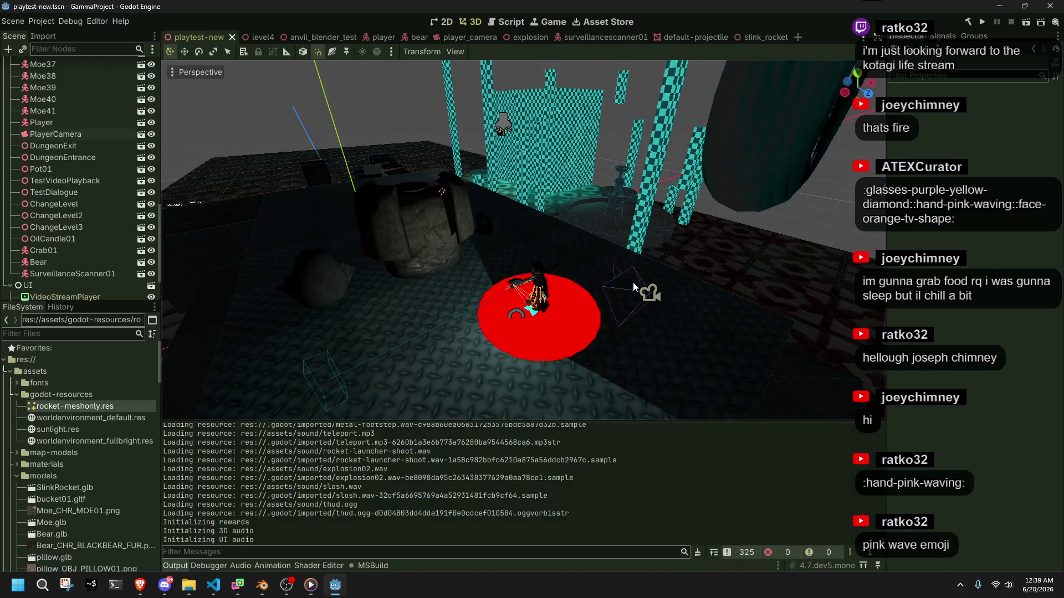
left_click(983, 22)
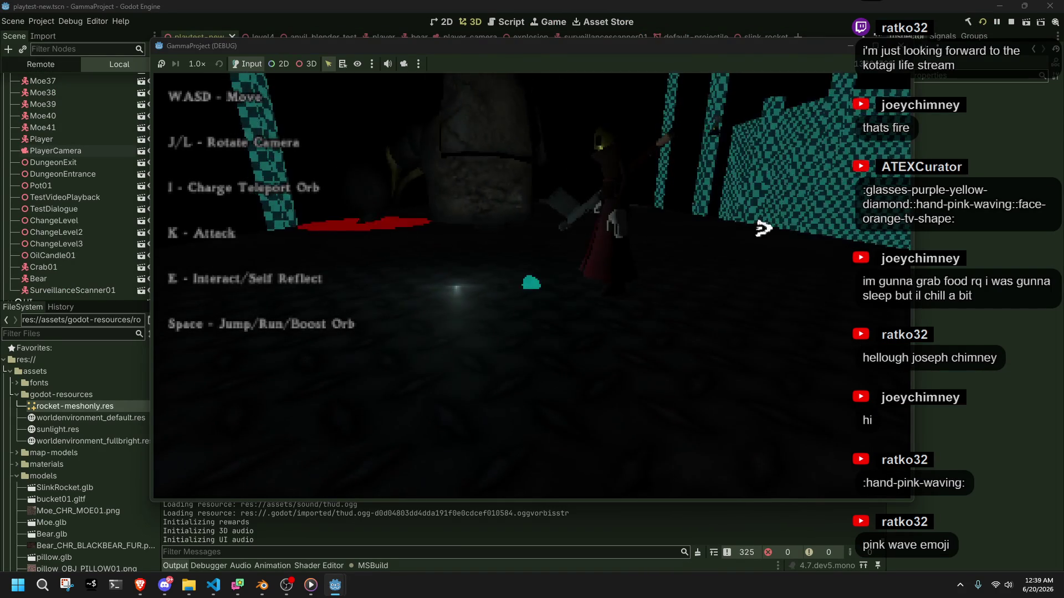
key("F8")
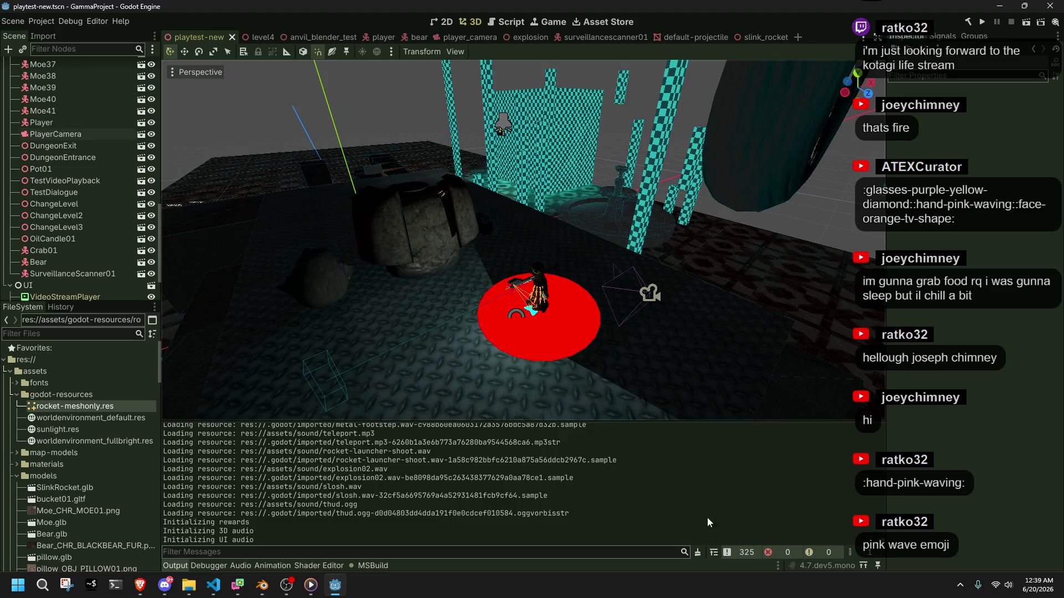
Step: Scroll up through the Output startup messages and return to Player.cs
scroll(703, 510, "up", 5)
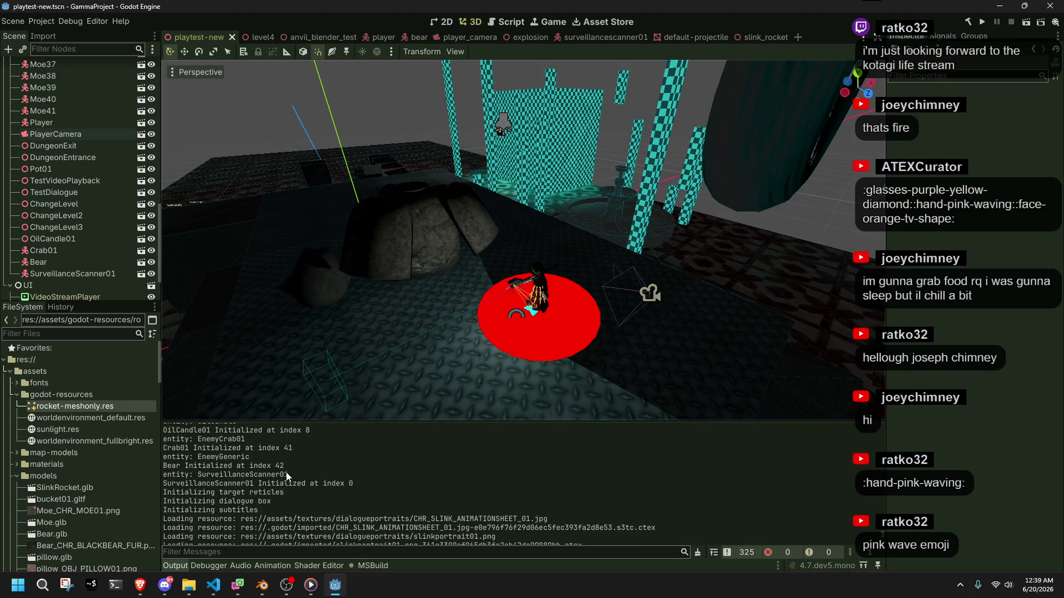
scroll(285, 472, "up", 5)
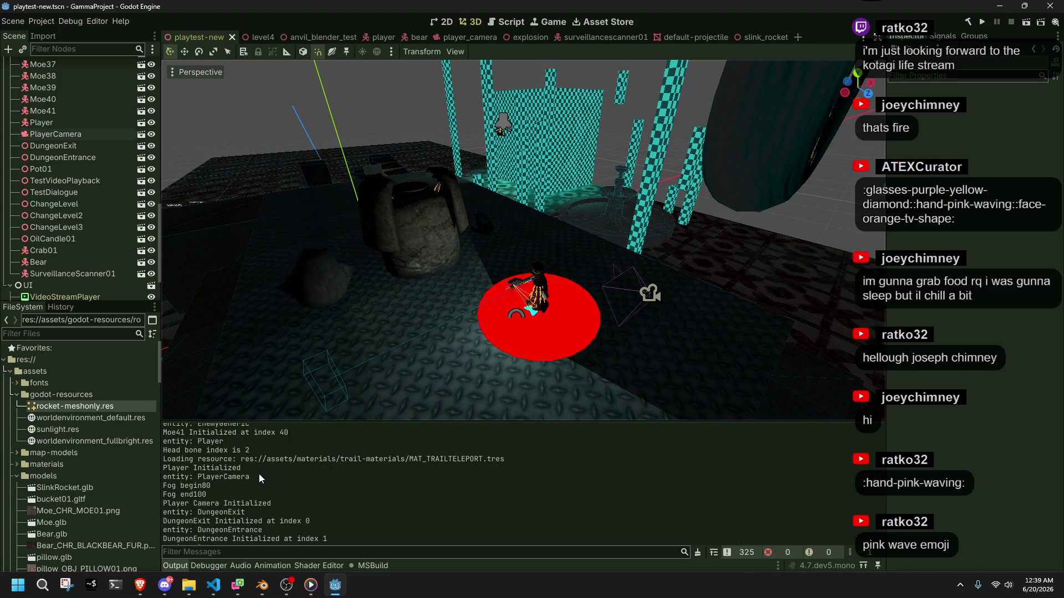
scroll(258, 474, "up", 1)
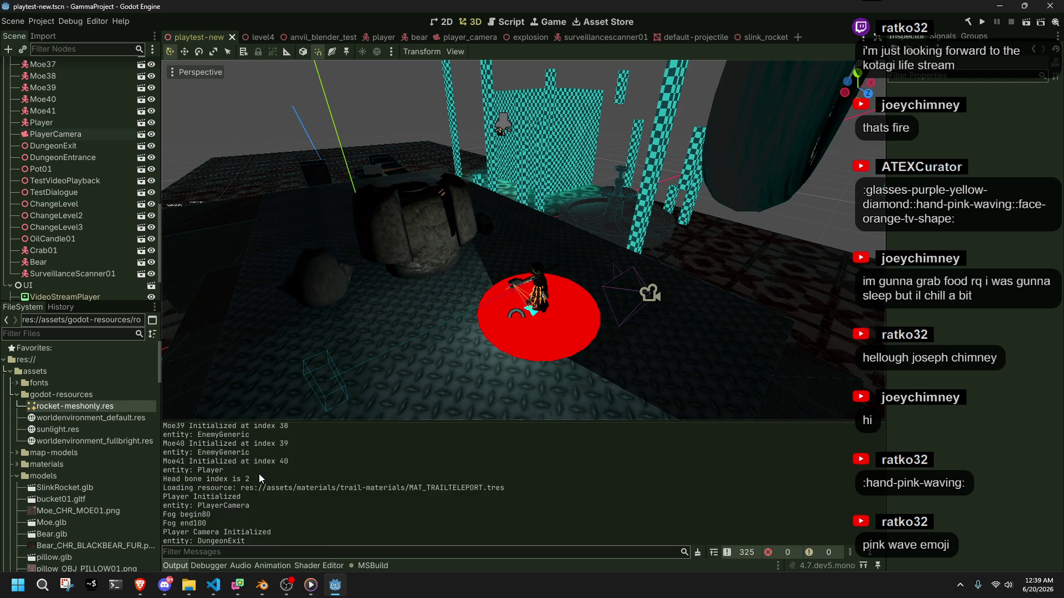
left_click(214, 586)
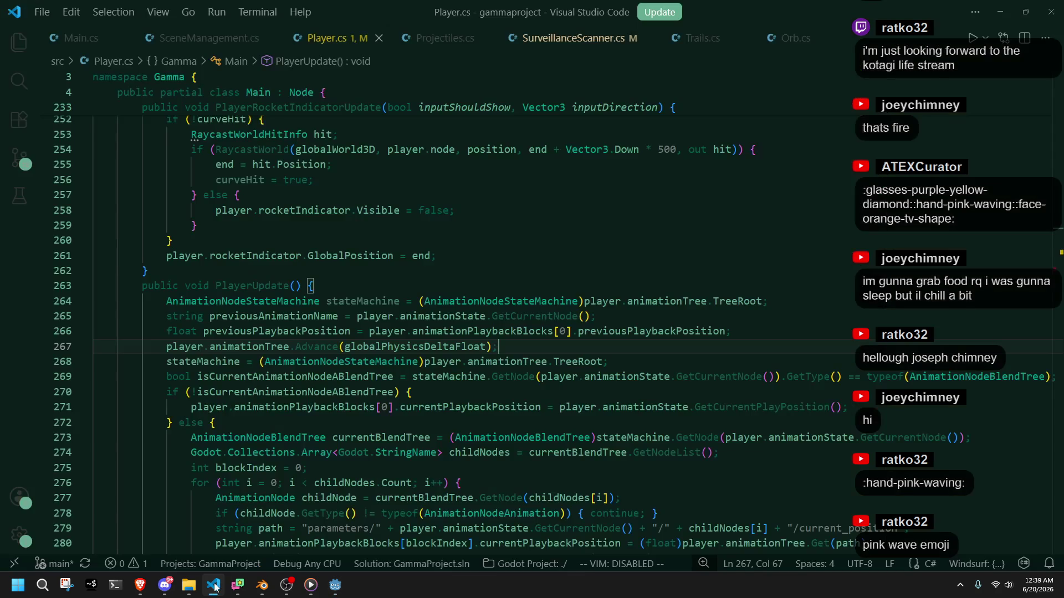
Step: Search Player.cs for 'Head' and select the HeadBone name on line 61
scroll(431, 364, "up", 5)
key("ctrl+f")
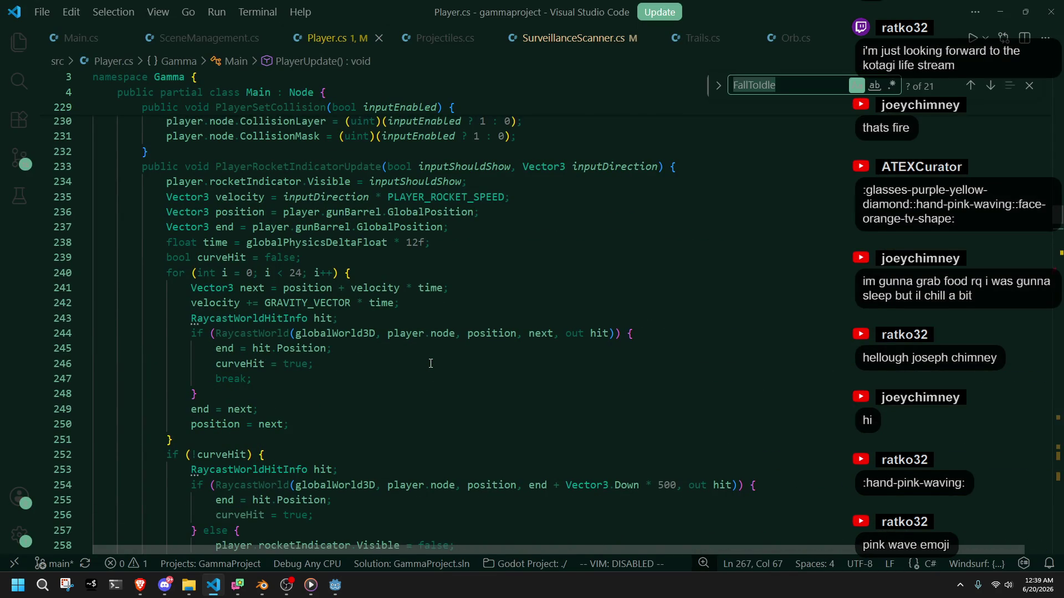
type("index")
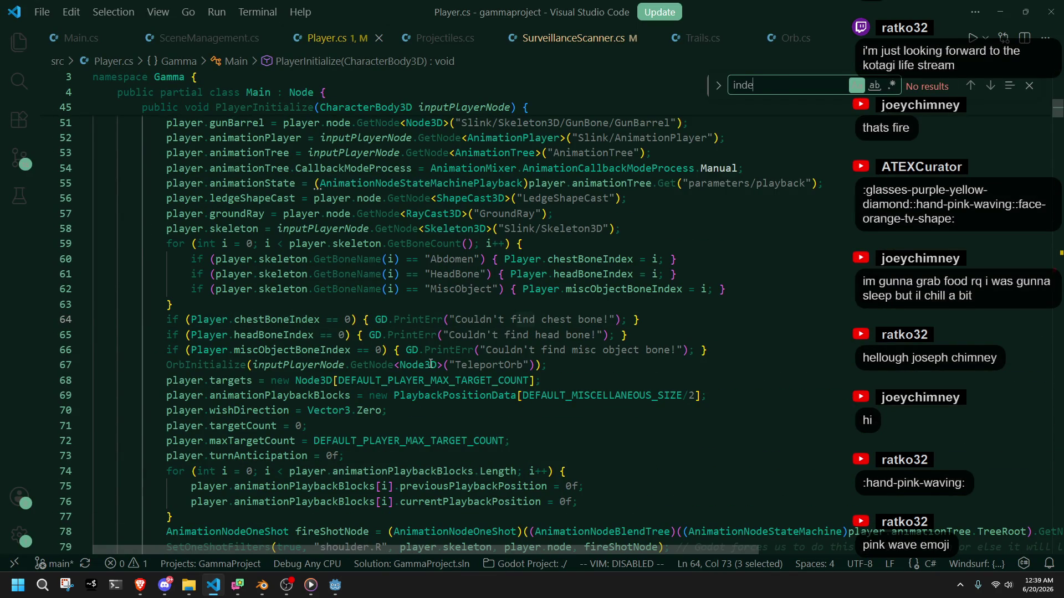
key("BackSpace")
key("BackSpace")
key("BackSpace")
type("Head")
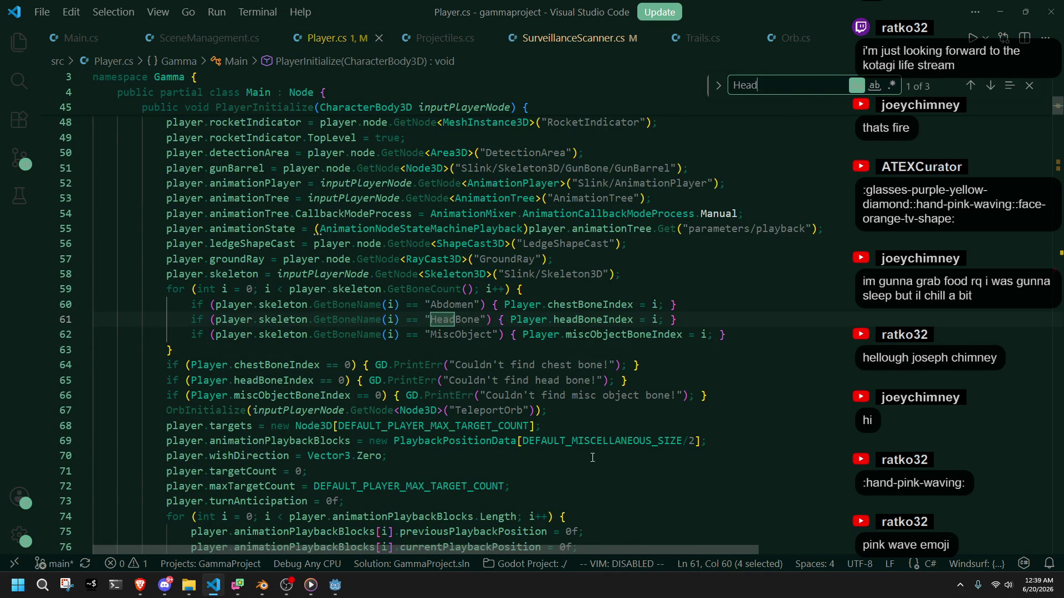
left_click(587, 412)
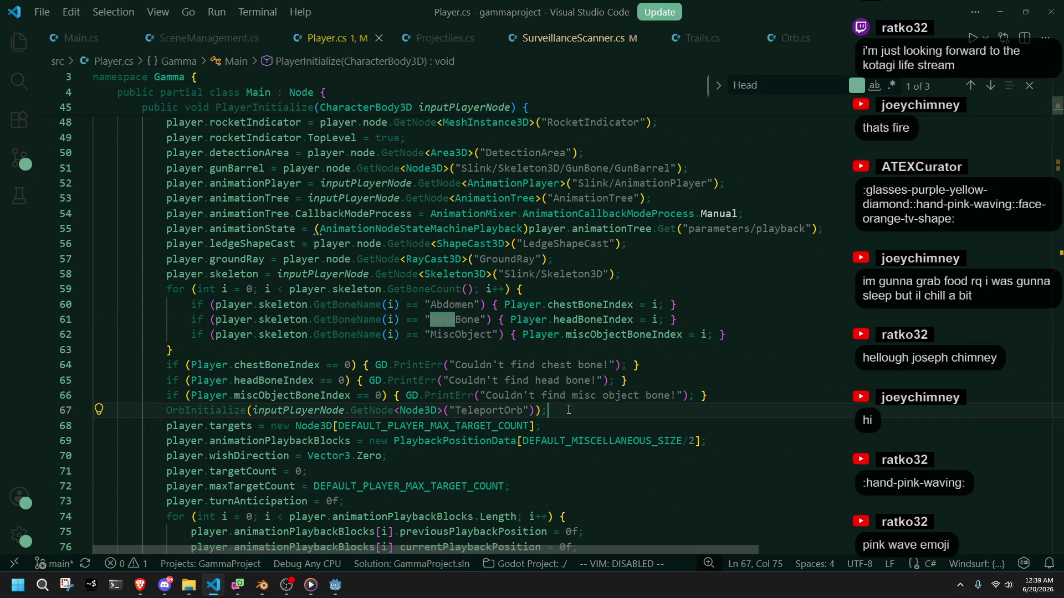
left_click(464, 352)
double_click(460, 320)
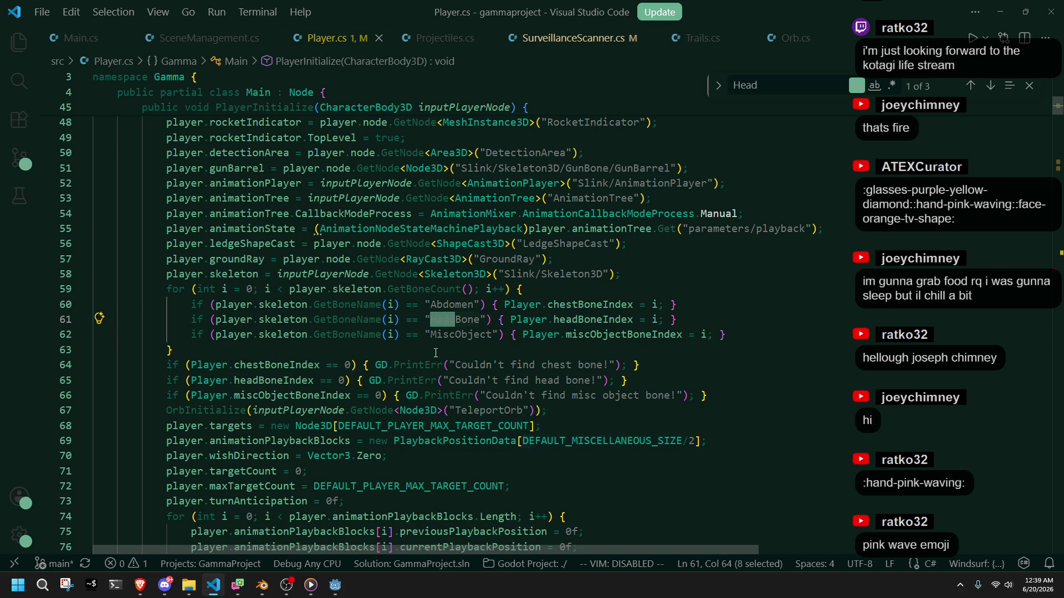
Step: Select headBoneIndex on line 67 to see its other uses
scroll(436, 353, "down", 2)
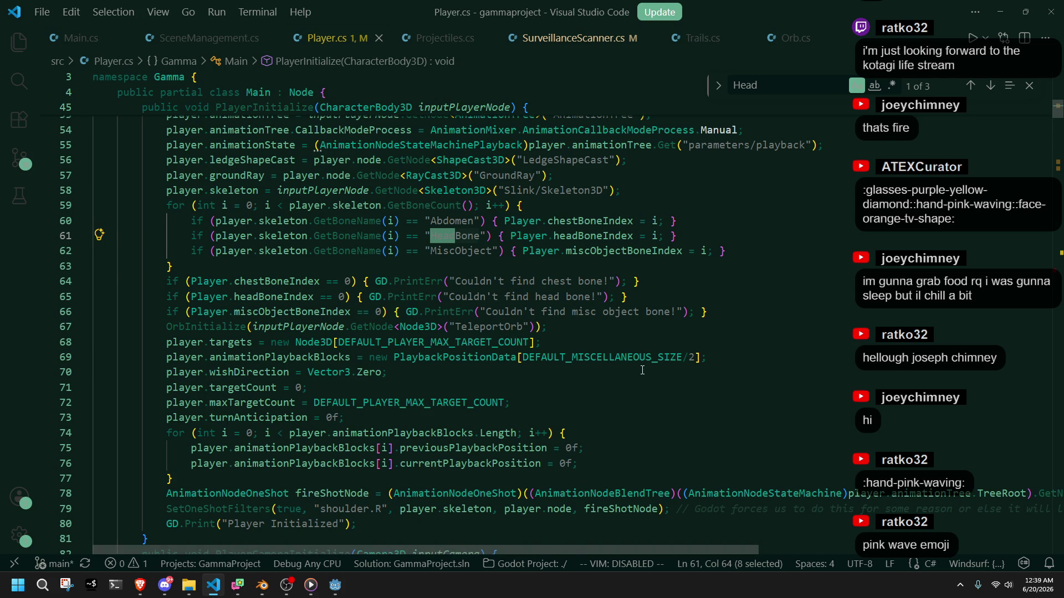
scroll(642, 370, "up", 2)
left_click(615, 426)
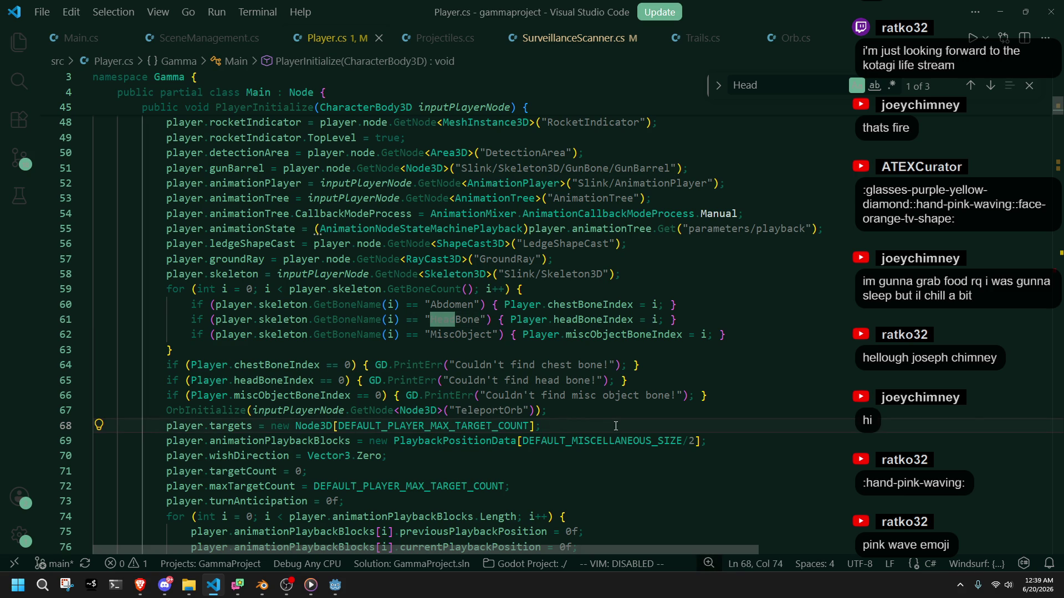
left_click(600, 411)
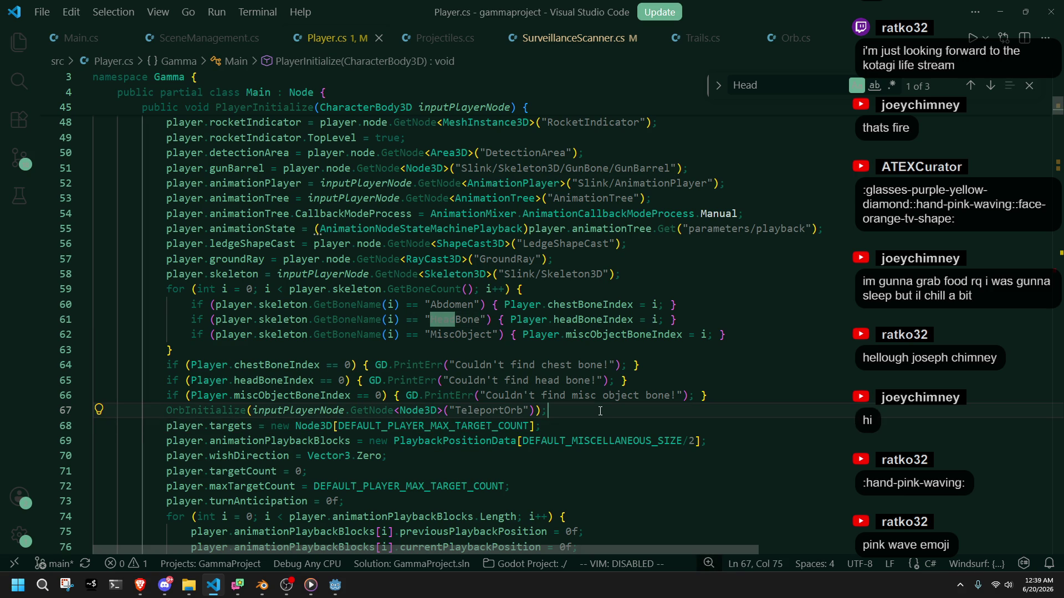
double_click(295, 382)
scroll(404, 430, "down", 3)
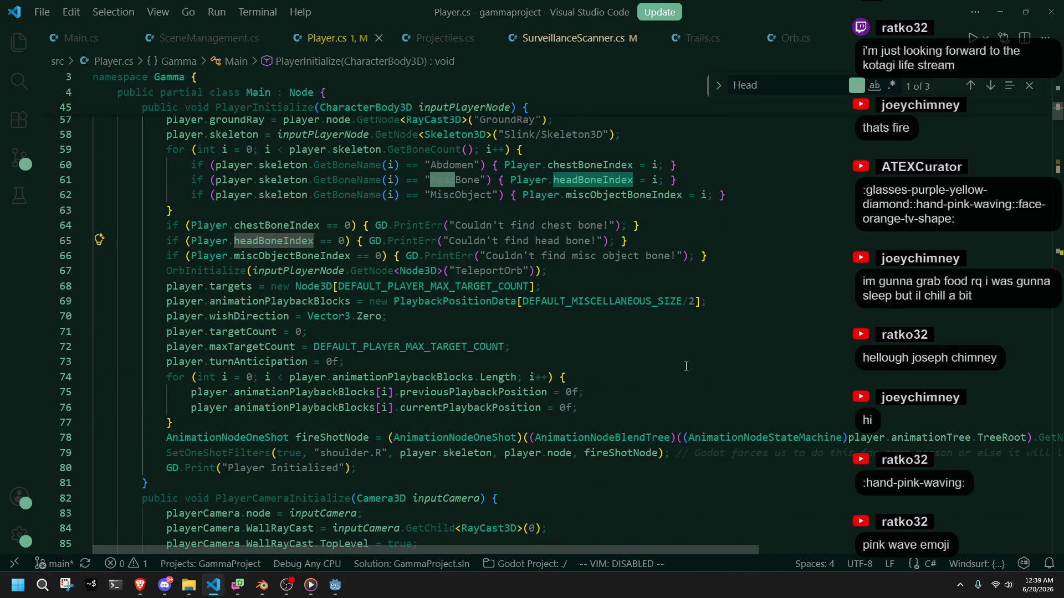
Step: Cycle through the Head matches back to line 61's HeadBone, then open project-wide search
left_click(990, 87)
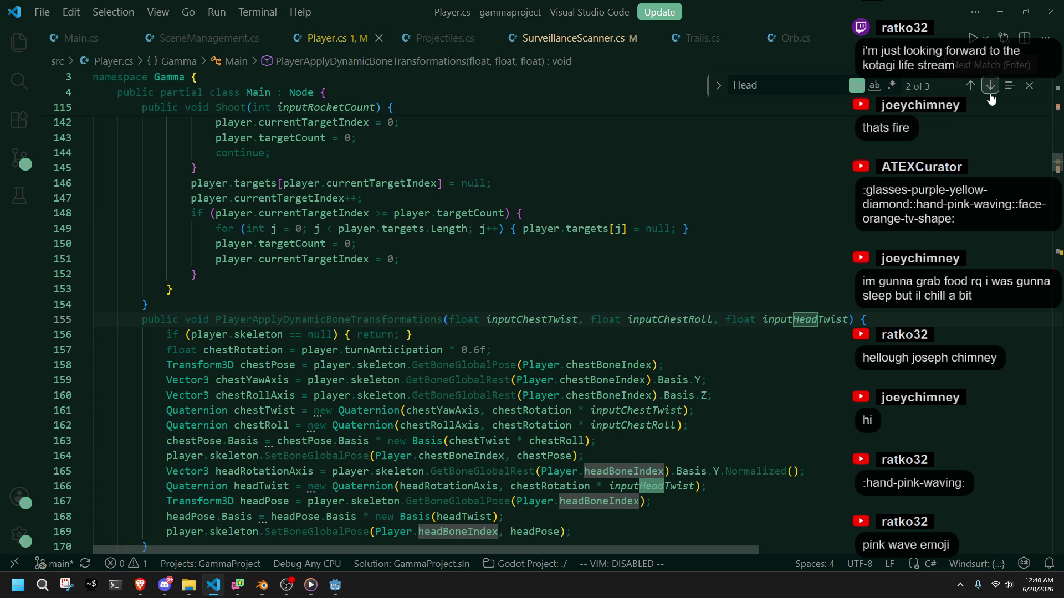
left_click(991, 95)
left_click(991, 96)
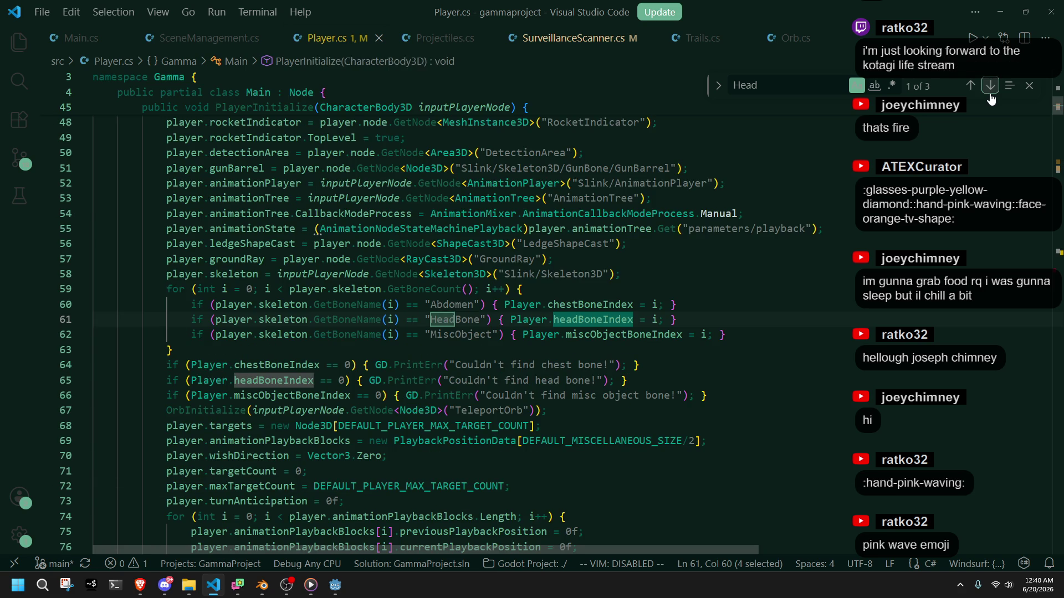
left_click(977, 97)
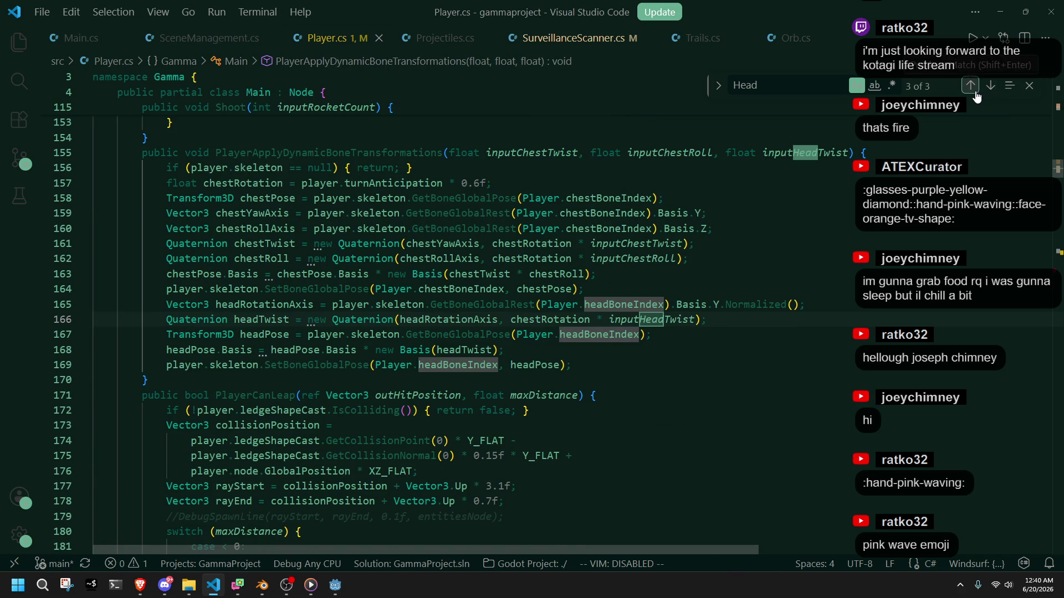
left_click(978, 97)
left_click(978, 97)
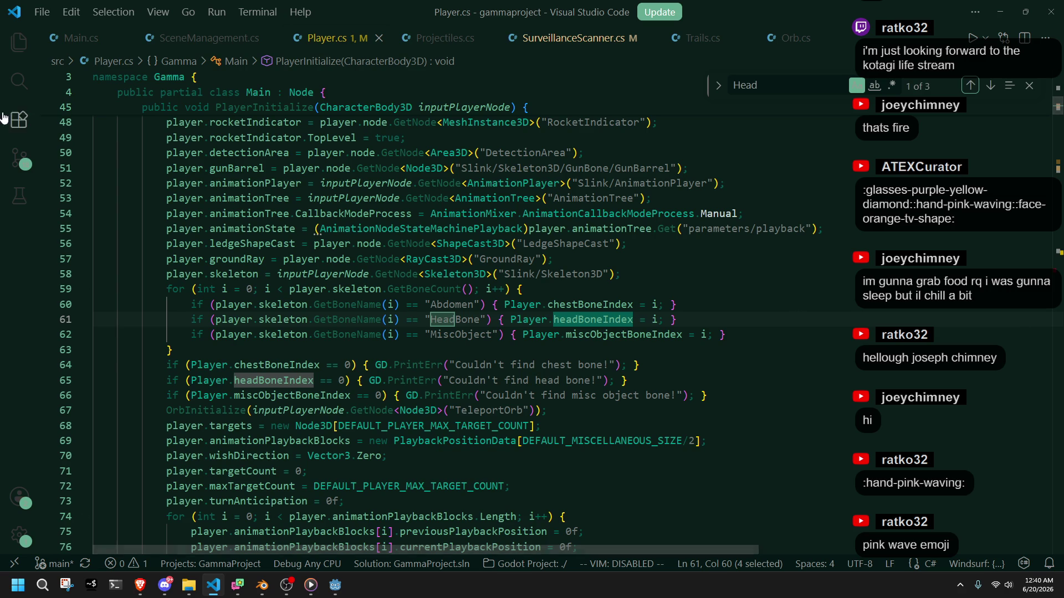
left_click(19, 82)
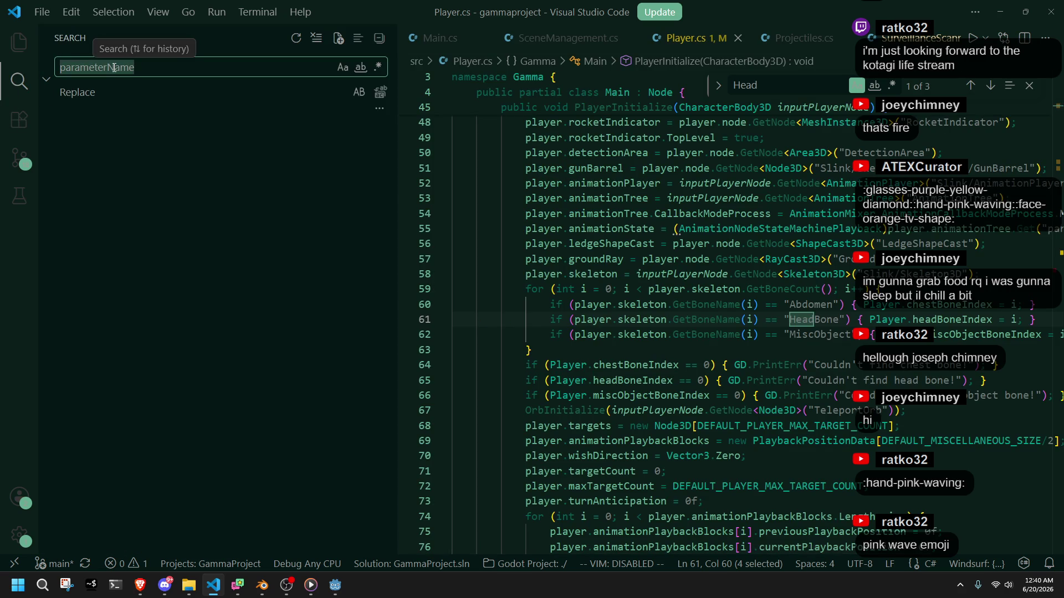
Step: Search the project for 'index is' and open the Head bone index match in Orb.cs
type("index is")
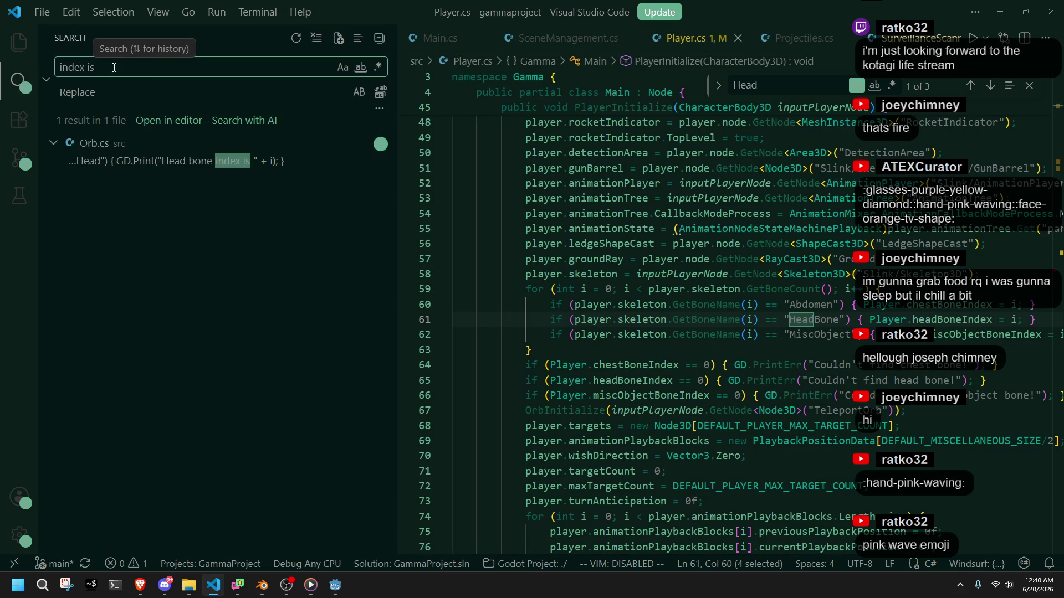
left_click(144, 161)
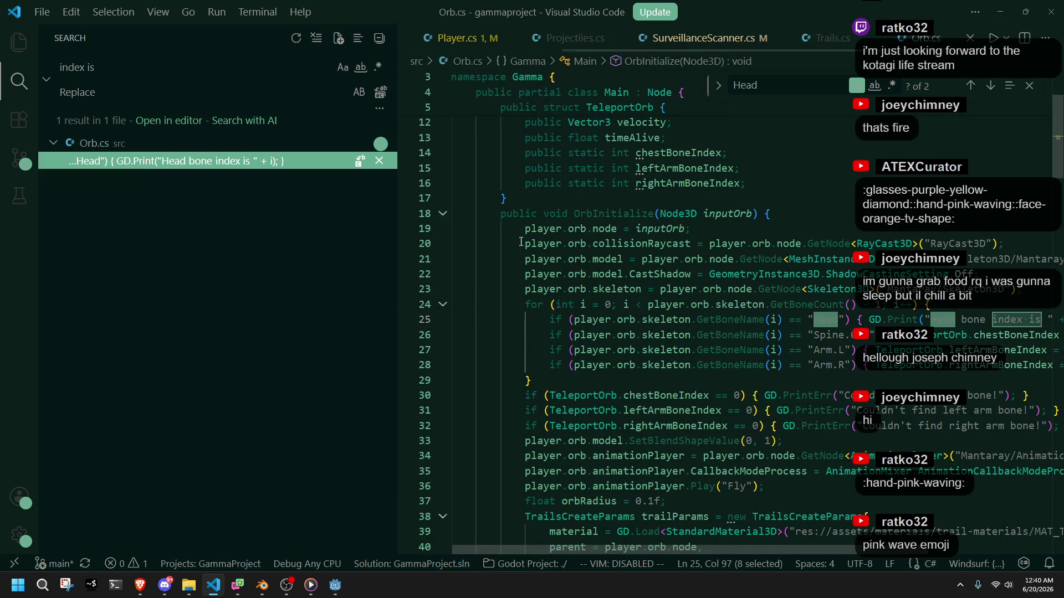
scroll(456, 392, "right", 5)
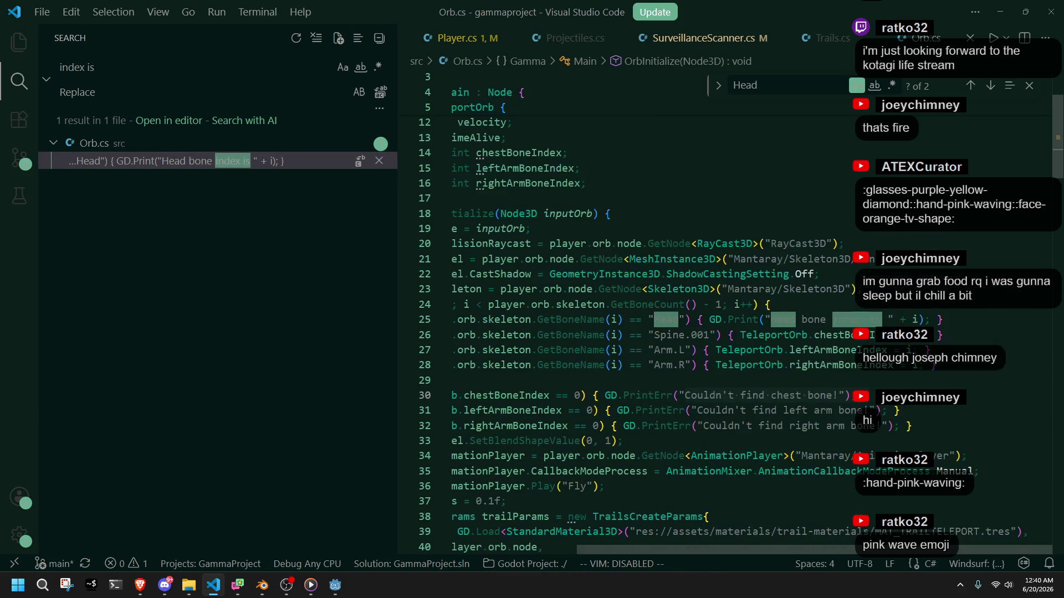
left_click(755, 381)
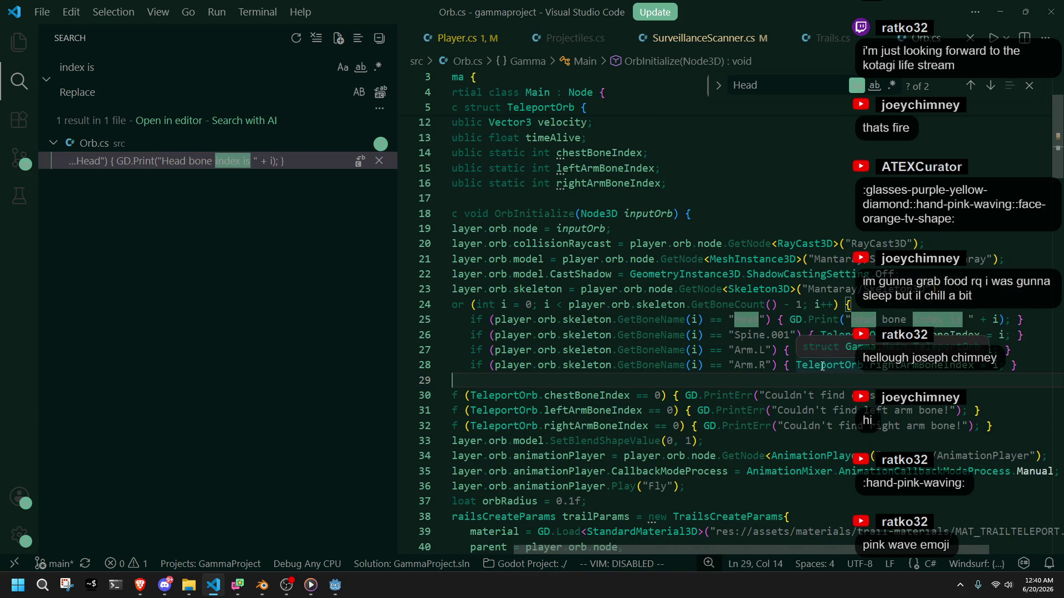
left_click(1034, 370)
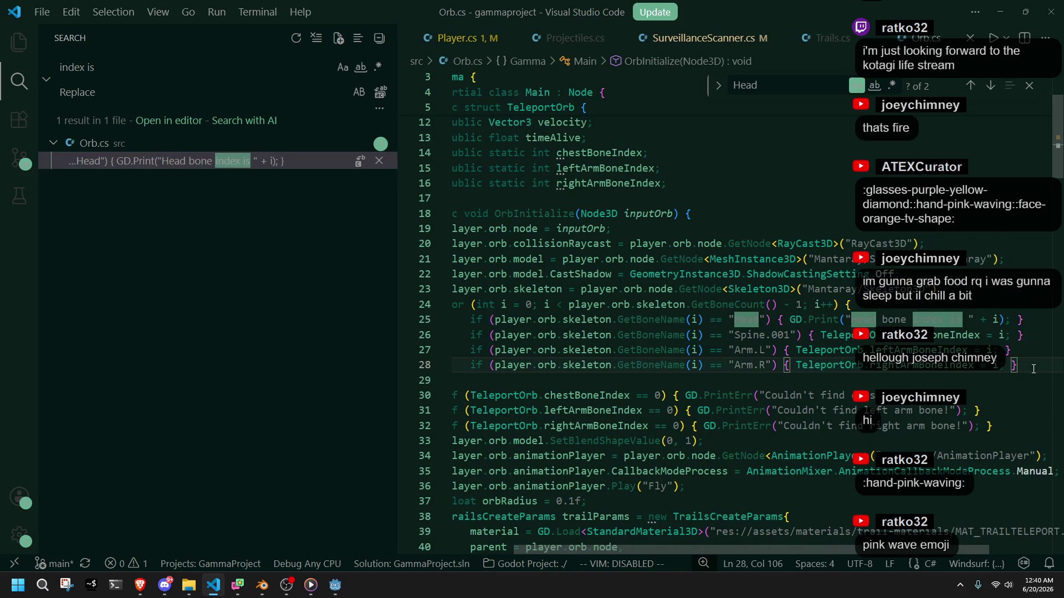
Step: Delete the Head bone index GD.Print line from Orb.cs and save it
left_click_drag(1031, 318, 1030, 309)
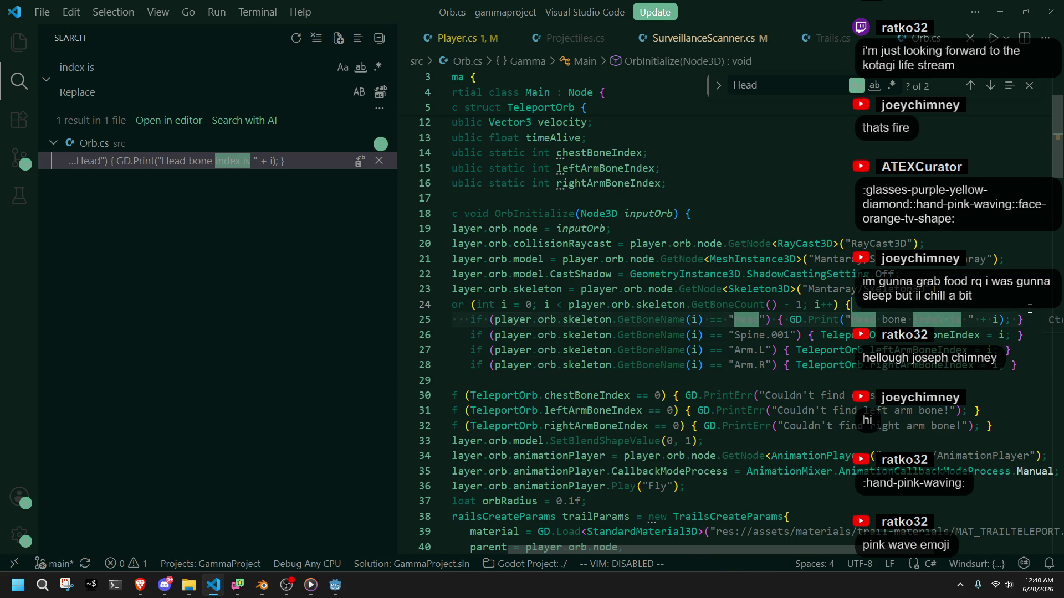
key("BackSpace")
key("ctrl+s")
left_click(335, 585)
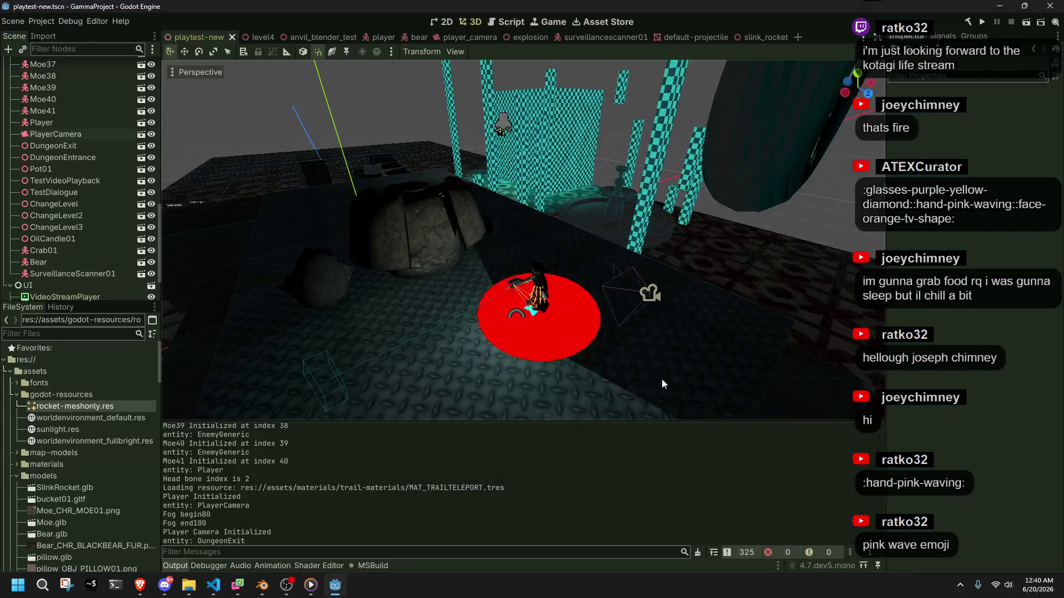
Step: Run the game once more and stop it
left_click(987, 22)
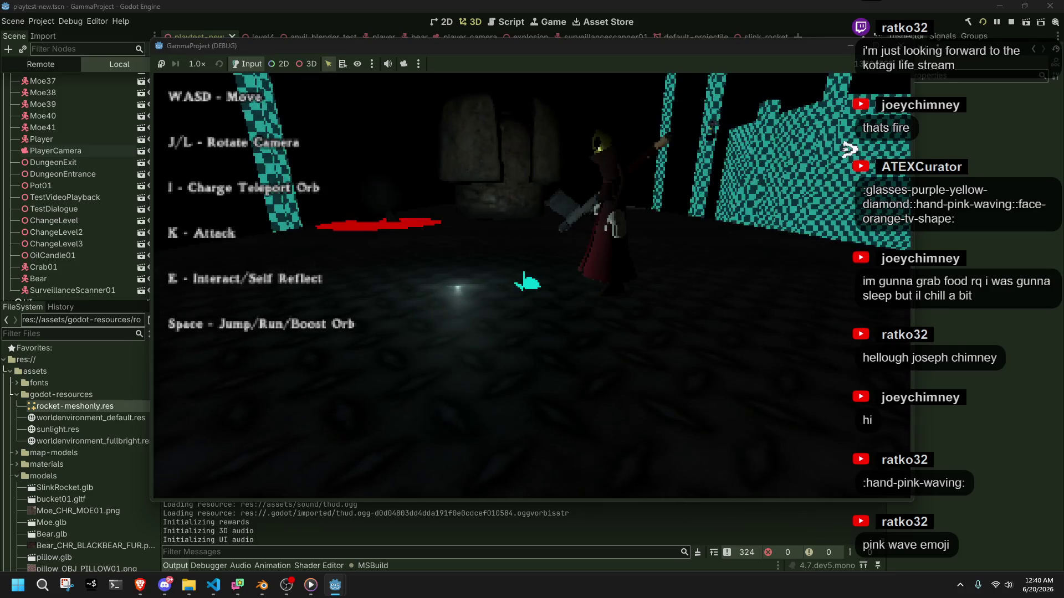
left_click(899, 46)
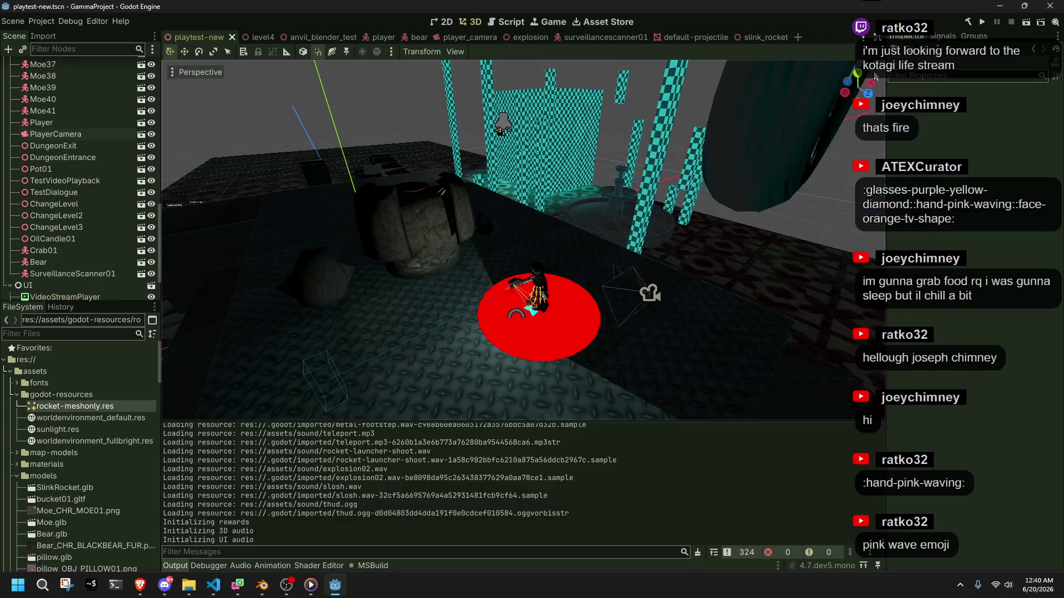
left_click(67, 441)
scroll(71, 252, "up", 10)
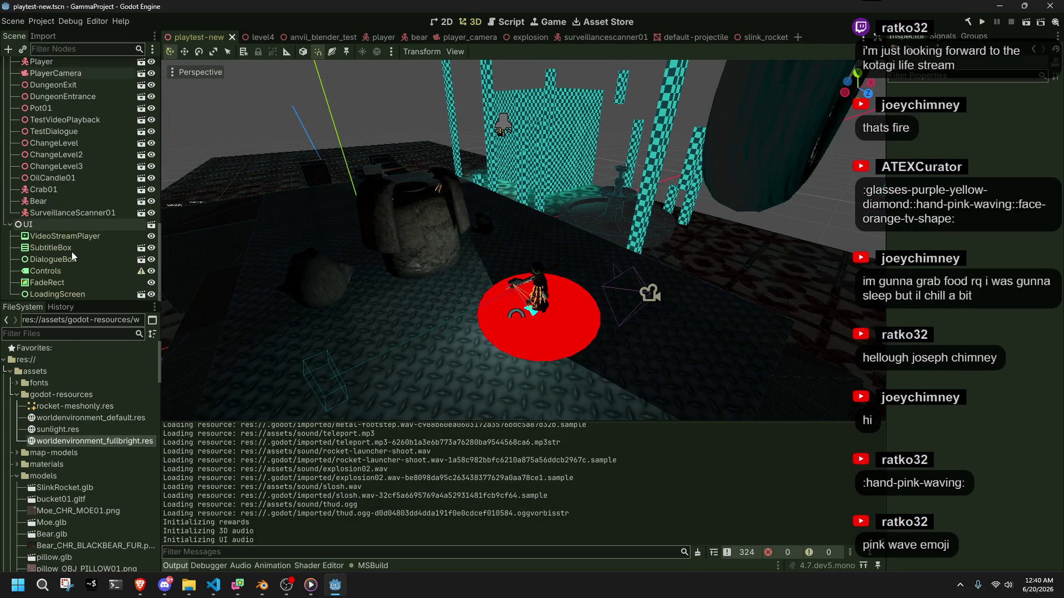
scroll(62, 211, "down", 3)
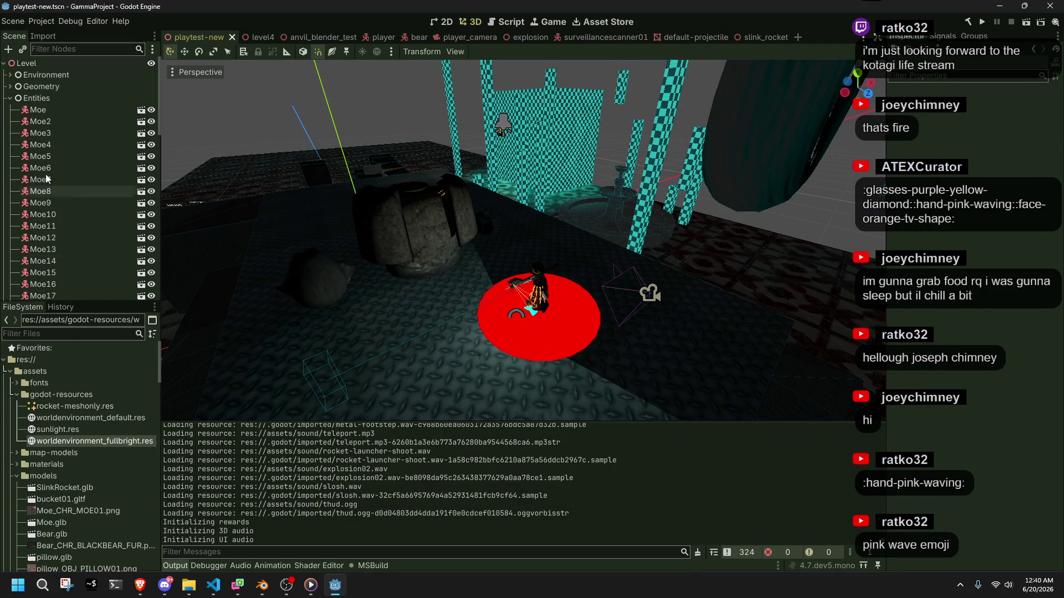
Step: Select the DialogueBox node and open Project > Find in Files
left_click(52, 133)
scroll(71, 218, "down", 10)
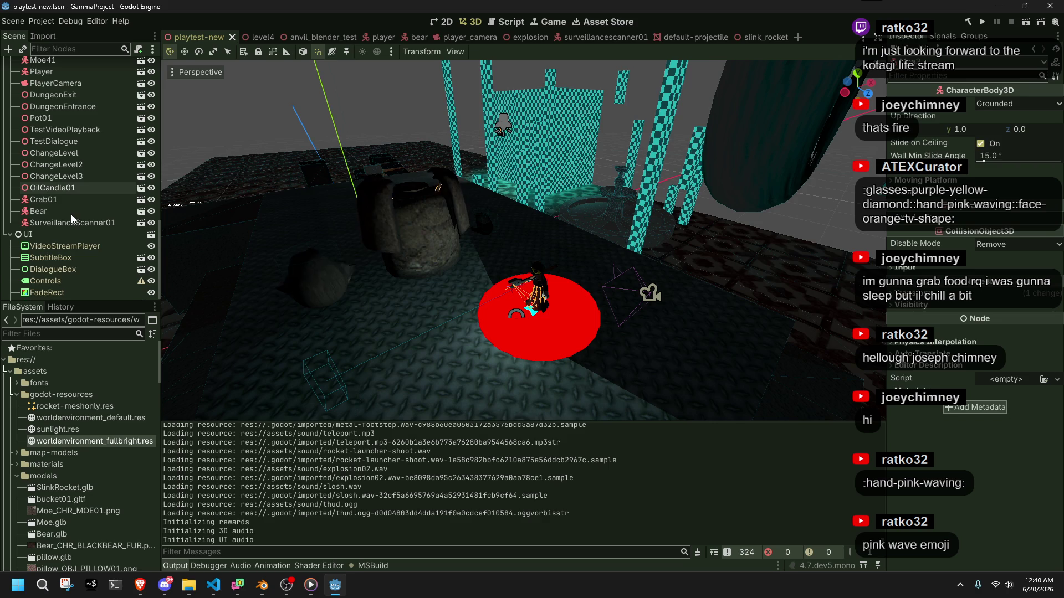
left_click(53, 269)
left_click(49, 23)
left_click(59, 43)
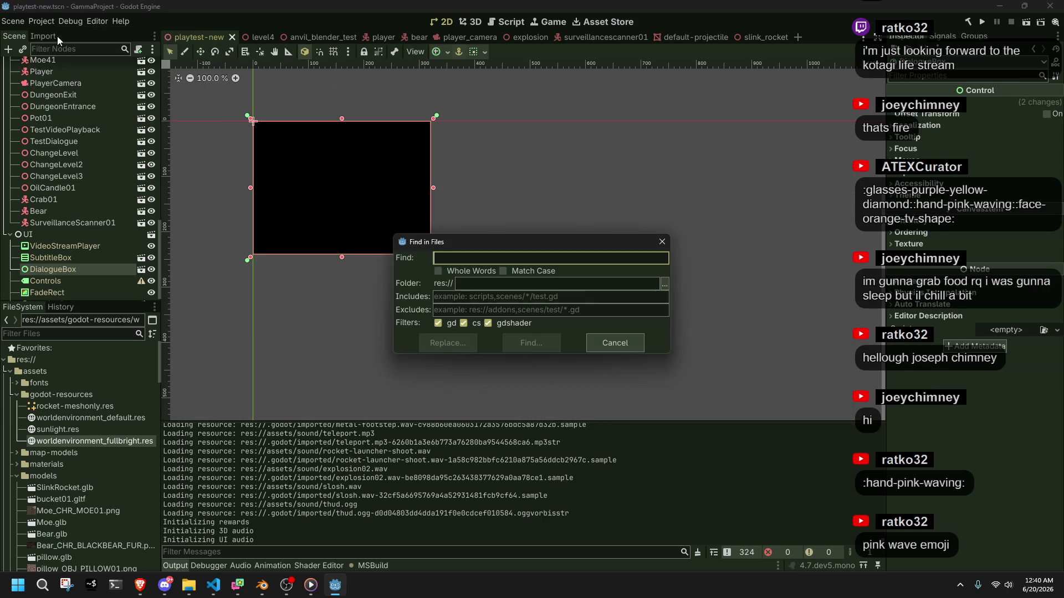
Step: Cancel Find in Files and bring up the default-projectile scene tab
left_click(613, 343)
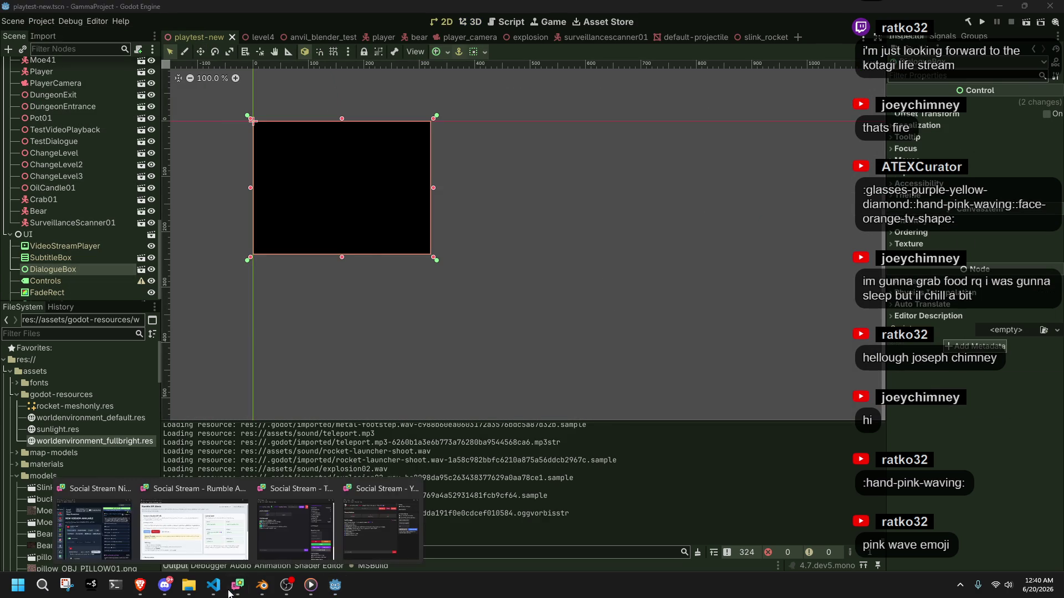
left_click(214, 585)
left_click(215, 588)
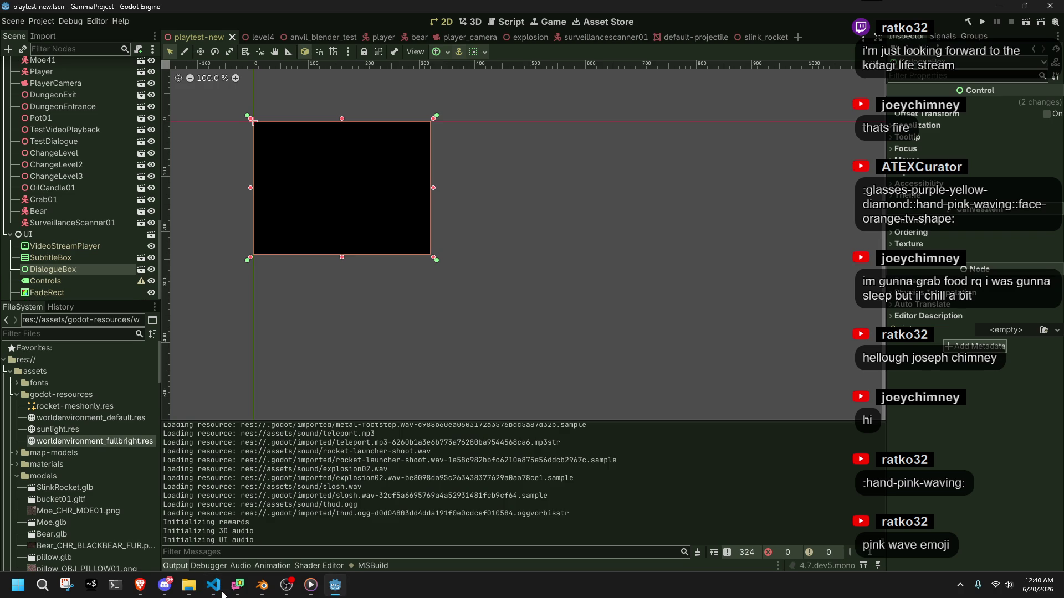
left_click(376, 38)
left_click(701, 39)
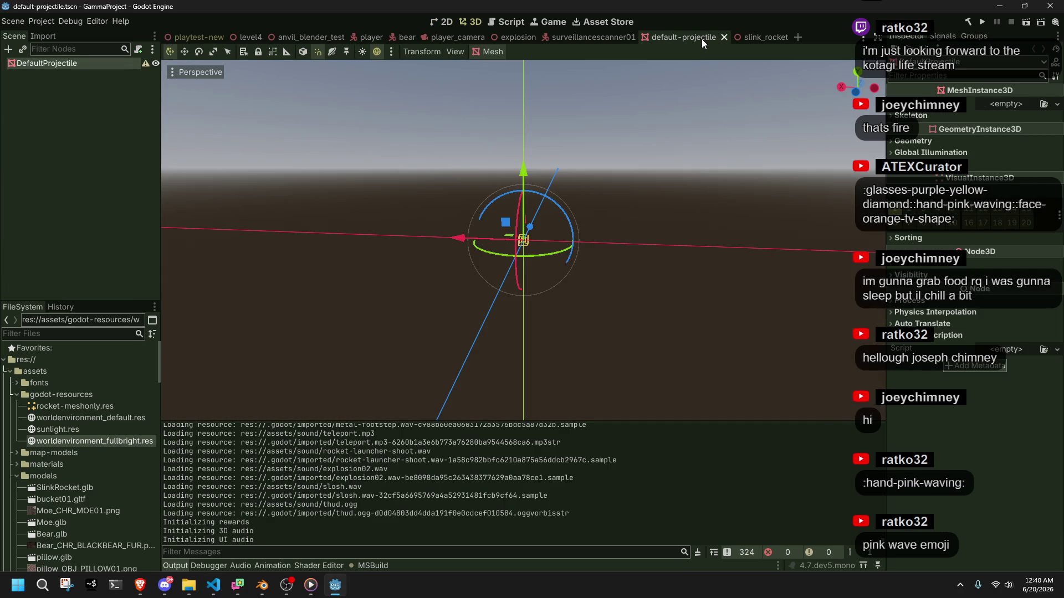
Step: Filter FileSystem by 'defa' and move default-projectile.tscn to the trash
left_click(62, 333)
type("defa")
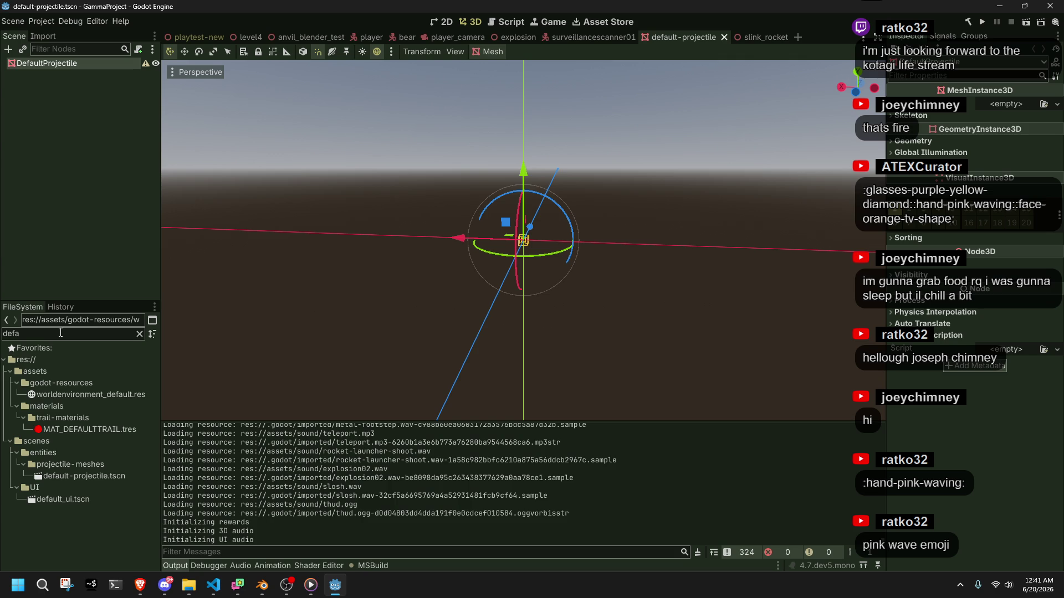
left_click(75, 473)
key("Delete")
key("Return")
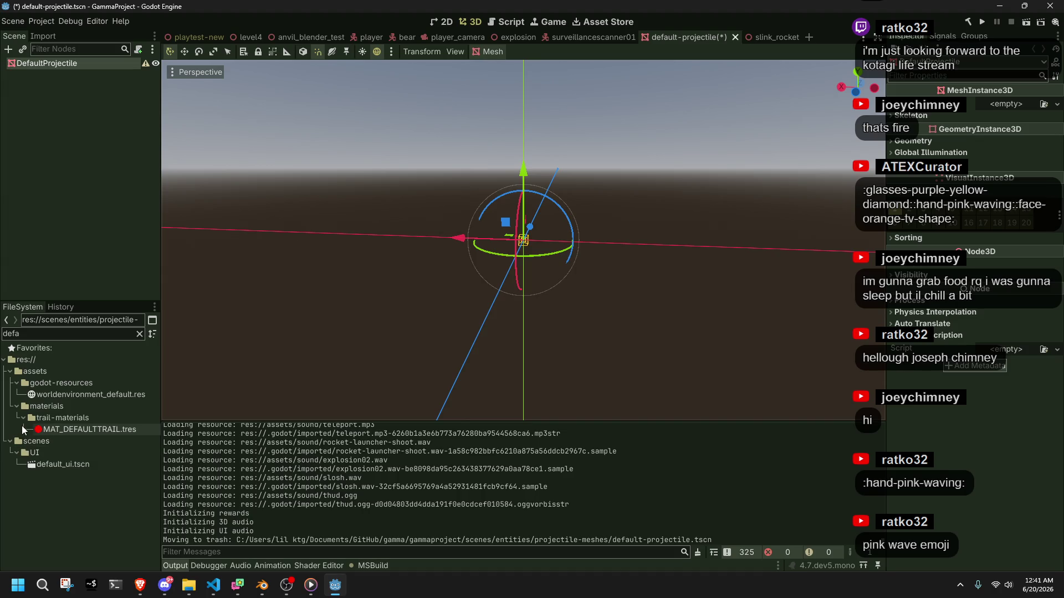
Step: Clear the file filter and remove the projectile-meshes folder to the trash
left_click(138, 334)
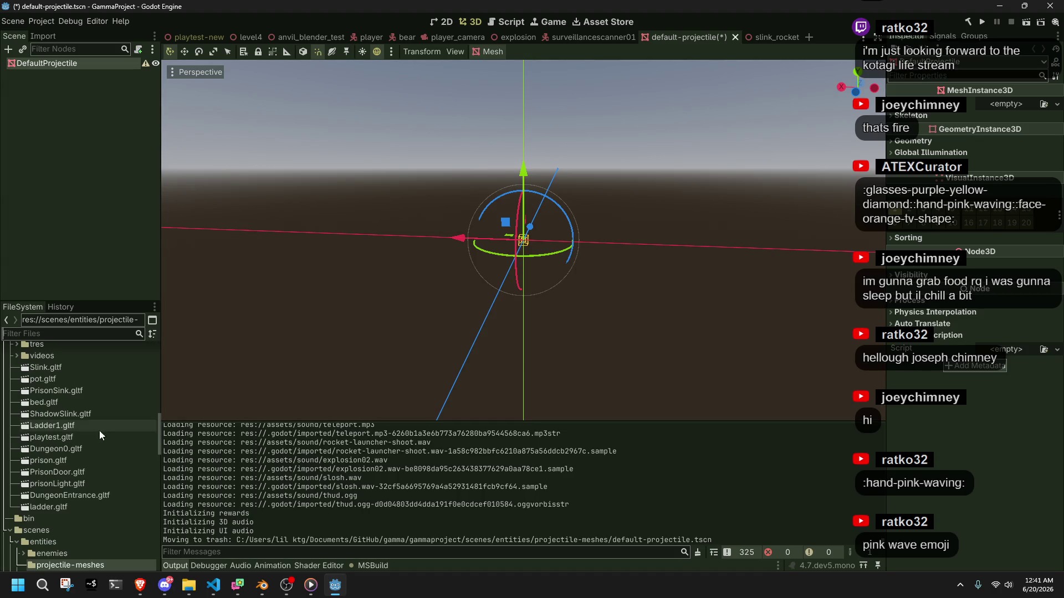
right_click(45, 563)
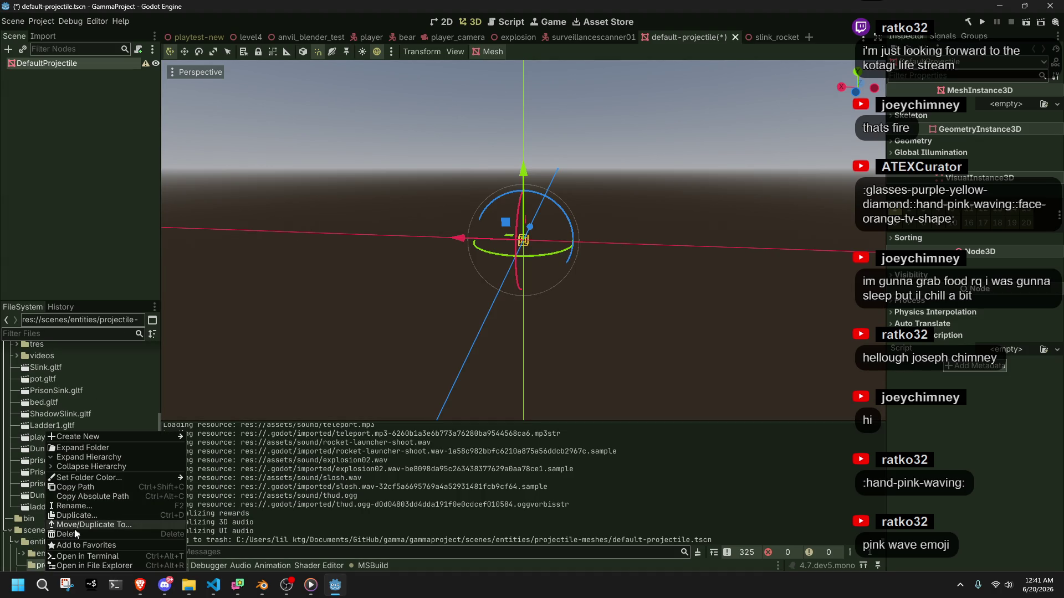
left_click(55, 534)
left_click(437, 347)
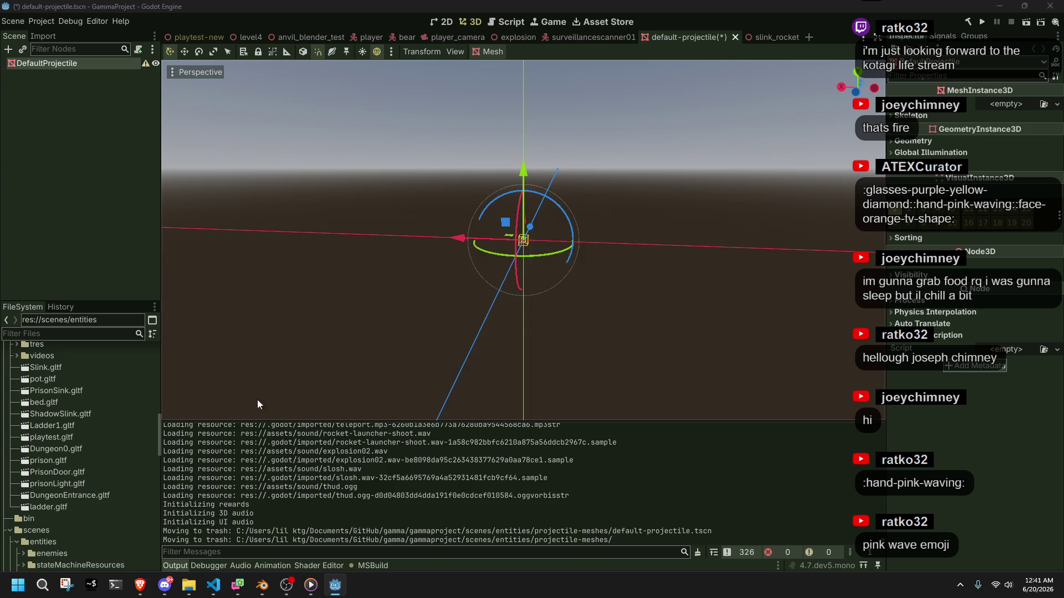
left_click(99, 510)
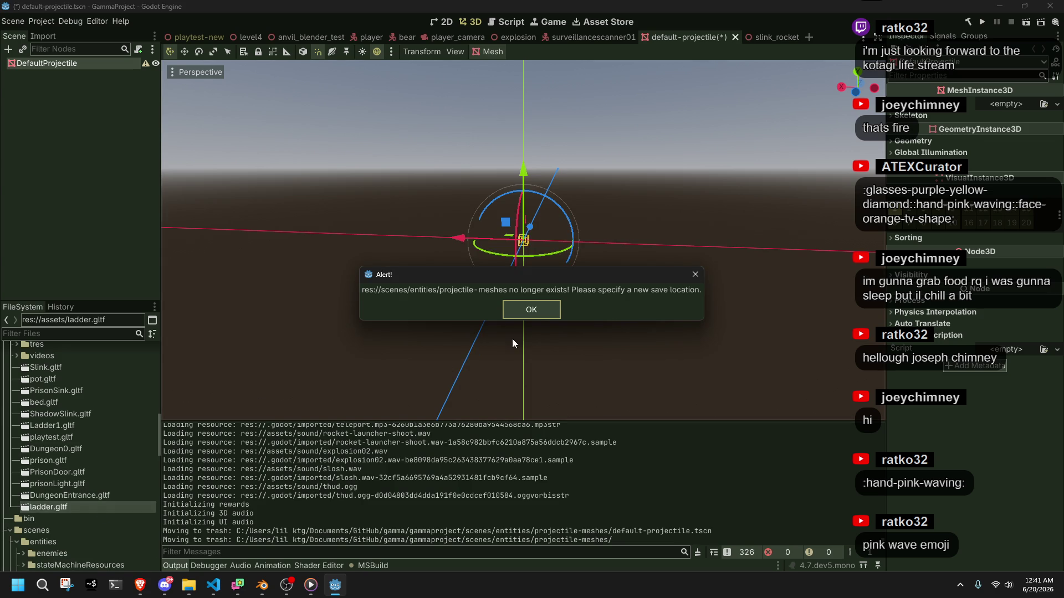
Step: Dismiss the save alert and close the default-projectile scene choosing Don't Save
left_click(537, 316)
left_click(638, 487)
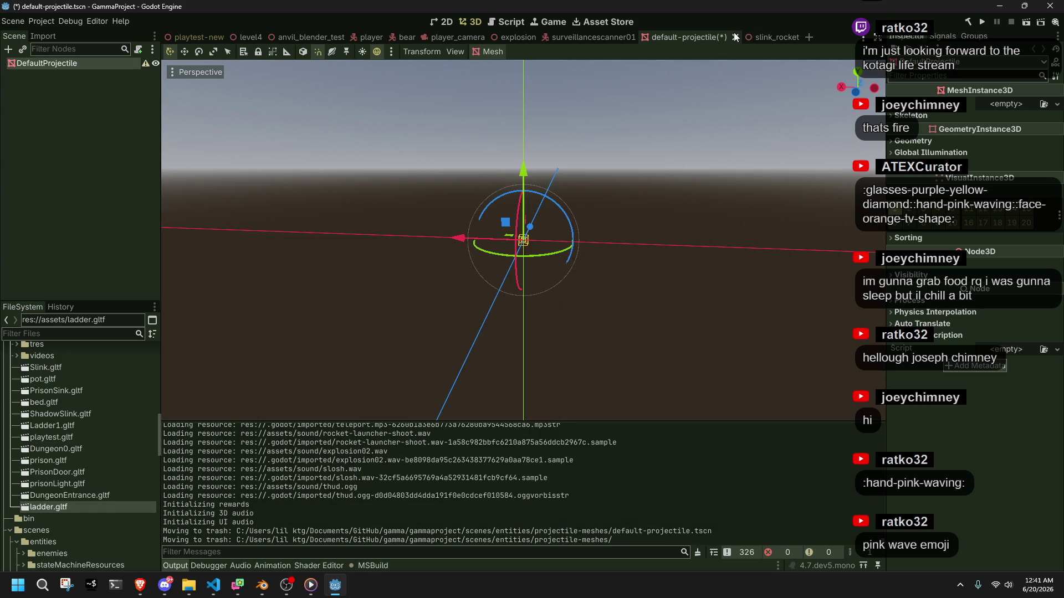
left_click(735, 38)
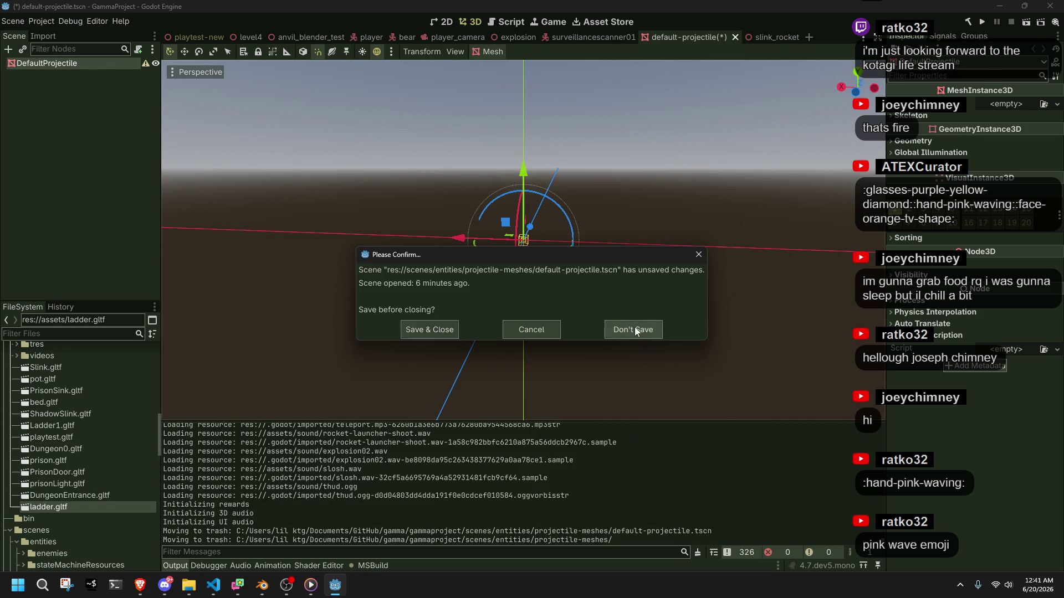
left_click(634, 327)
left_click(679, 37)
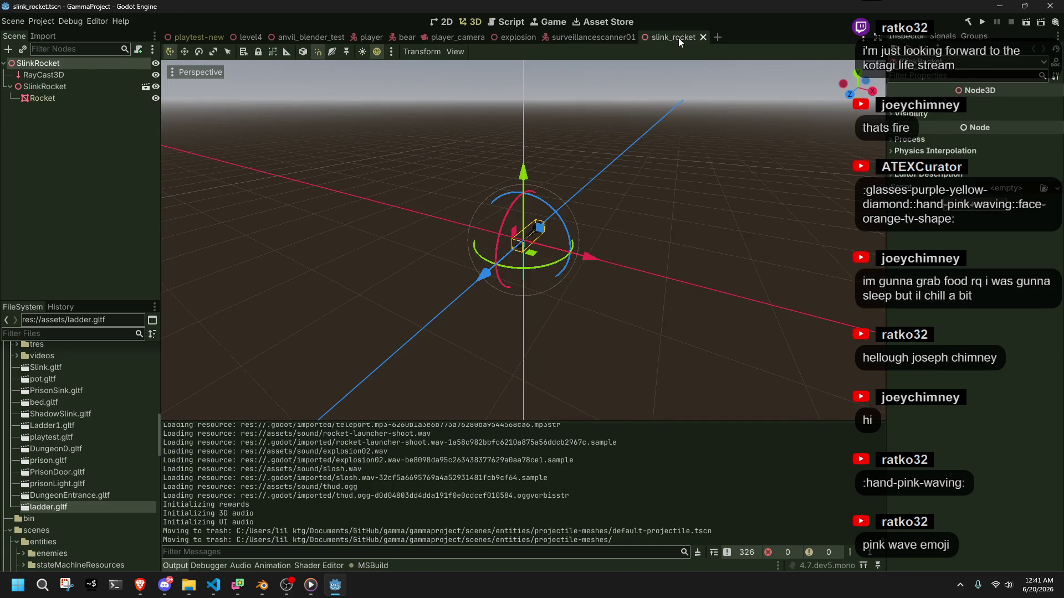
Step: Close slink_rocket, switch to the player scene and select its AnimationTree node
left_click(44, 100)
left_click(76, 86)
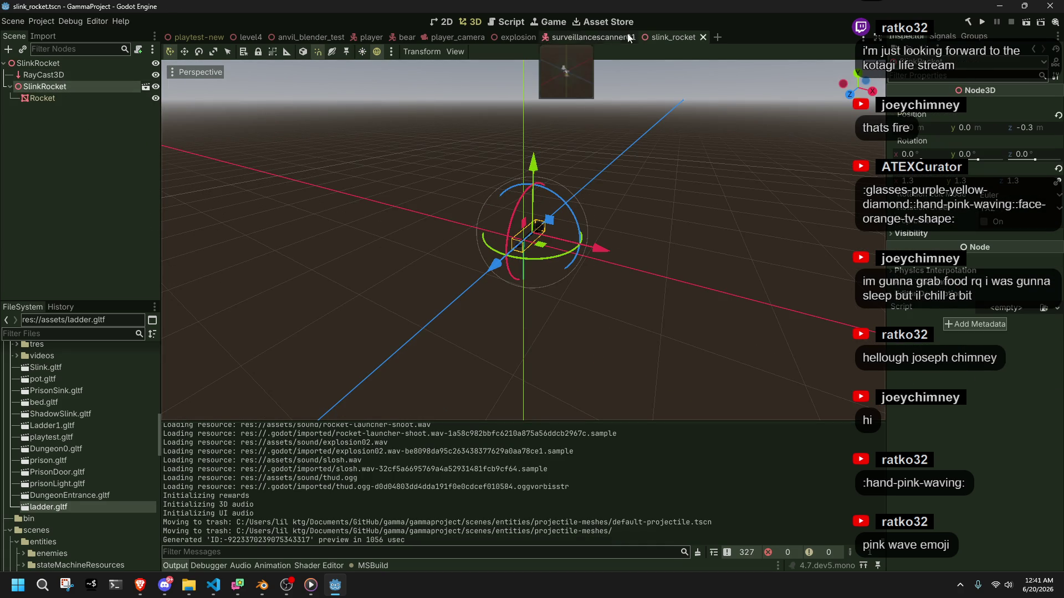
left_click(701, 36)
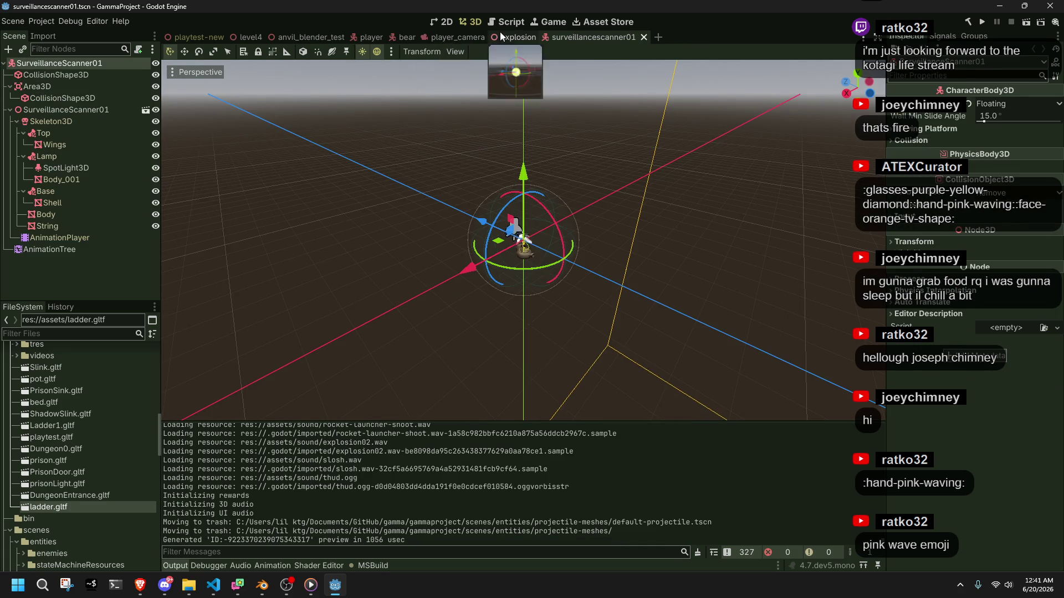
left_click(494, 37)
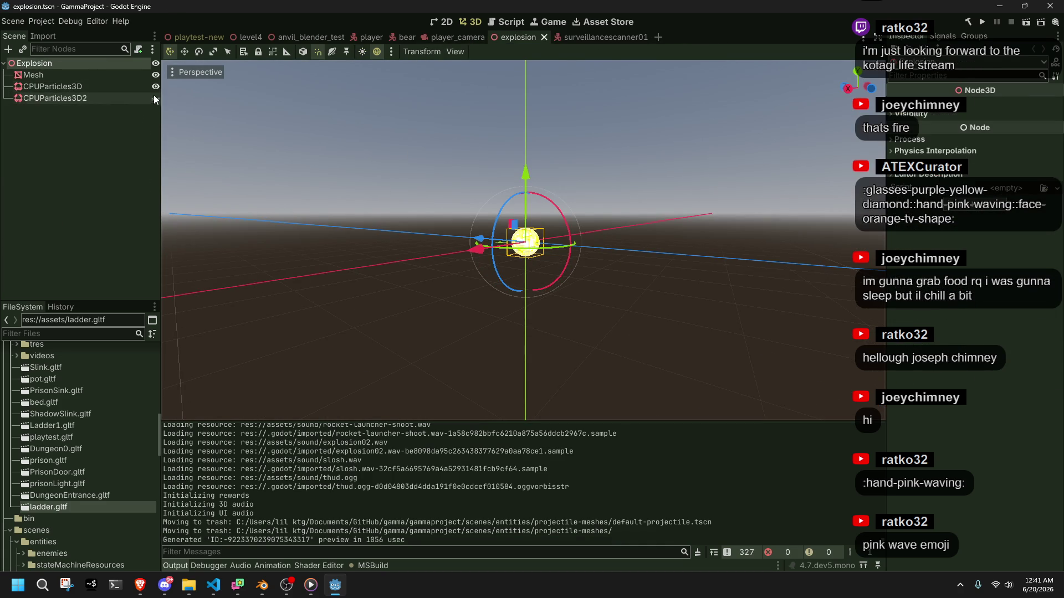
left_click(605, 37)
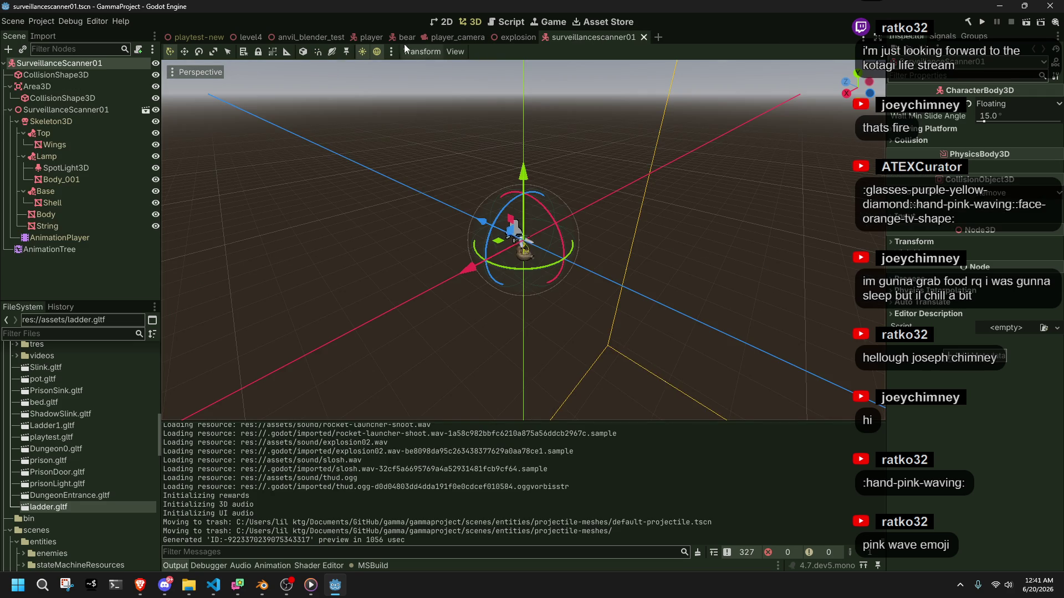
left_click(363, 38)
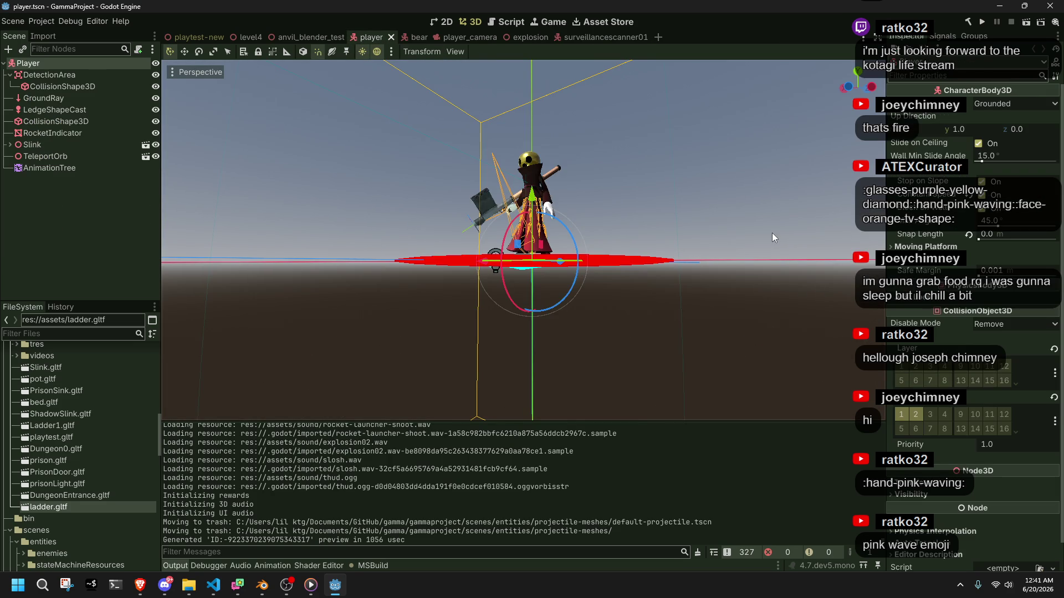
left_click(78, 167)
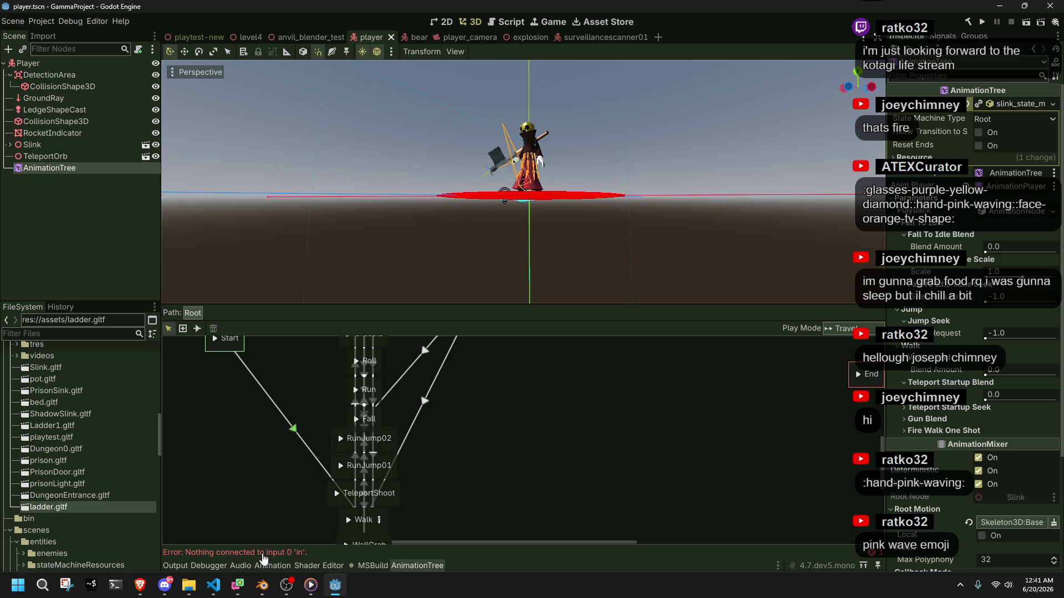
Step: Enter the Walk blend tree and add a new Blend2 node to the graph
left_click(264, 557)
scroll(470, 472, "down", 5)
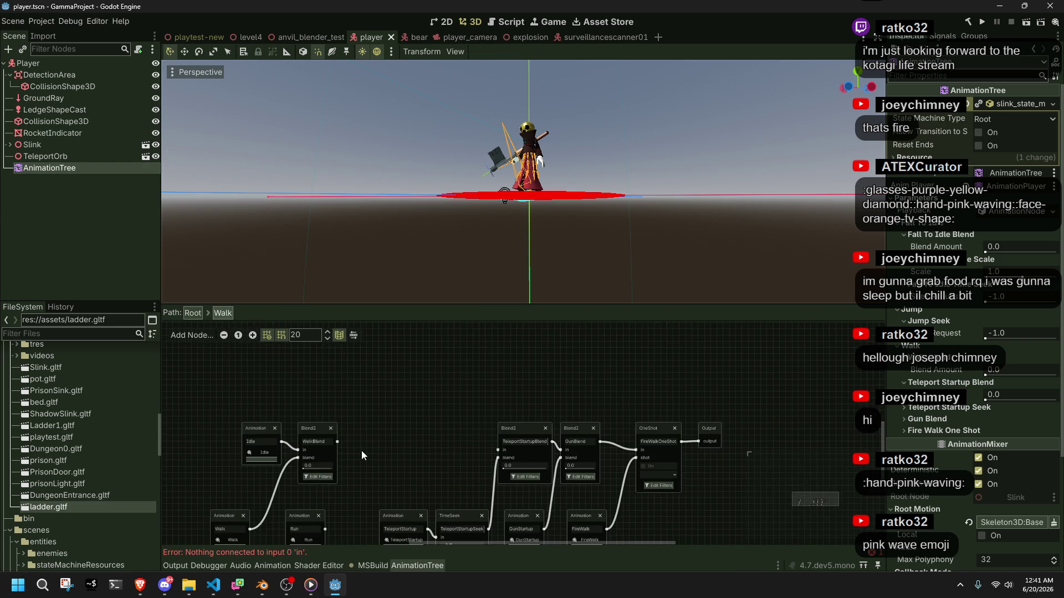
mouse_move(361, 492)
left_mouse_down()
mouse_move(529, 410)
mouse_move(531, 421)
mouse_move(487, 435)
left_mouse_up()
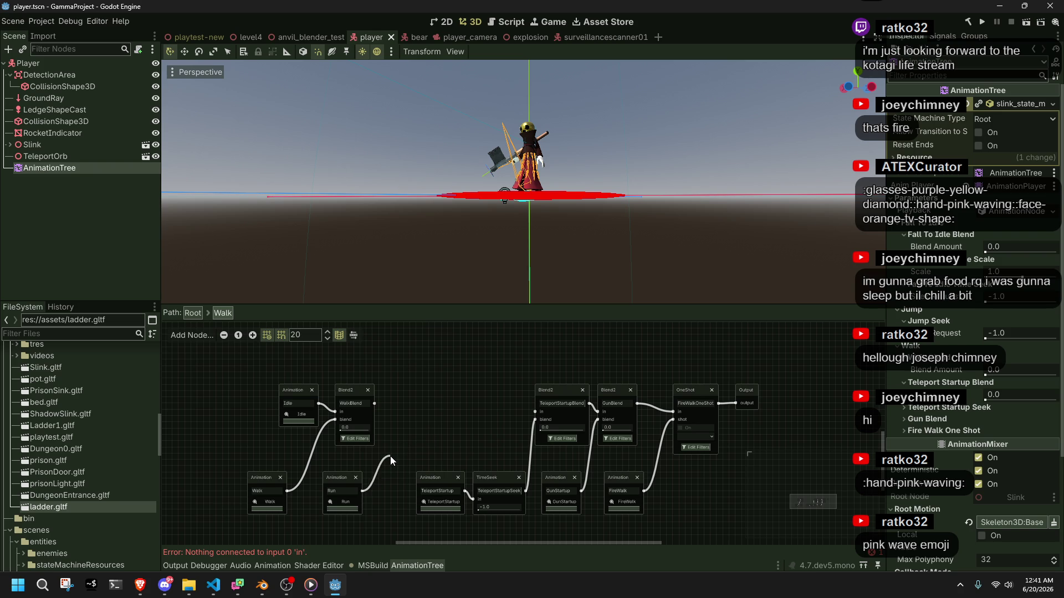
right_click(368, 463)
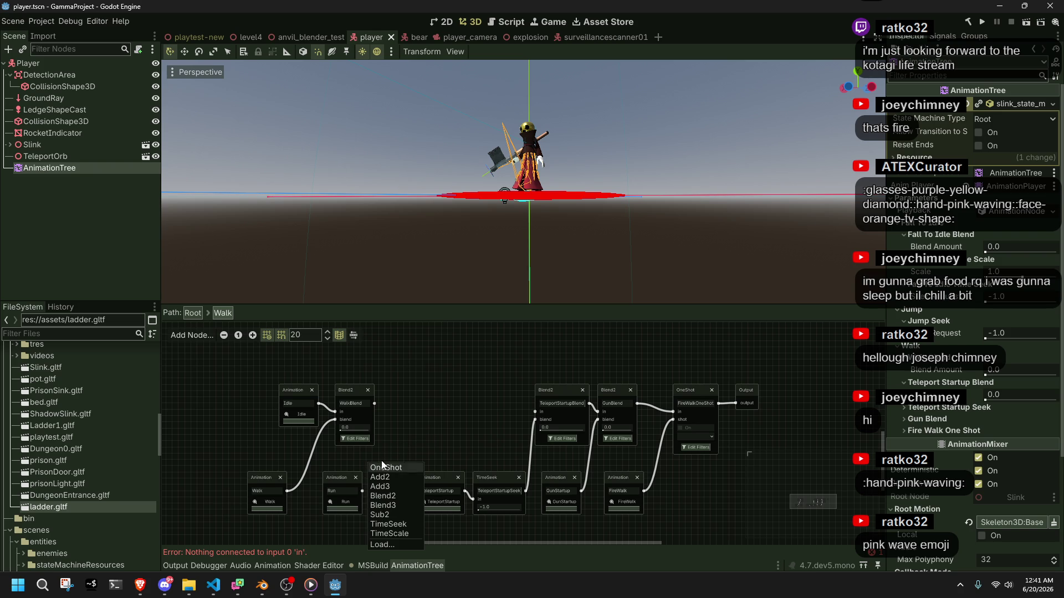
left_click(428, 412)
right_click(410, 438)
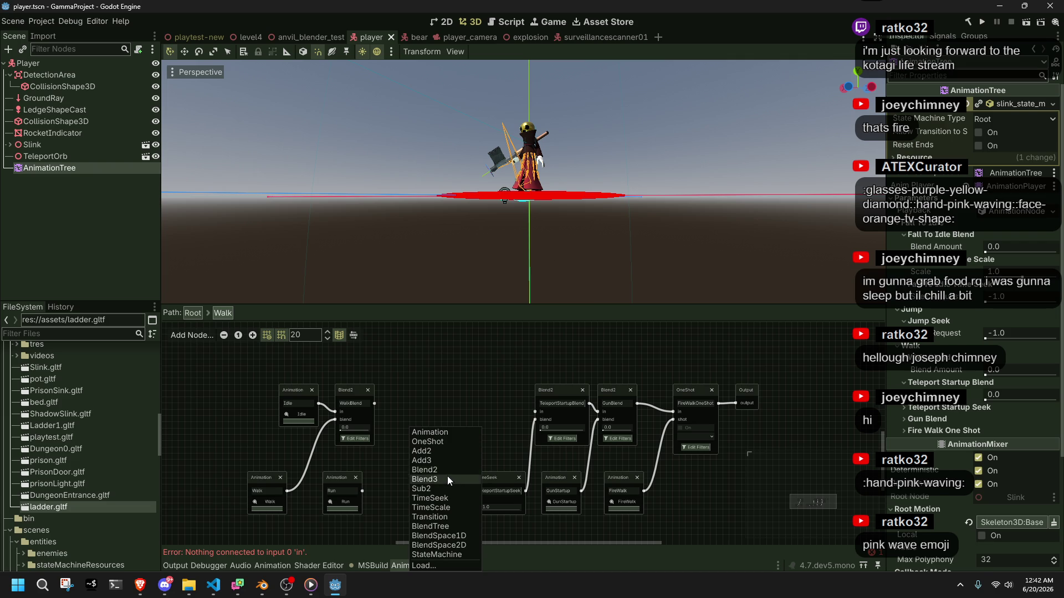
left_click(441, 471)
Step: Wire WalkBlend and Run into the Blend2 node, rename it RunBlend and position it
mouse_move(437, 468)
left_mouse_down()
mouse_move(417, 411)
mouse_move(481, 400)
mouse_move(431, 400)
mouse_move(554, 417)
mouse_move(535, 413)
left_mouse_up()
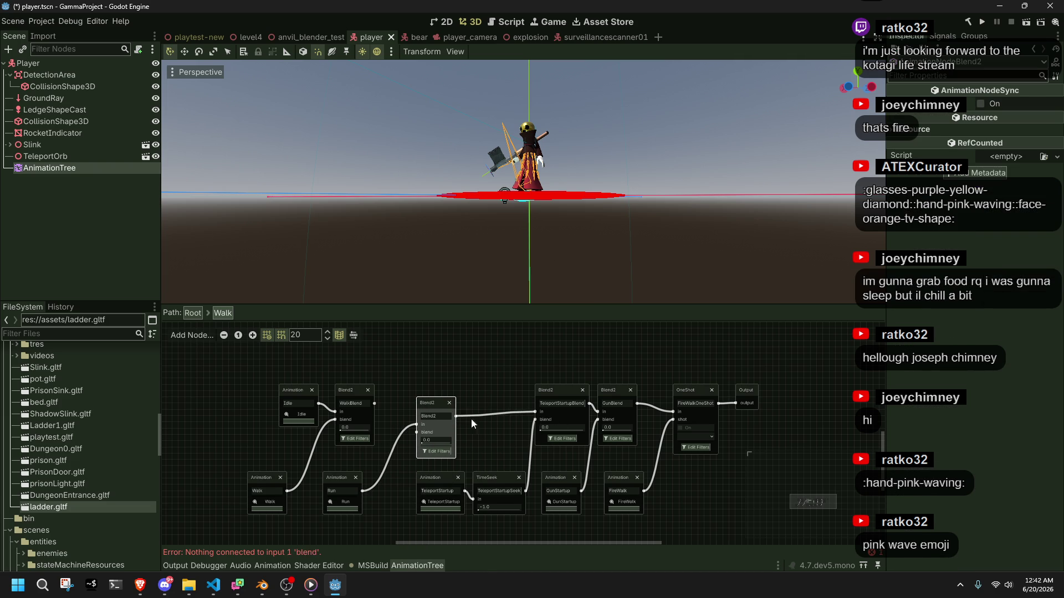
left_click_drag(374, 404, 417, 424)
mouse_move(364, 498)
left_mouse_down()
mouse_move(397, 471)
mouse_move(413, 435)
mouse_move(362, 492)
mouse_move(417, 432)
left_mouse_up()
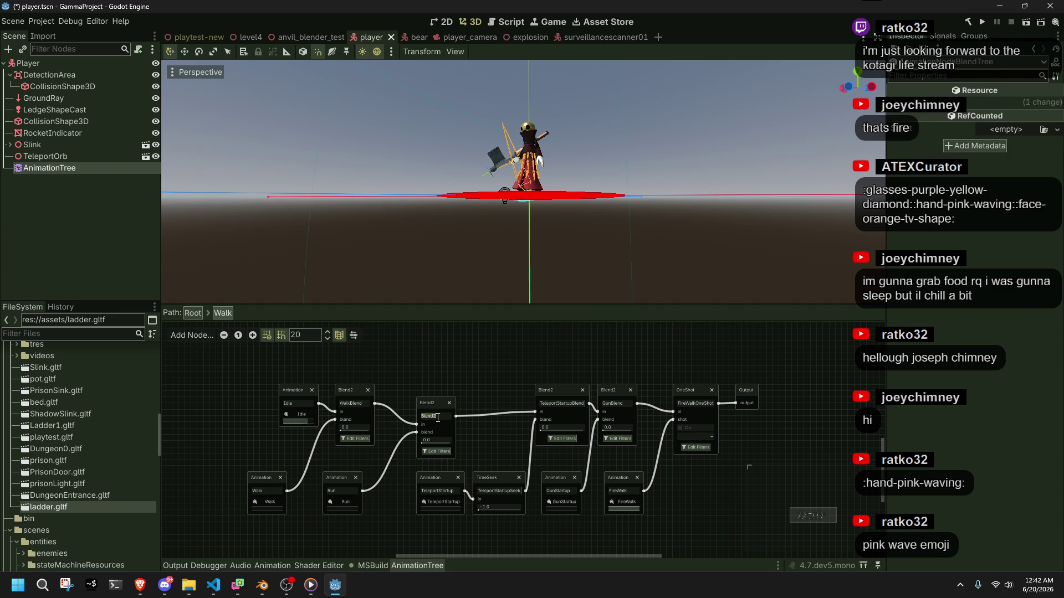
key("BackSpace")
type("Bl")
mouse_move(422, 403)
left_mouse_down()
mouse_move(427, 390)
mouse_move(485, 390)
mouse_move(427, 396)
left_mouse_up()
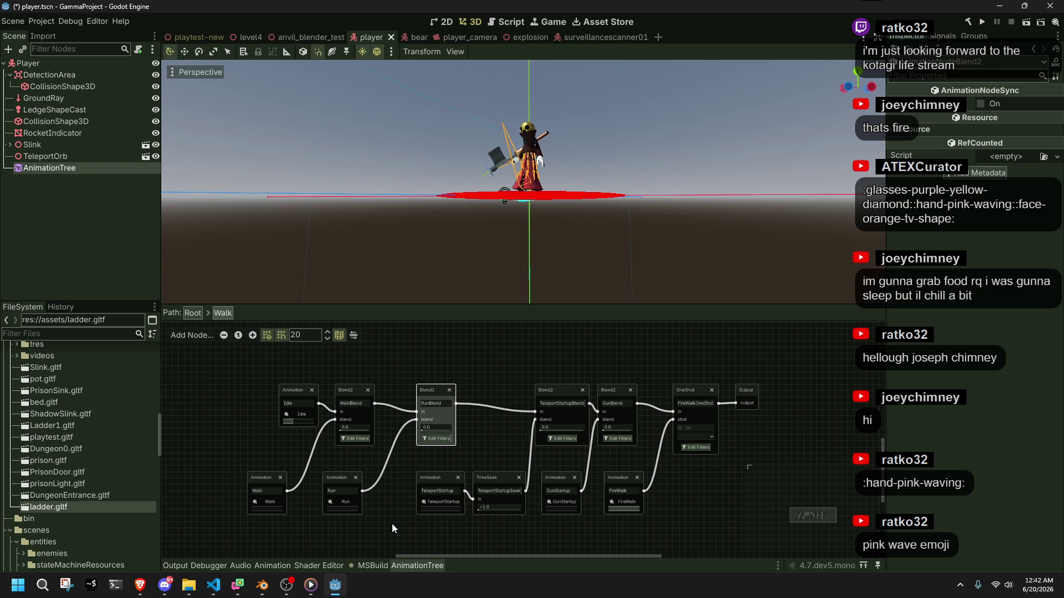
Step: Reposition Run, Walk, Idle, OneShot, and raise TeleportStartupBlend and GunBlend
left_click_drag(345, 480, 358, 481)
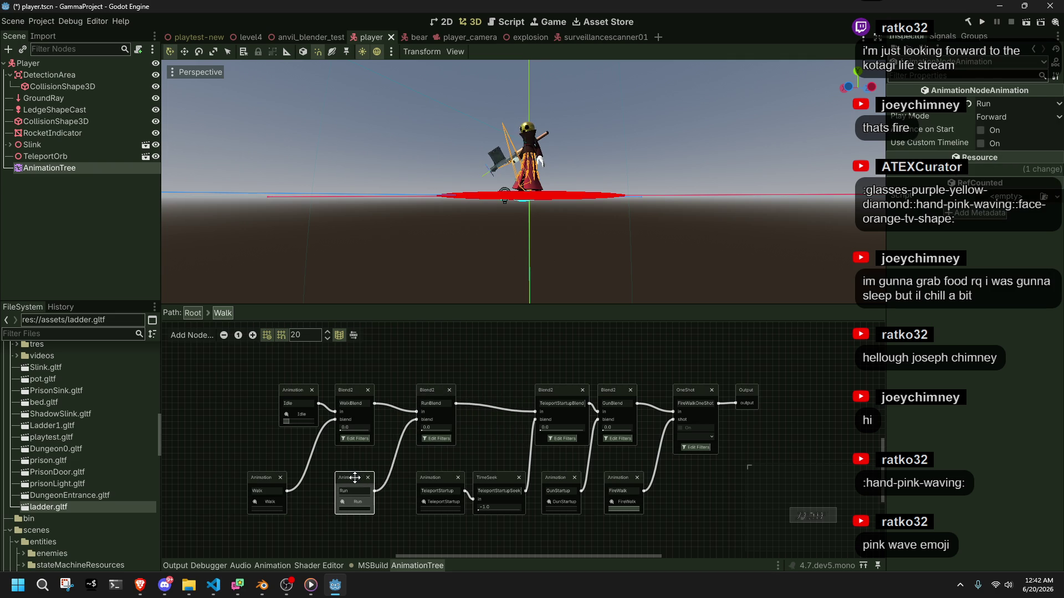
mouse_move(392, 531)
left_mouse_down()
mouse_move(341, 371)
mouse_move(277, 381)
mouse_move(329, 390)
left_mouse_up()
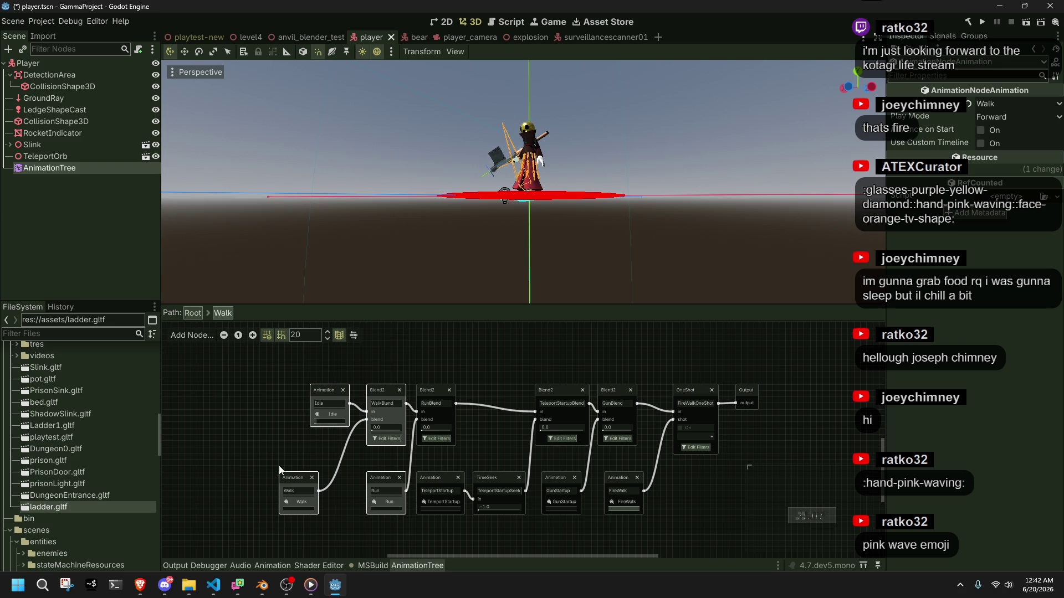
left_click_drag(285, 472, 321, 472)
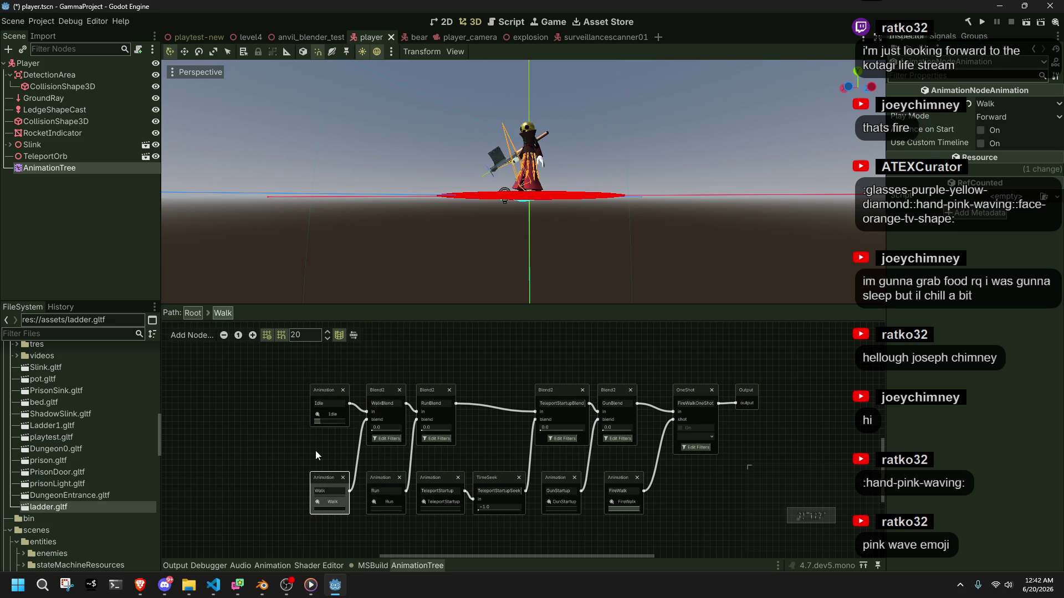
left_click(316, 451)
left_click_drag(320, 392, 321, 410)
mouse_move(693, 396)
left_mouse_down()
mouse_move(689, 377)
mouse_move(742, 389)
mouse_move(754, 426)
mouse_move(748, 386)
left_mouse_up()
mouse_move(522, 364)
left_mouse_down()
mouse_move(598, 405)
mouse_move(608, 380)
left_mouse_up()
left_click(615, 391, "ctrl")
left_click_drag(334, 412, 334, 392)
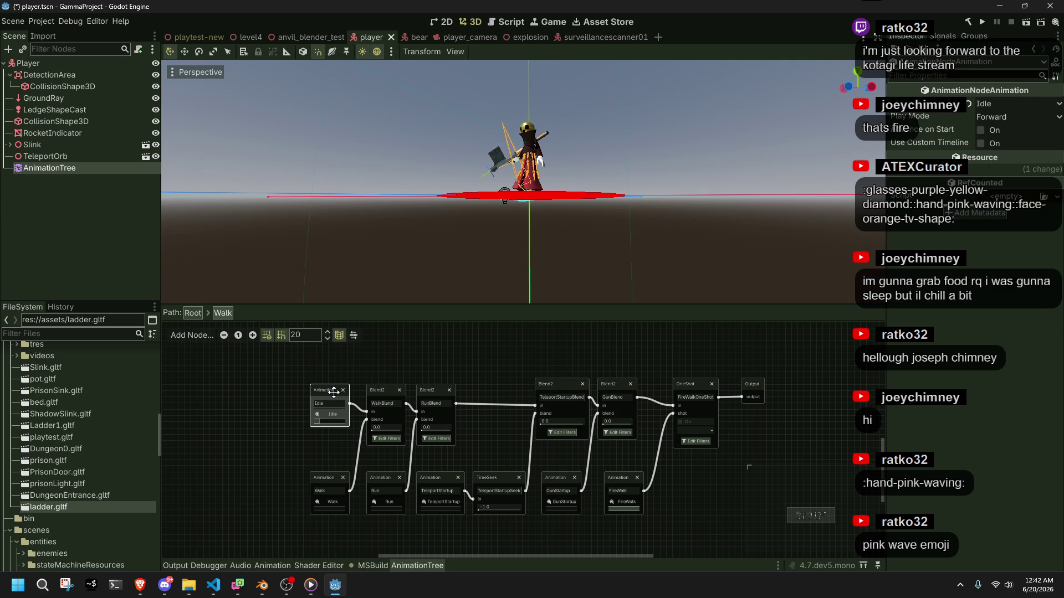
left_click(320, 455)
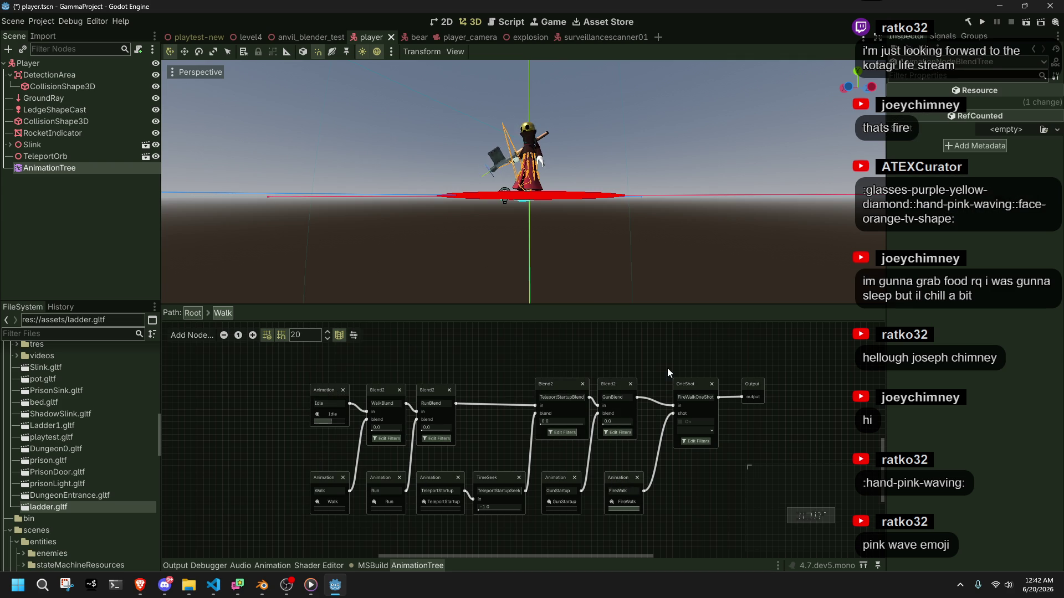
Step: Shift FireWalk, OneShot, GunStartup, TeleportStartupBlend, TeleportStartup and TimeSeek into alignment
left_click_drag(620, 479, 645, 476)
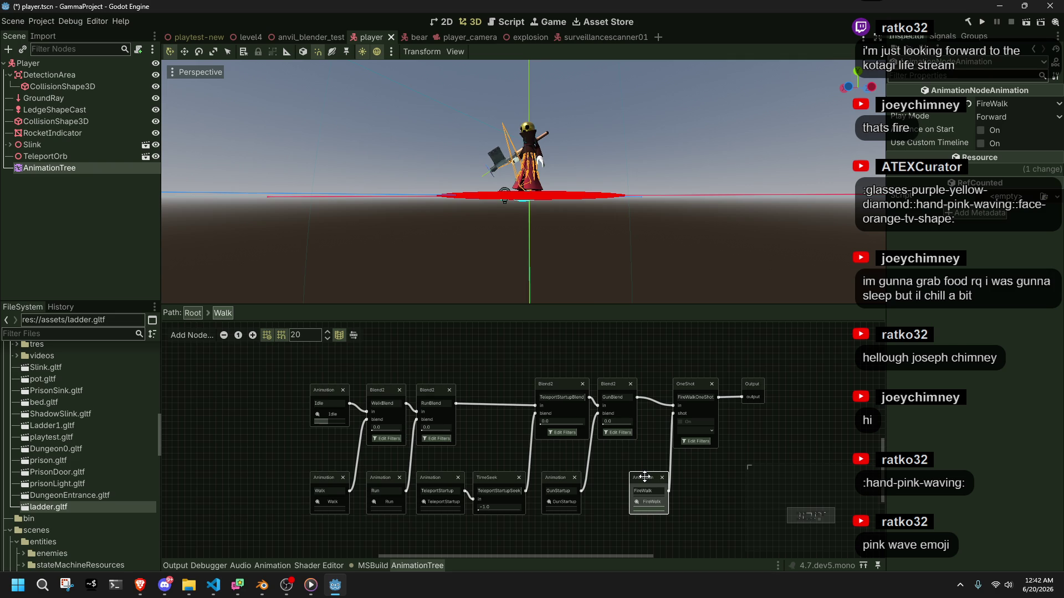
left_click(682, 382, "ctrl")
left_click_drag(681, 382, 653, 383)
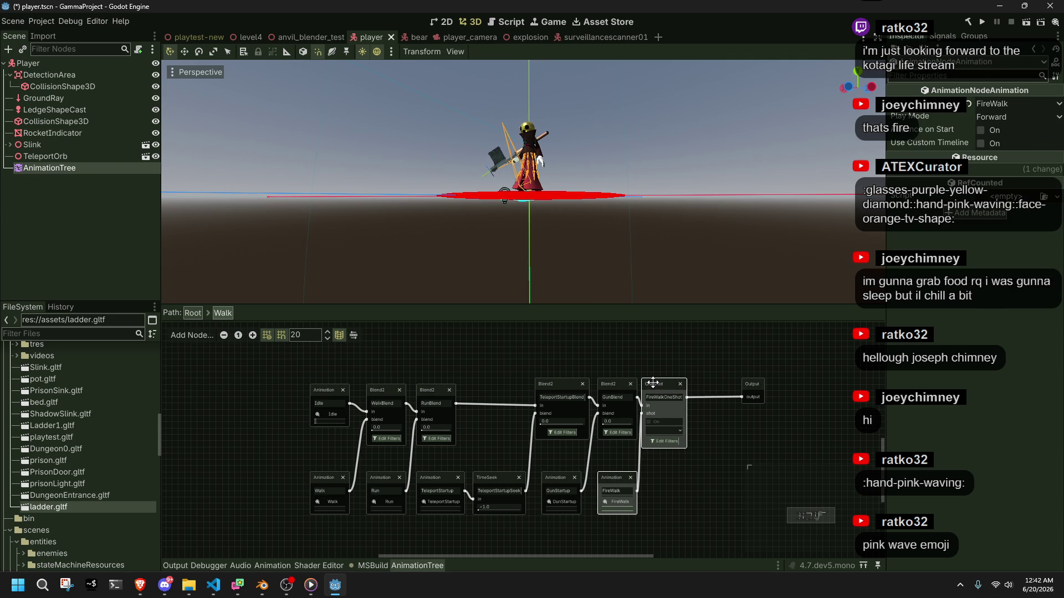
left_click(669, 488)
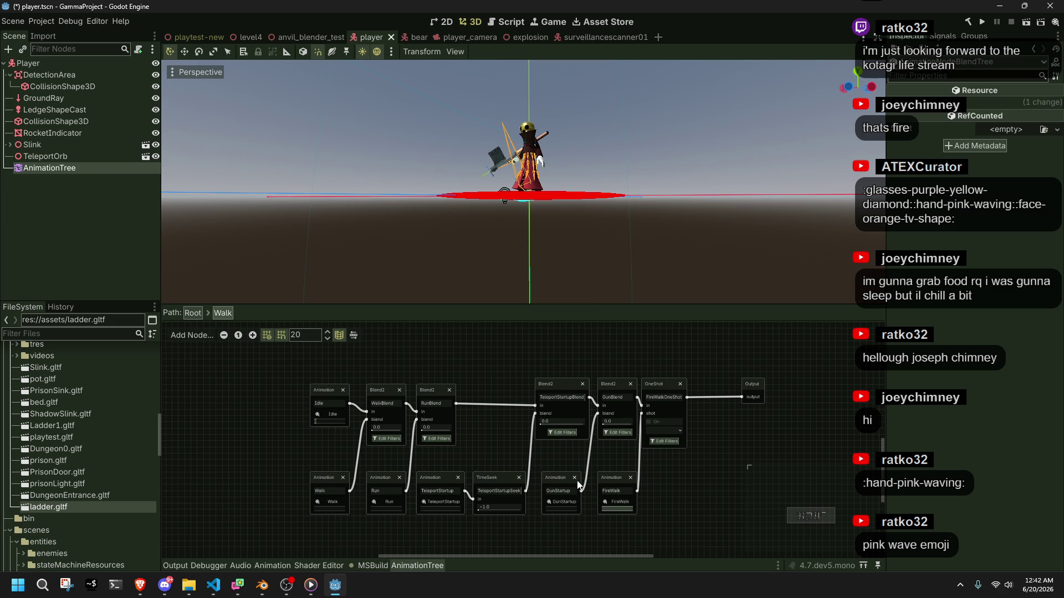
left_click_drag(558, 477, 572, 471)
left_click_drag(562, 383, 563, 384)
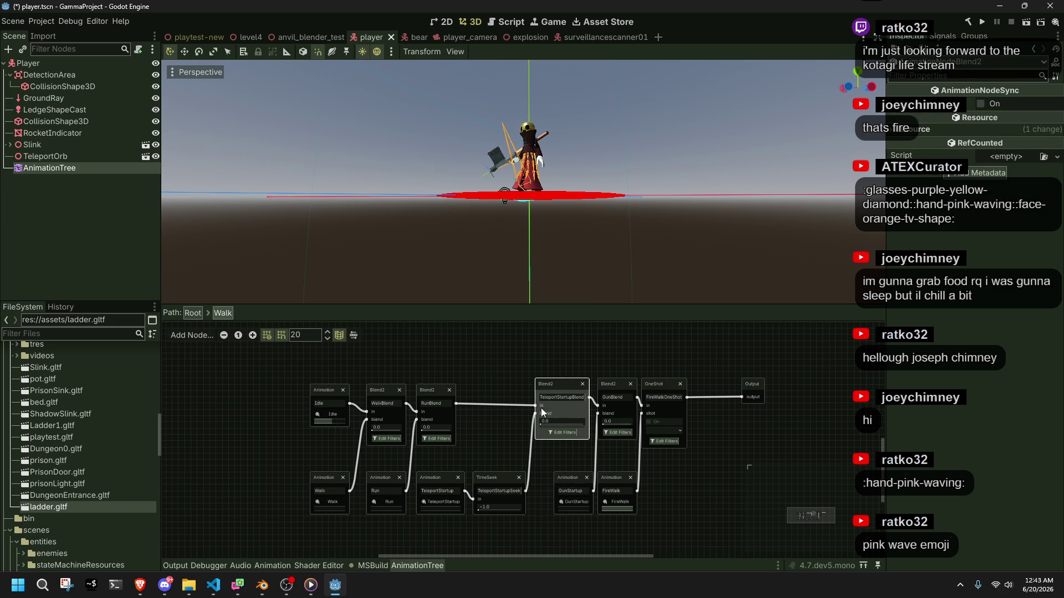
left_click(436, 480)
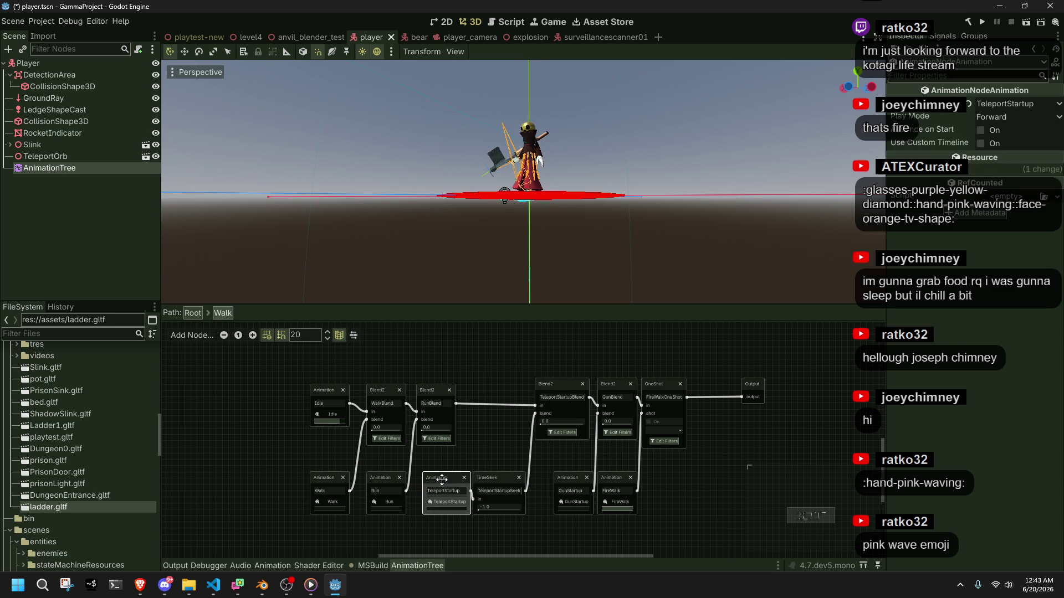
left_click(493, 486, "ctrl")
left_click_drag(490, 476, 497, 477)
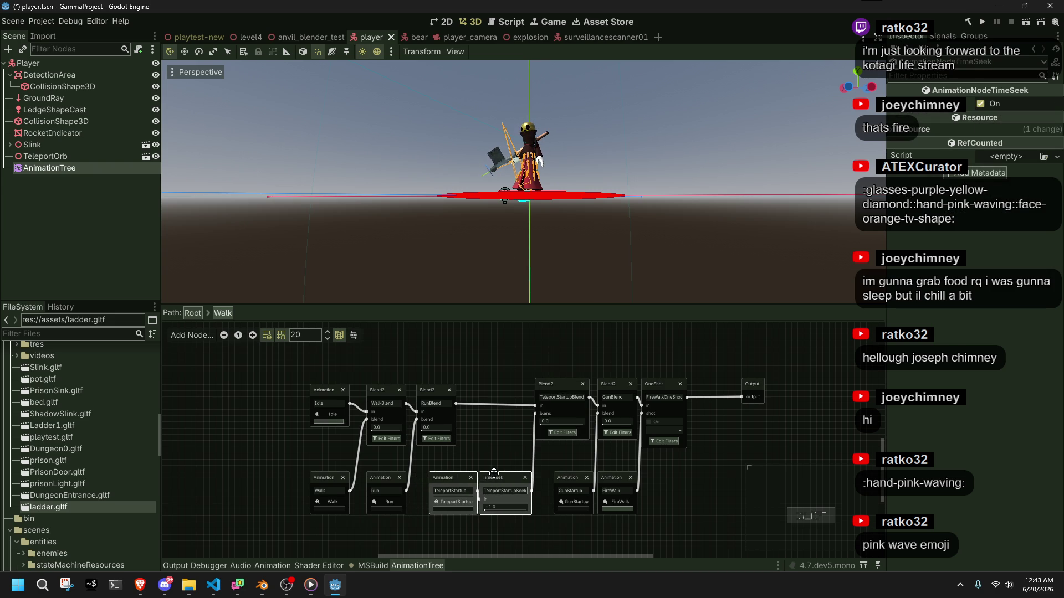
left_click(504, 445)
Step: Line up RunBlend and Run, then move Idle and WalkBlend into line above Walk
left_click(430, 445)
left_click(463, 470)
left_click_drag(430, 391, 503, 384)
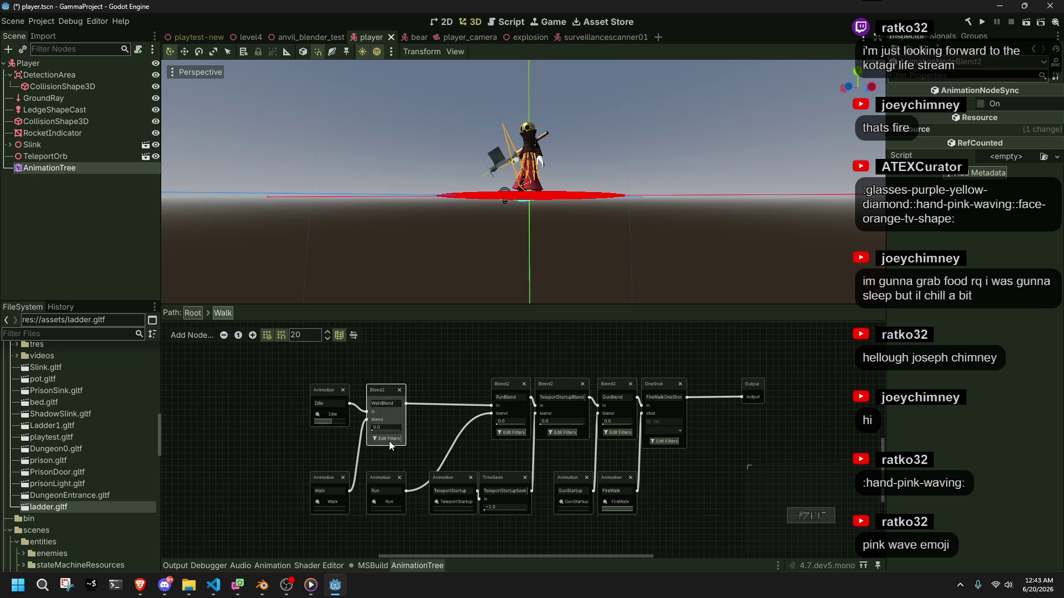
mouse_move(388, 478)
left_mouse_down()
mouse_move(412, 478)
mouse_move(386, 477)
left_mouse_up()
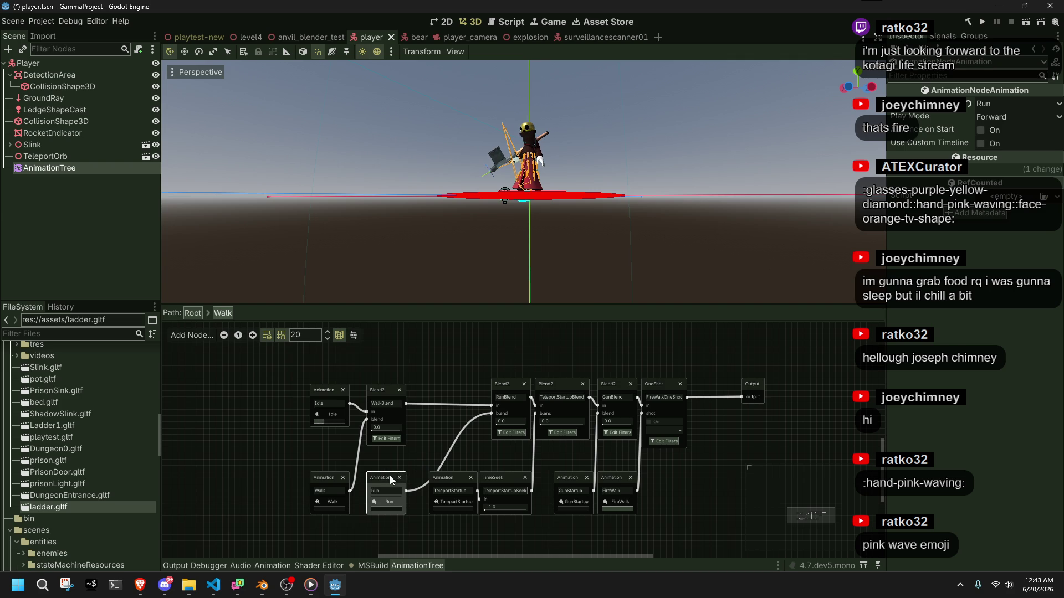
left_click_drag(503, 386, 460, 382)
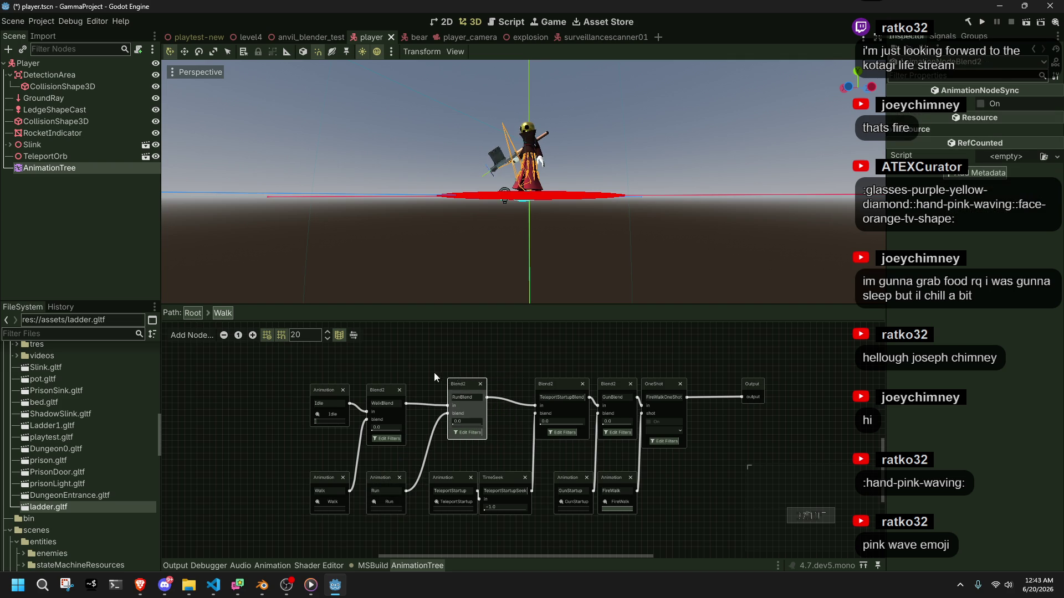
left_click(329, 390)
left_click(387, 390, "ctrl")
mouse_move(387, 392)
left_mouse_down()
mouse_move(399, 386)
mouse_move(374, 385)
left_mouse_up()
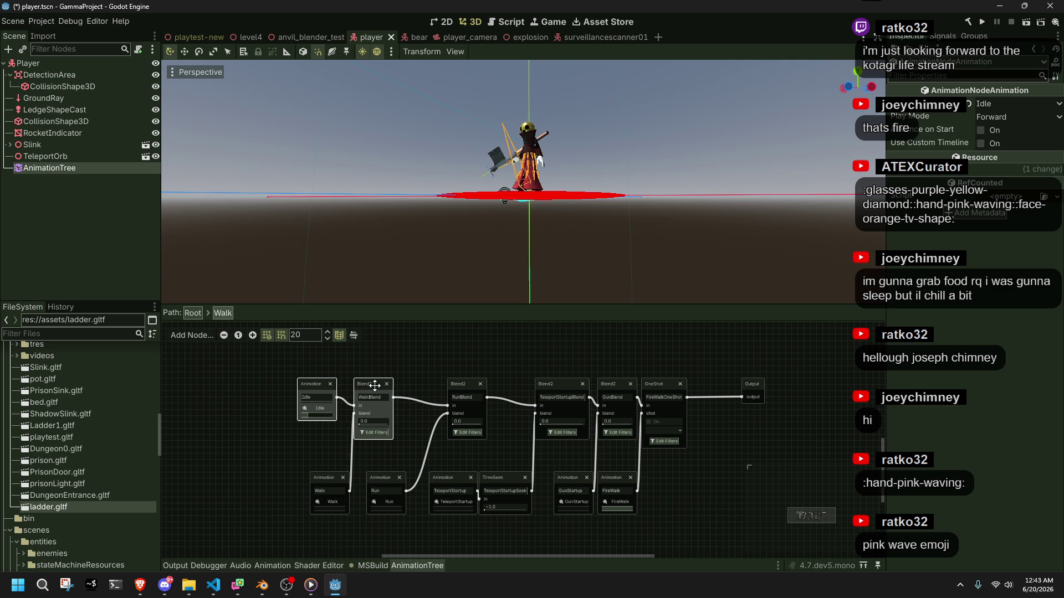
left_click(309, 384)
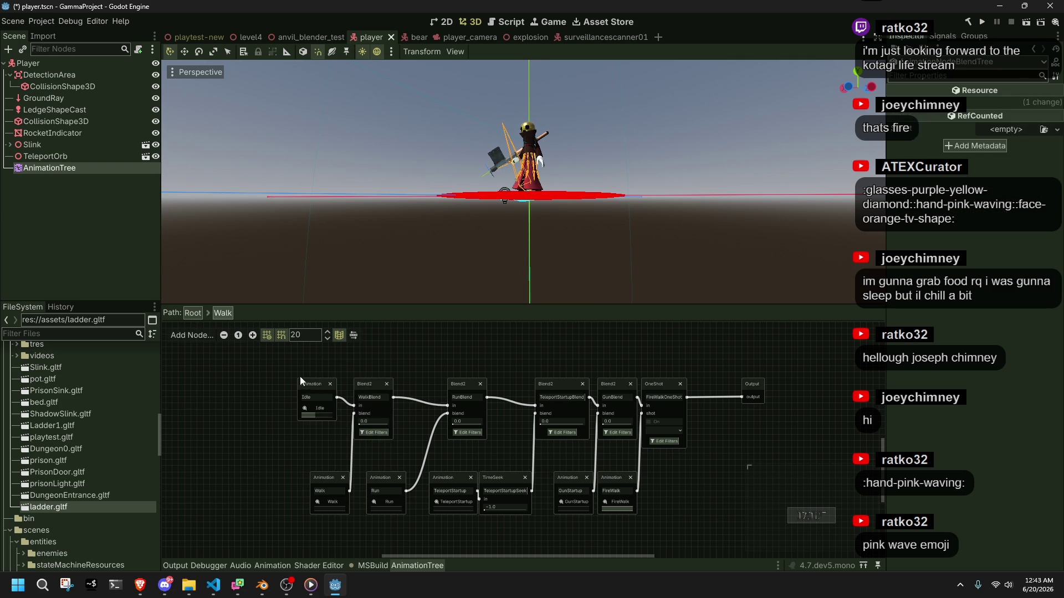
left_click_drag(313, 381, 326, 381)
Step: Shift Idle, Walk and WalkBlend right together and save the player scene
mouse_move(269, 346)
left_mouse_down()
mouse_move(350, 510)
mouse_move(363, 501)
left_mouse_up()
left_click_drag(367, 381, 379, 381)
left_click(302, 447)
scroll(604, 497, "right", 3)
scroll(604, 497, "down", 1)
key("ctrl+s")
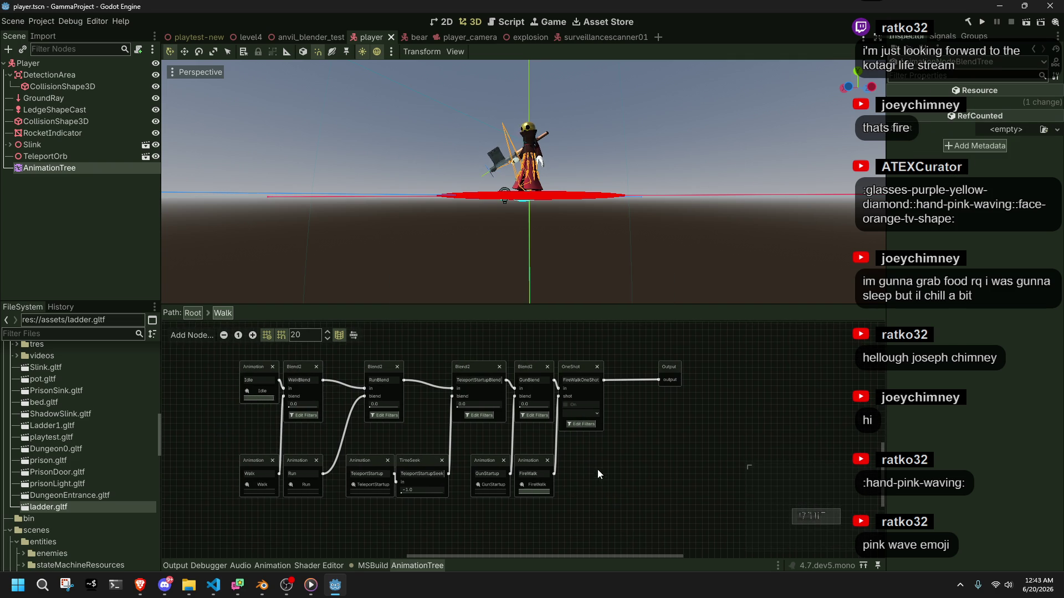
Step: Build and run GammaProject with the Run Project button
scroll(604, 498, "up", 2)
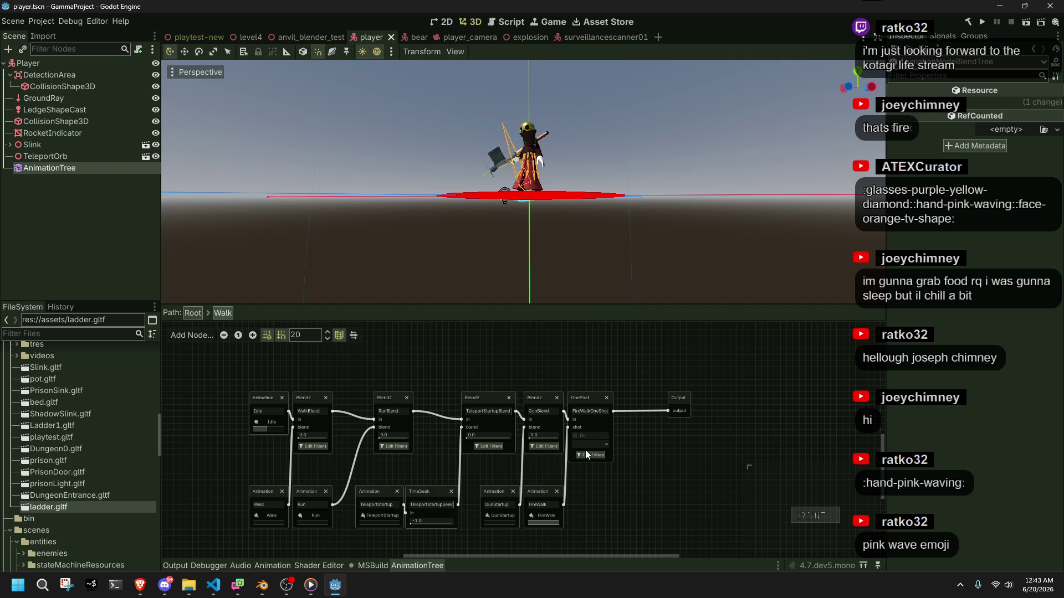
left_click(984, 22)
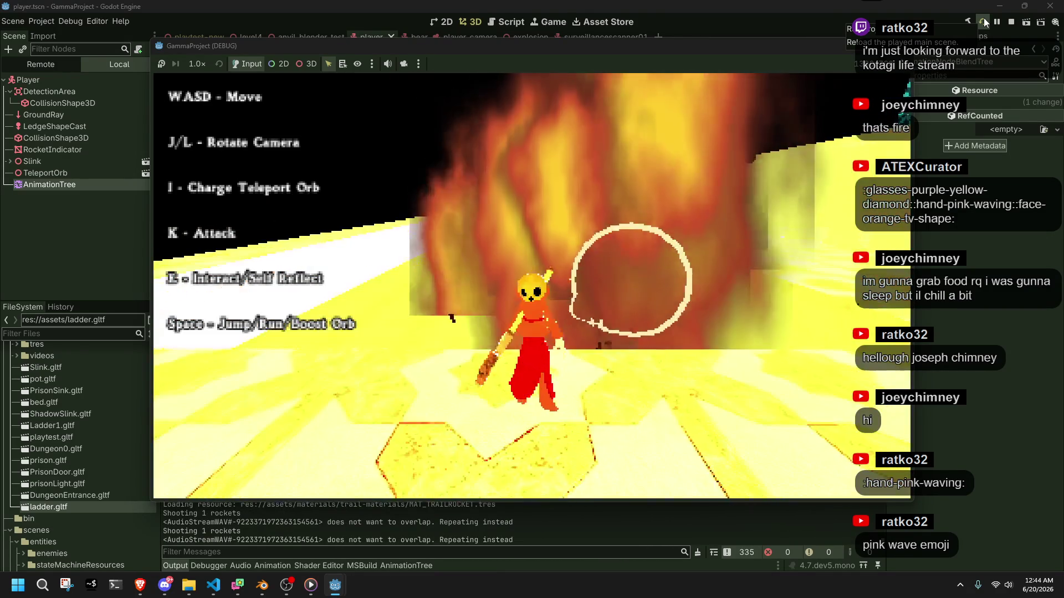
Step: Run, jump, turn the camera and climb the ledge while watching the animation log
key("w")
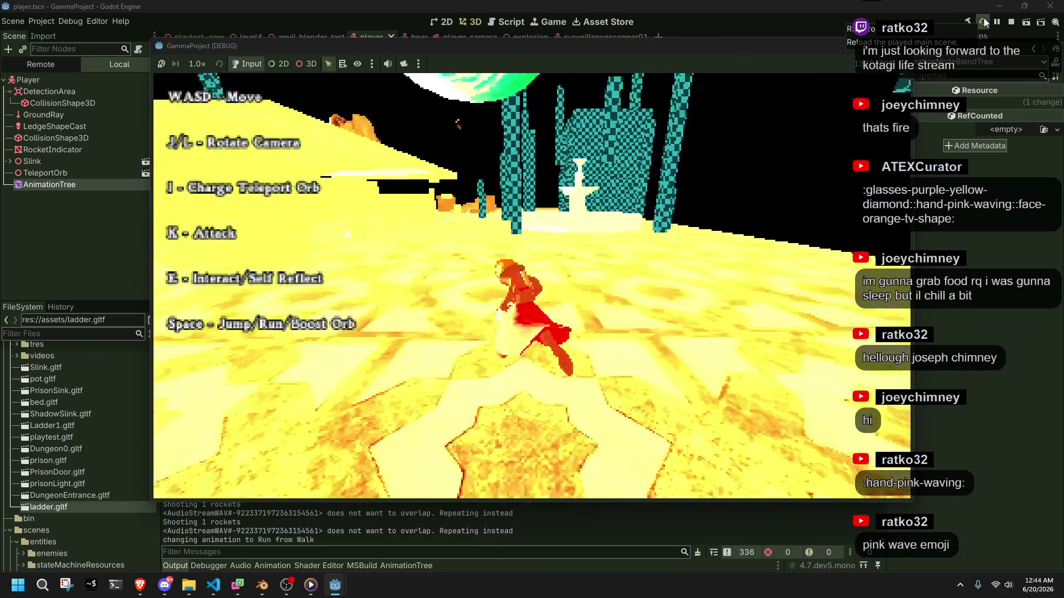
key("w")
key("space")
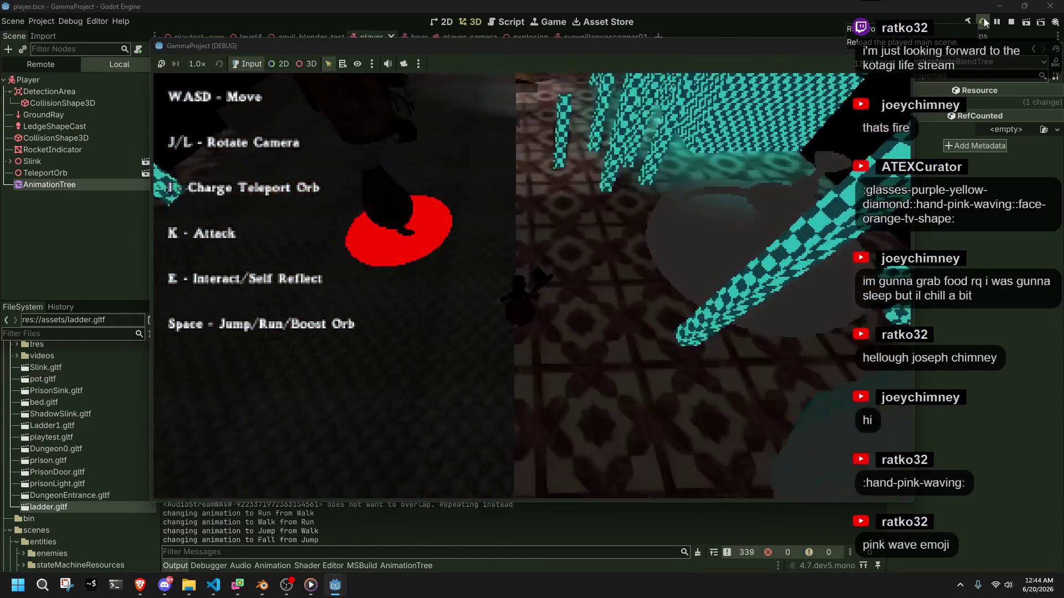
key("w")
key("w")
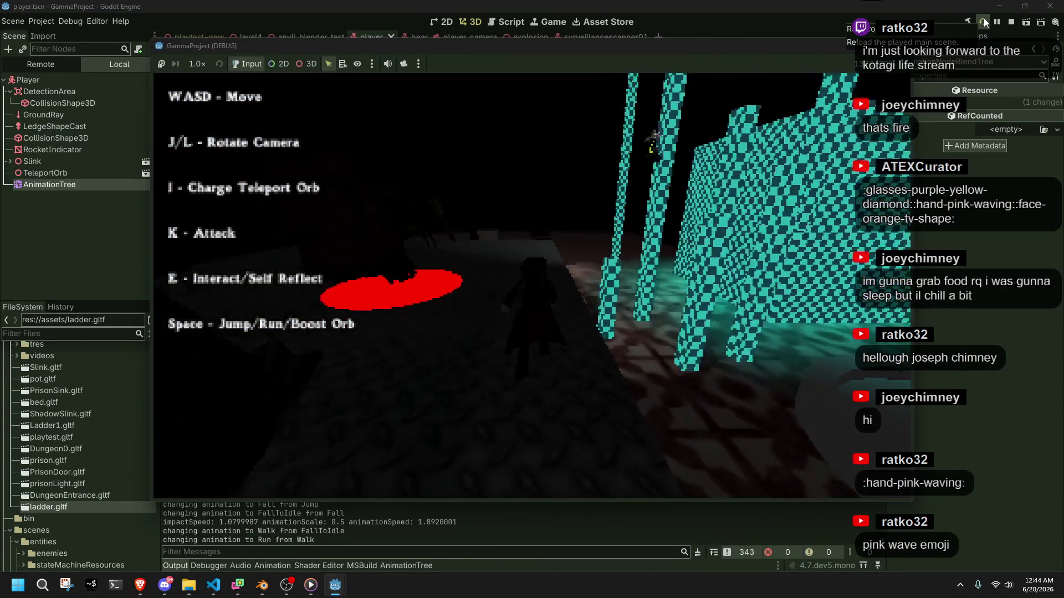
key("l")
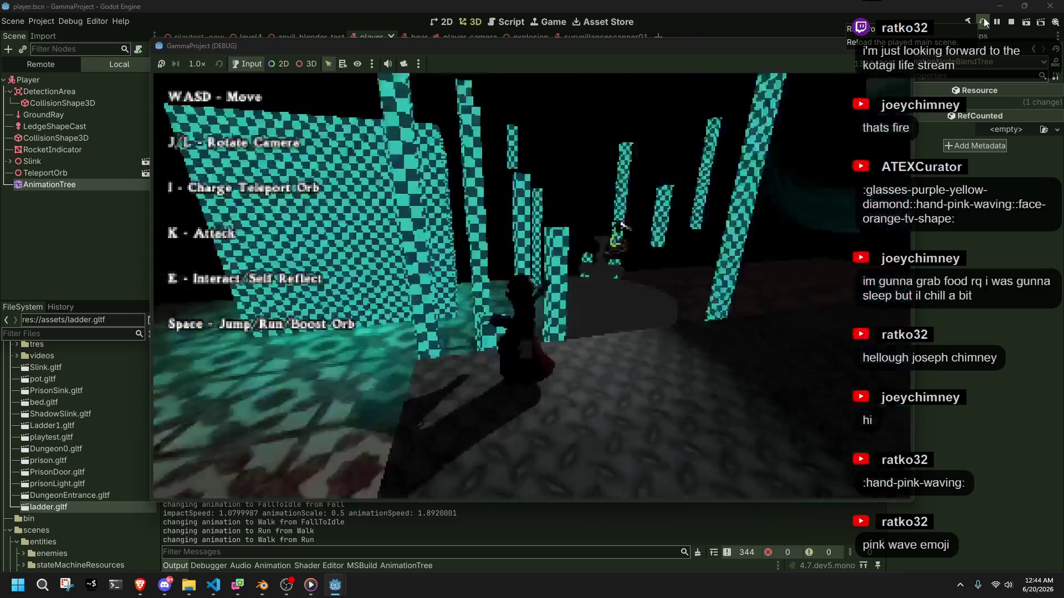
key("j")
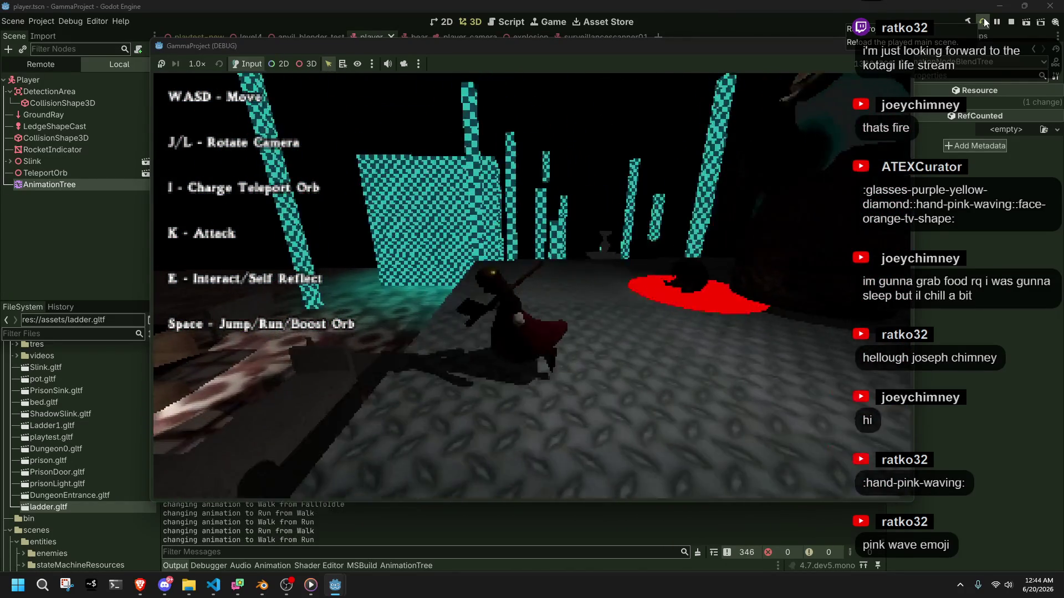
key("space")
key("w")
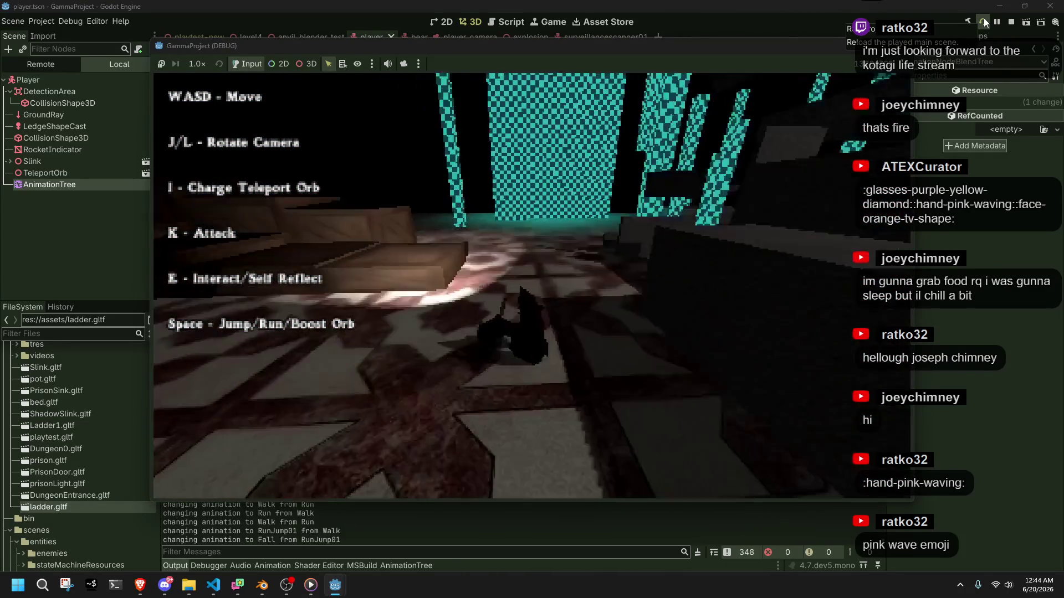
key("w")
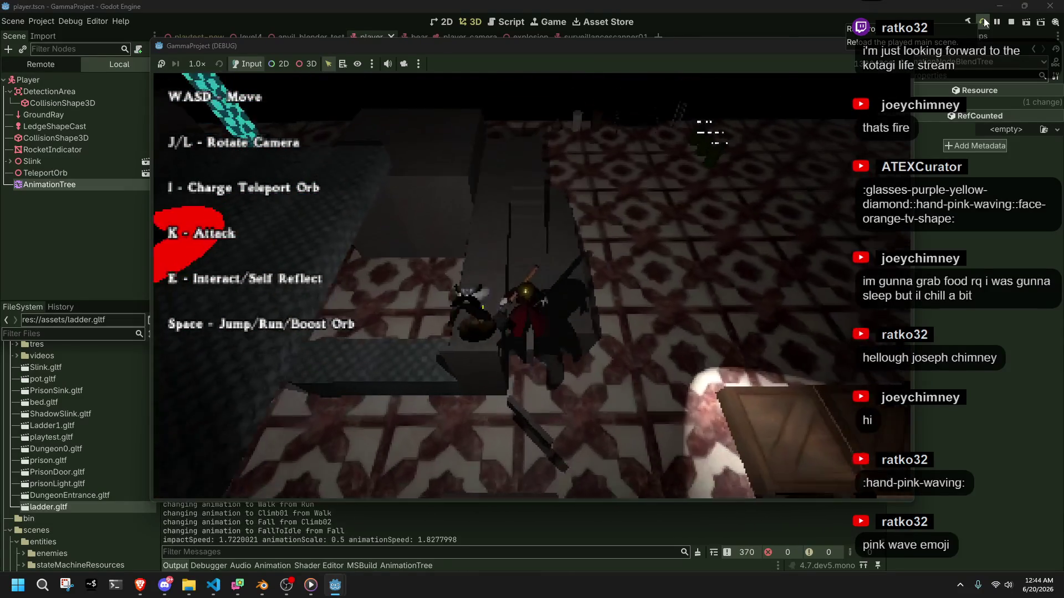
Step: Stop the game with F8 and open Projectiles.cs in Visual Studio Code
key("w")
key("F8")
key("alt+Tab")
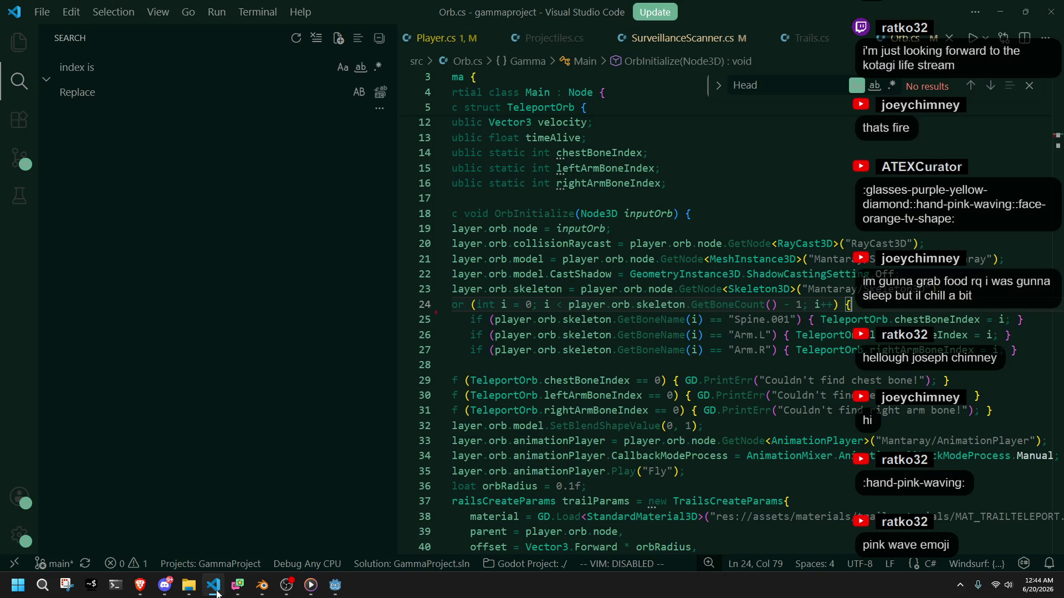
key("ctrl+shift+e")
key("ctrl+b")
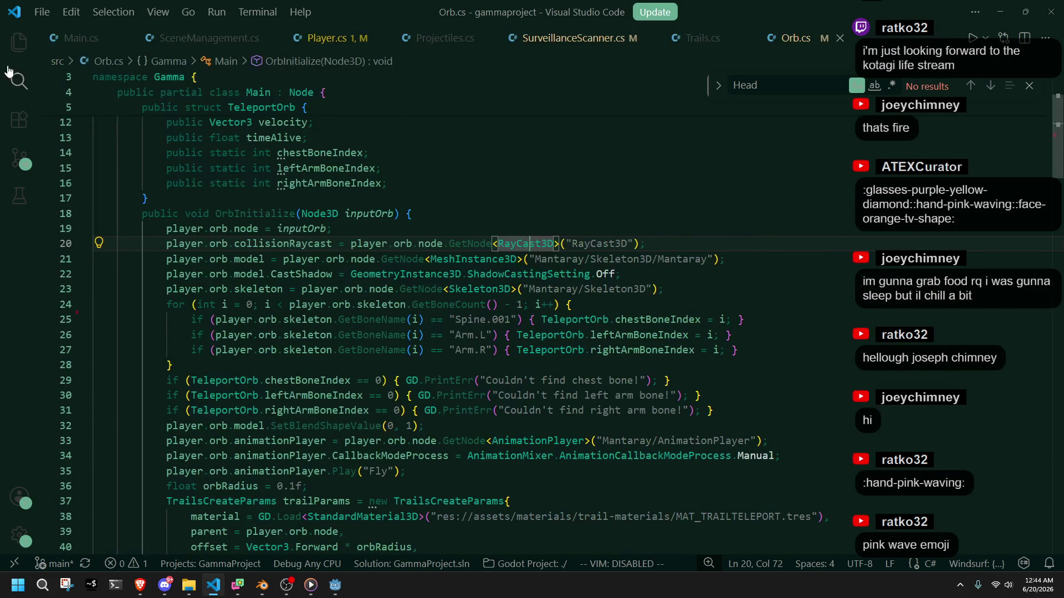
key("Up")
key("Up")
key("Up")
left_click(397, 38)
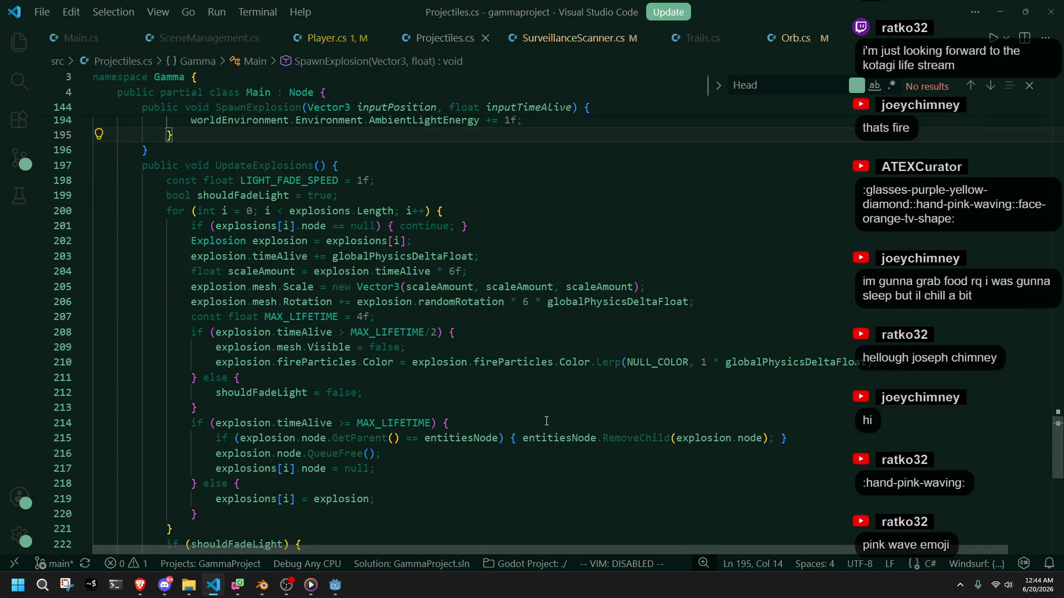
scroll(534, 399, "up", 5)
scroll(534, 399, "up", 7)
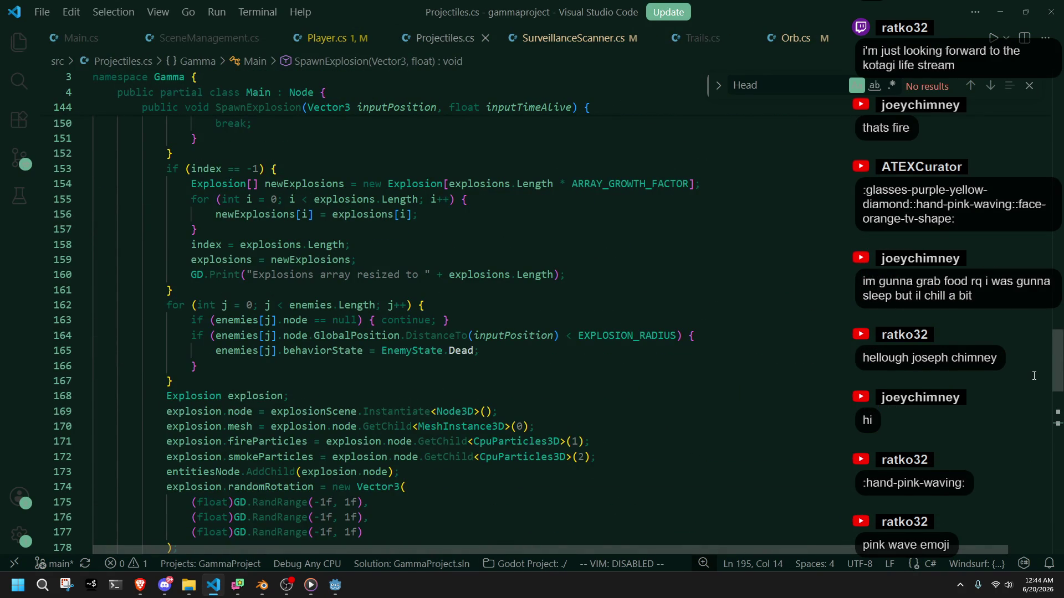
Step: Find PlaySound, change its 1f argument to 0.5f, save, and return to Godot
double_click(787, 78)
type("Pla")
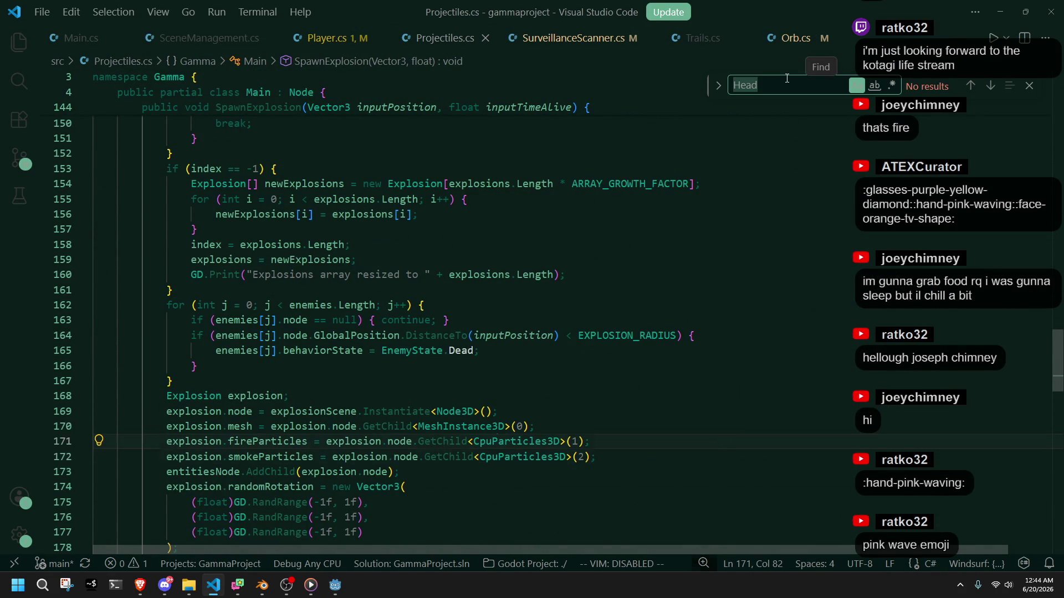
type("ySound")
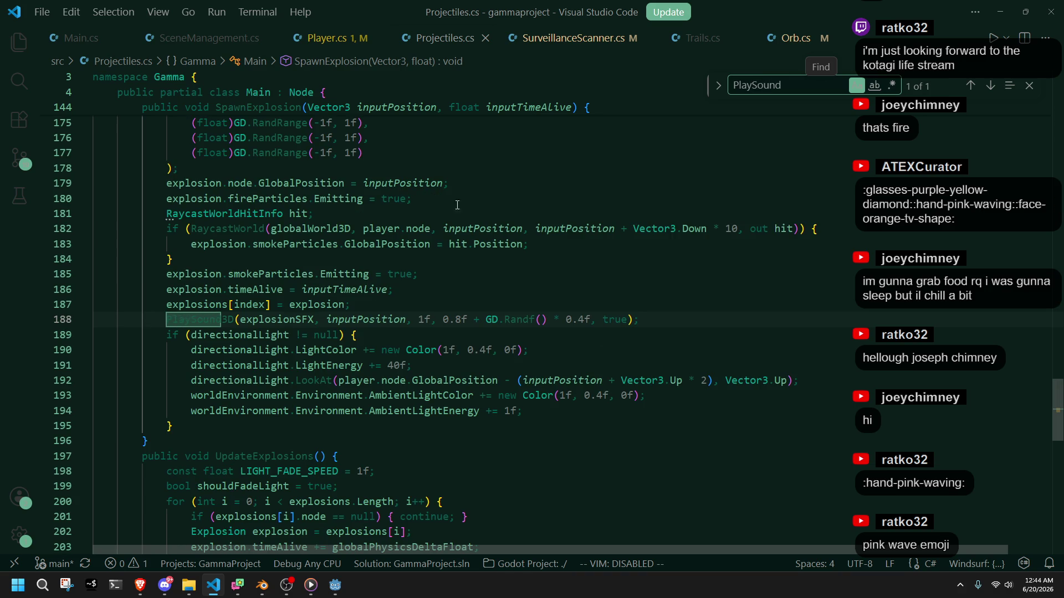
left_click(426, 315)
key("BackSpace")
type("0.5")
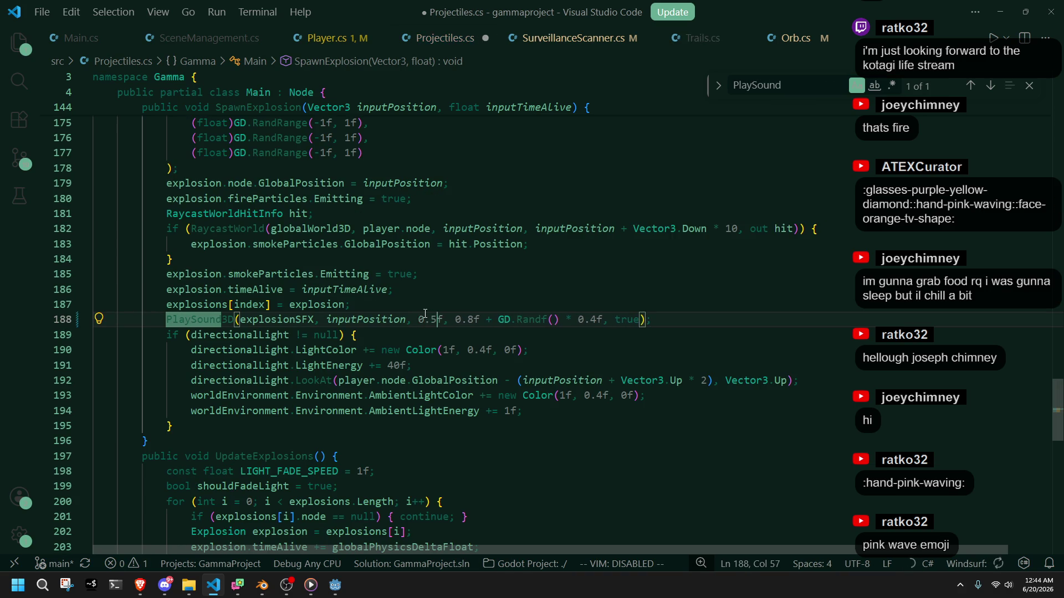
key("ctrl+s")
right_click(443, 320)
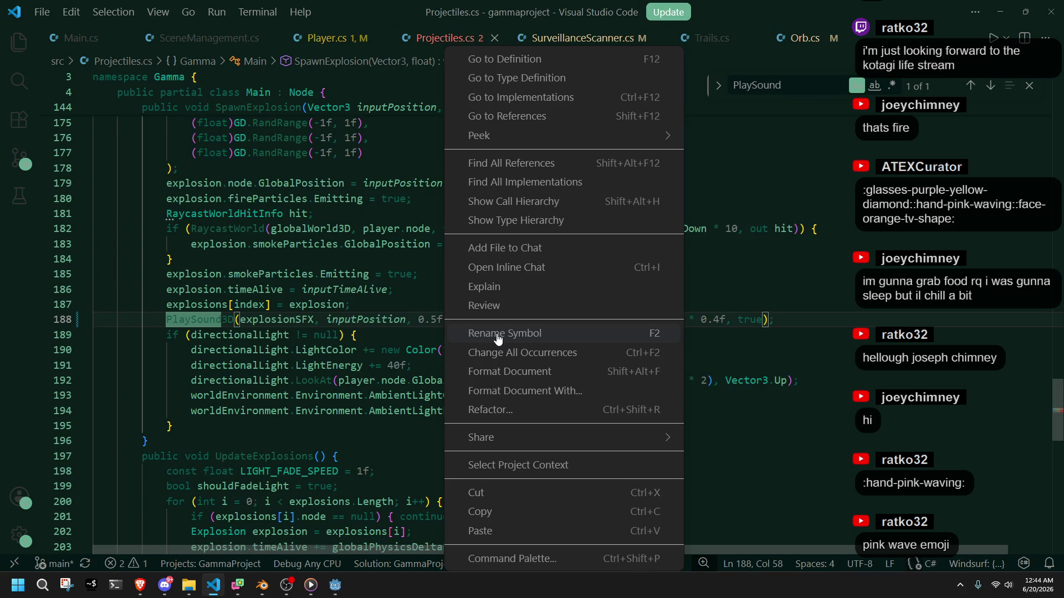
key("Escape")
left_click(467, 342)
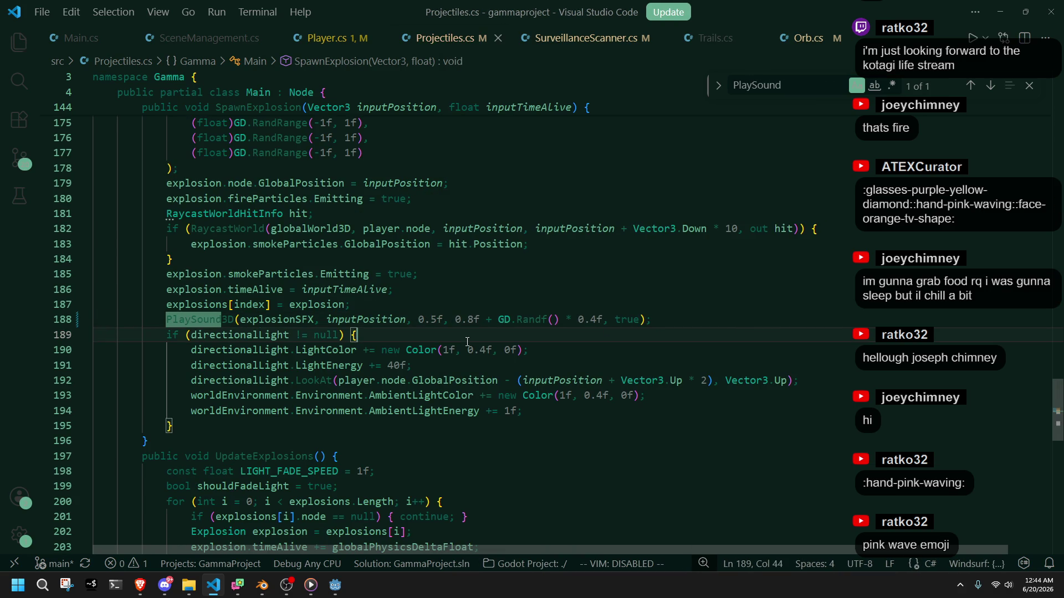
mouse_move(334, 585)
left_click(255, 554)
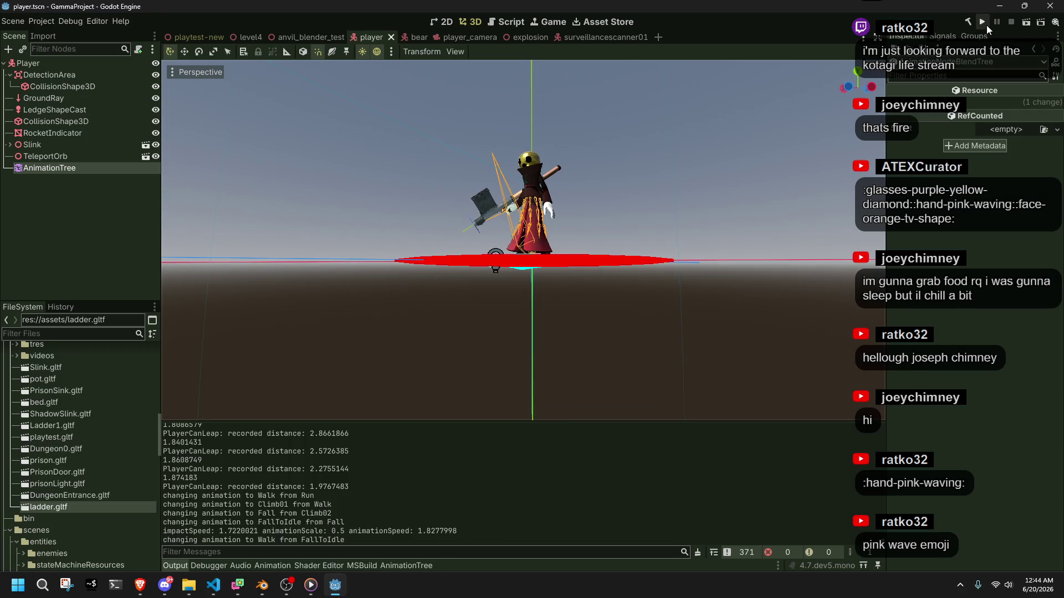
Step: Relaunch the game and run the character to the ladder and climb it
left_click(982, 24)
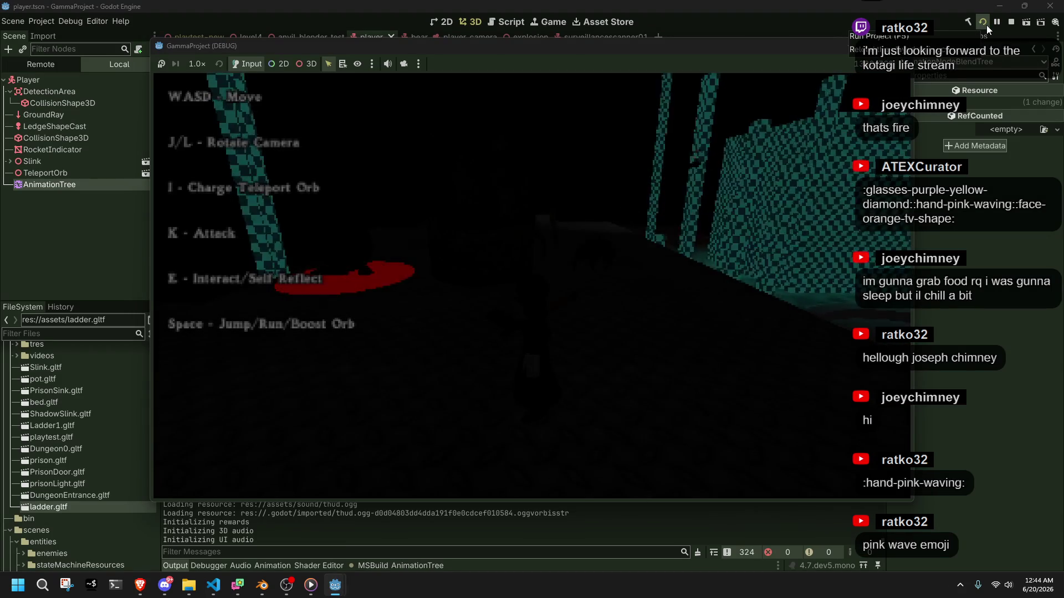
key("w")
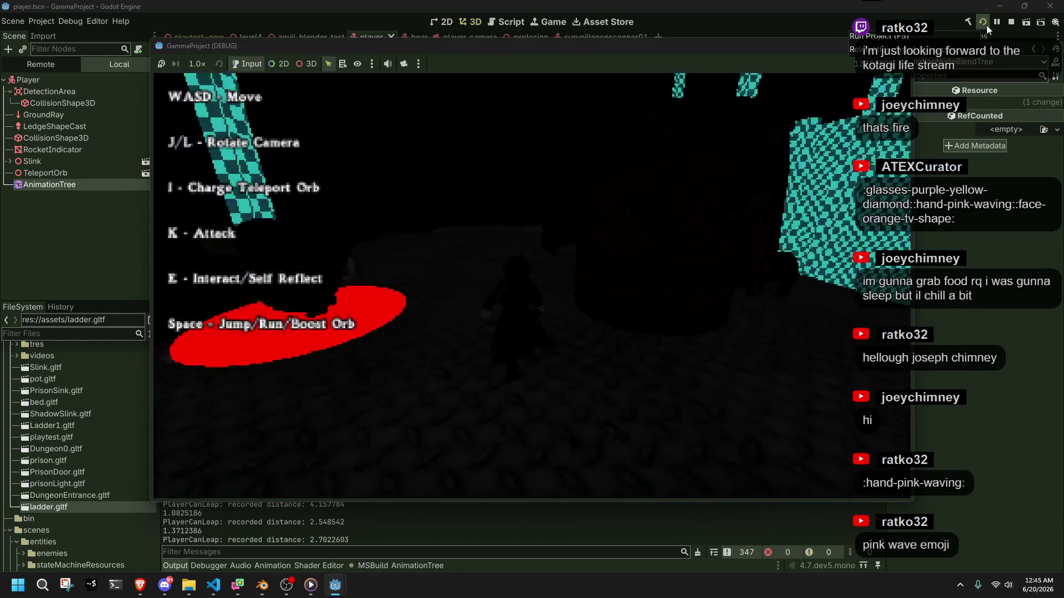
key("space")
key("l")
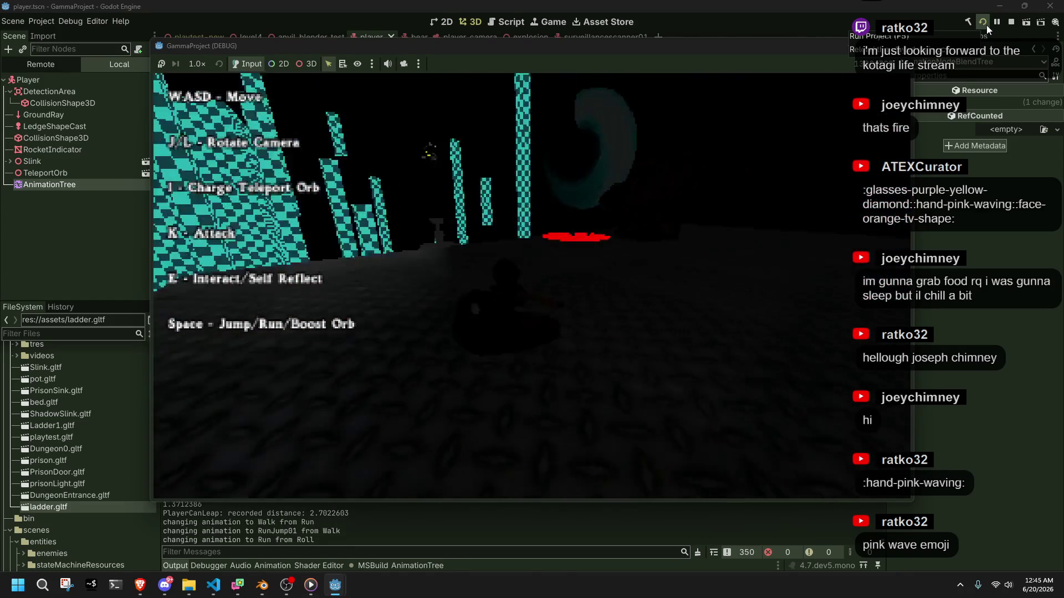
key("w")
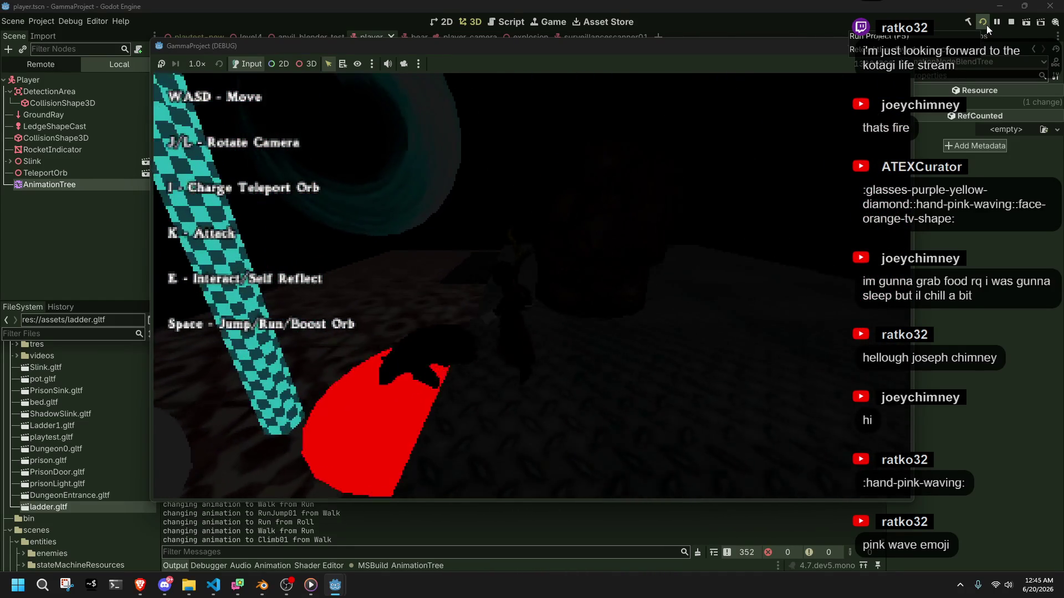
key("w")
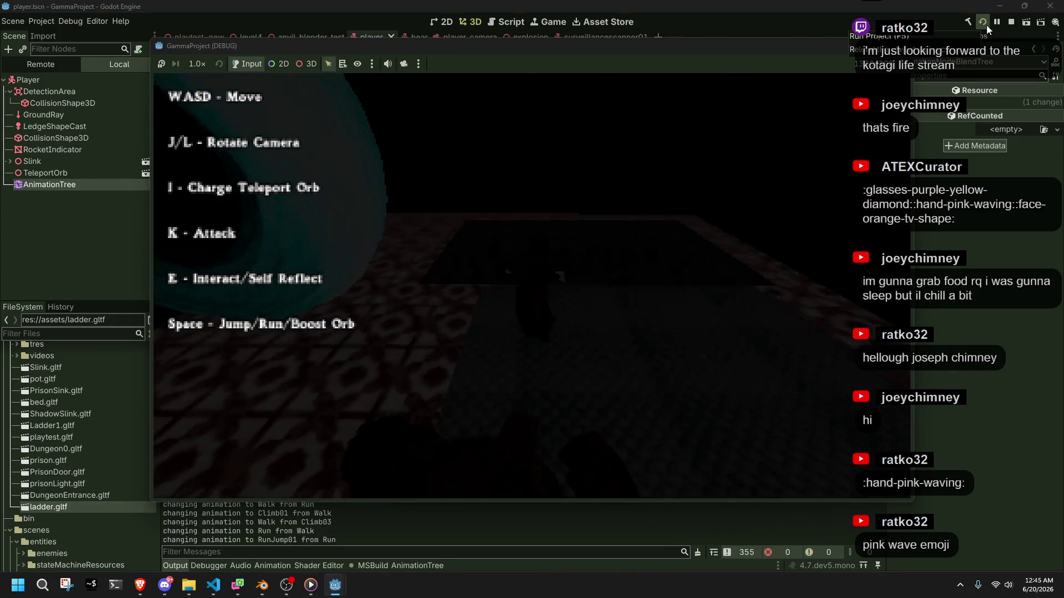
key("space")
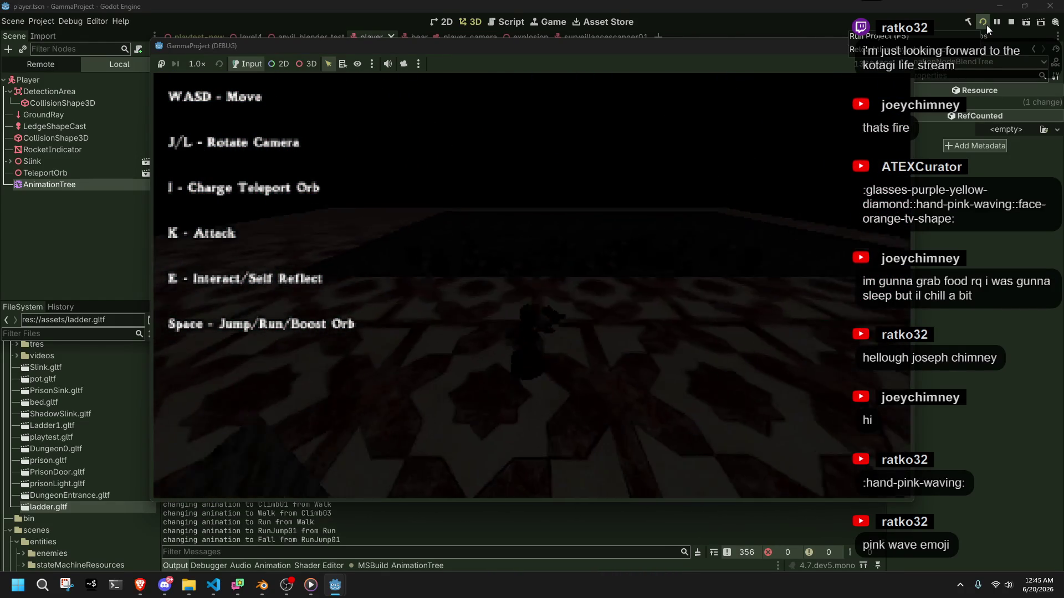
Step: Do running jumps and a wall grab, then fire an exploding rocket with K
key("space")
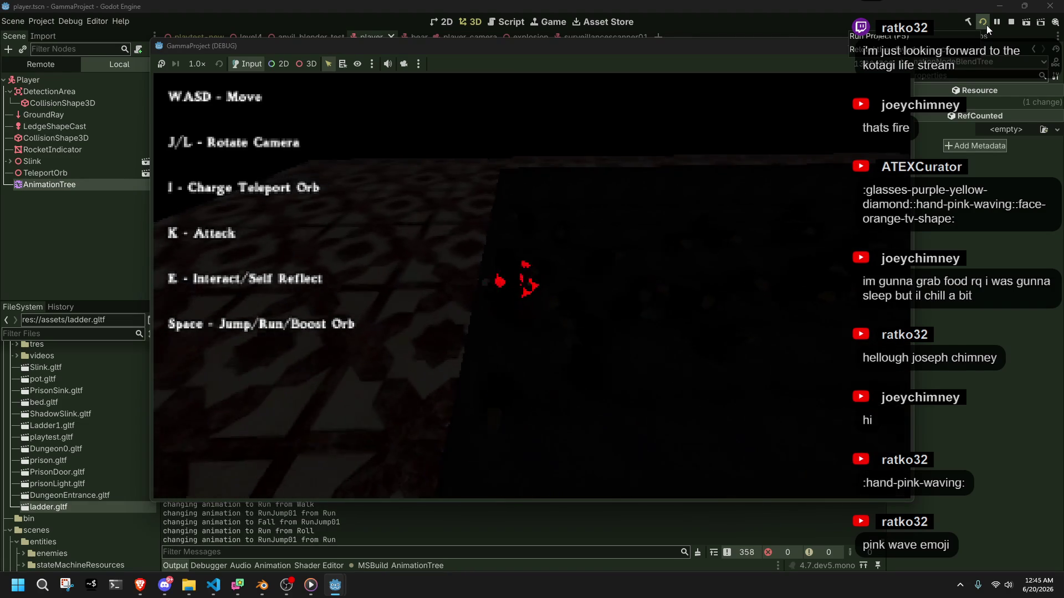
key("space")
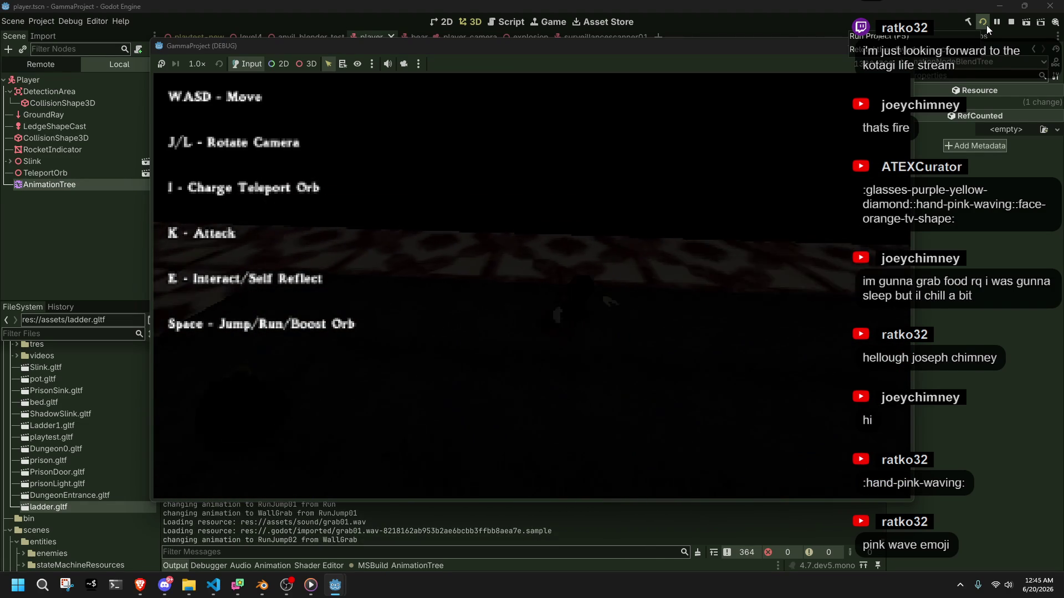
key("space")
key("w")
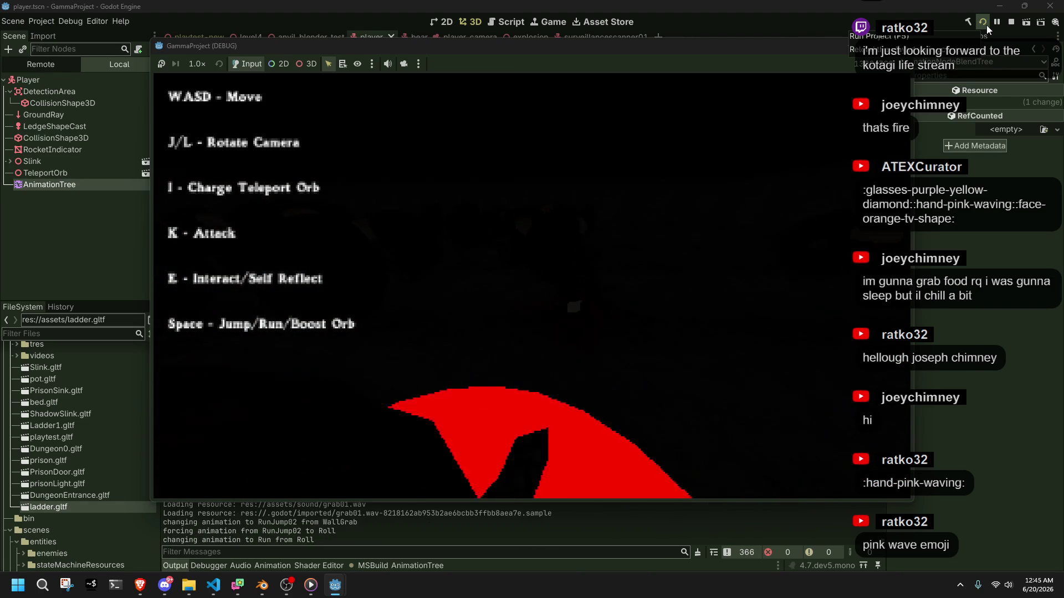
key("w")
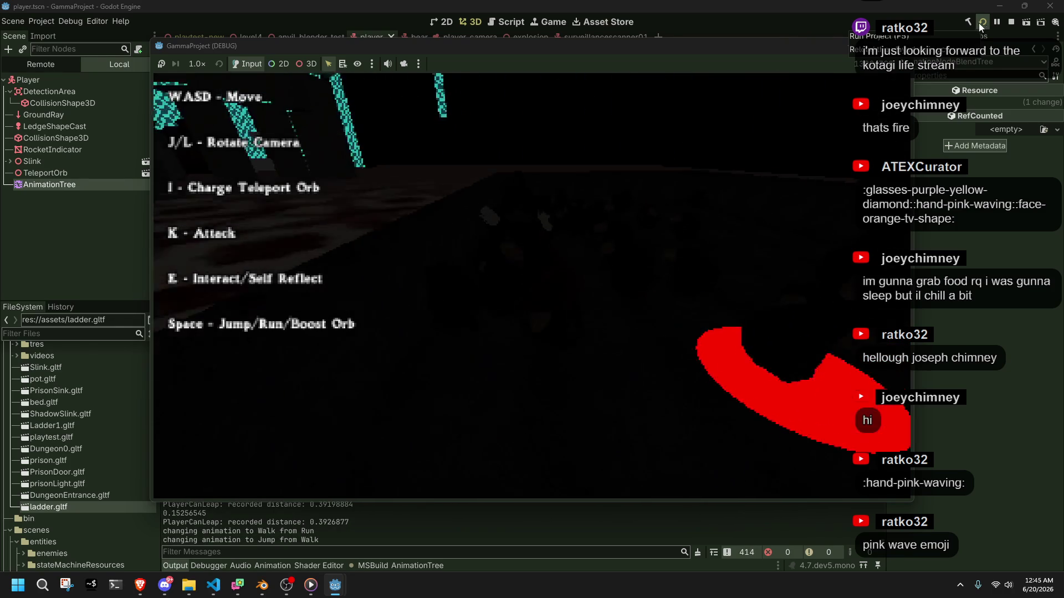
key("space")
key("w")
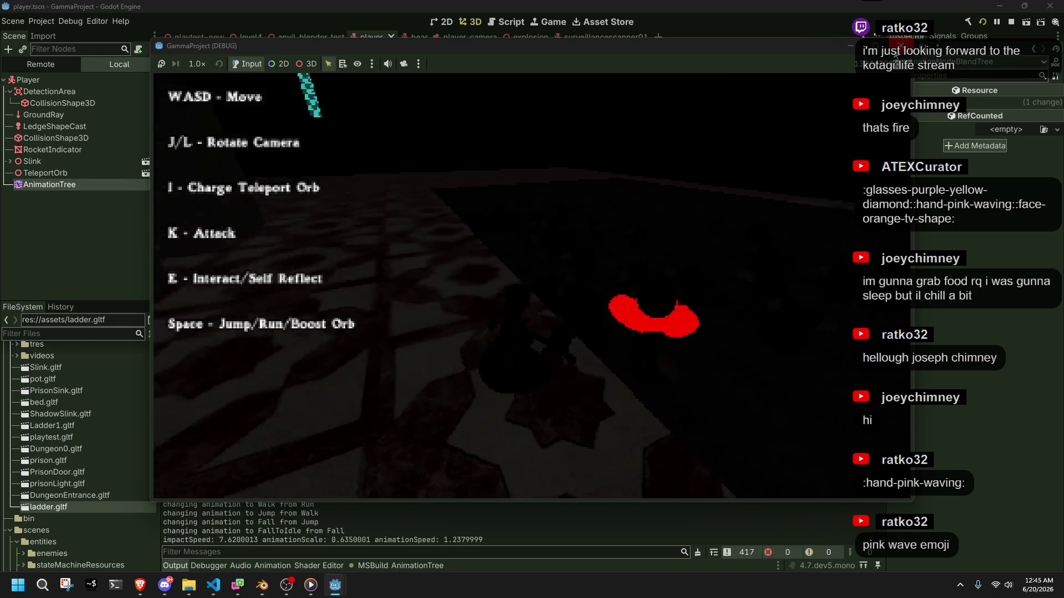
key("k")
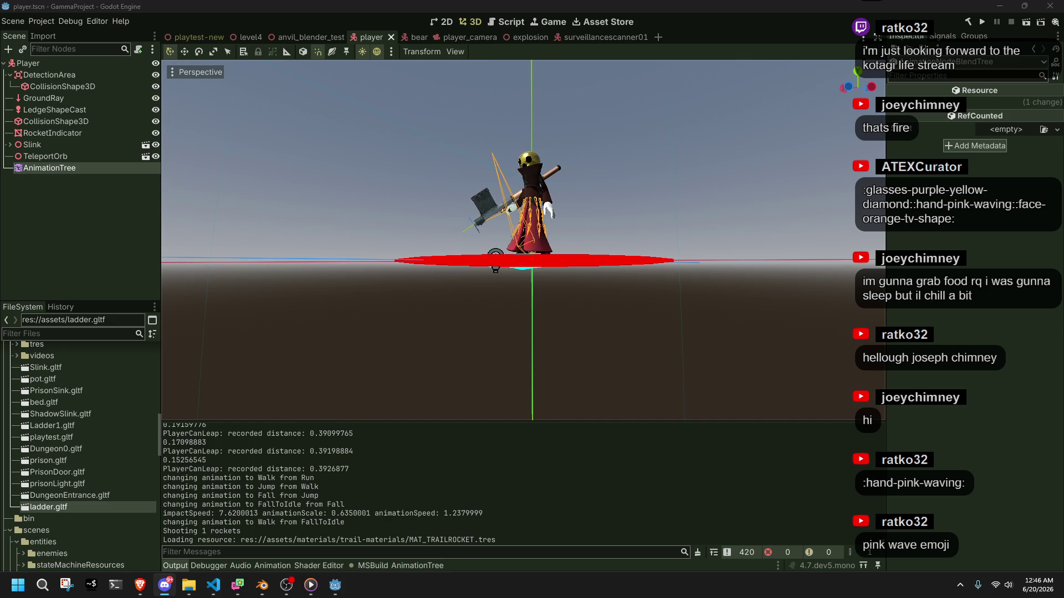
left_click(668, 358)
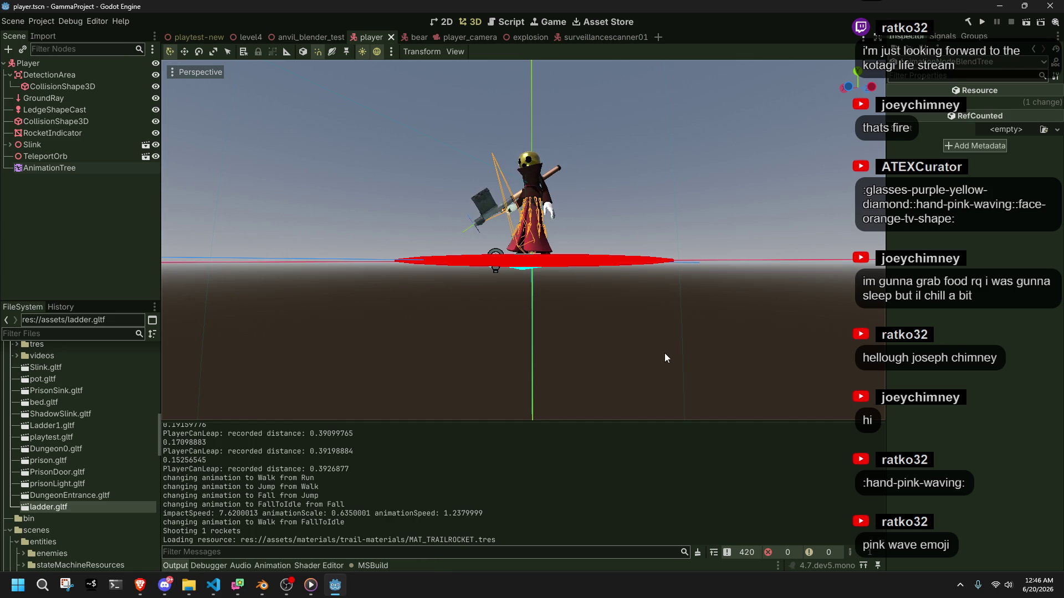
mouse_move(507, 294)
left_mouse_down()
mouse_move(539, 278)
mouse_move(594, 304)
mouse_move(458, 325)
left_mouse_up()
scroll(554, 291, "up", 3)
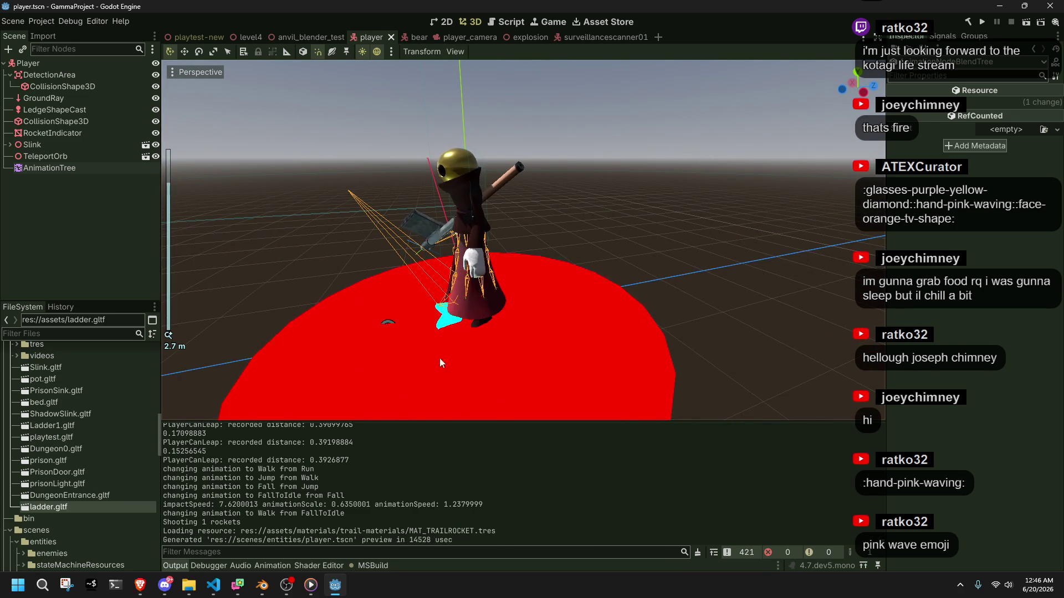
left_click(213, 591)
left_click(418, 446)
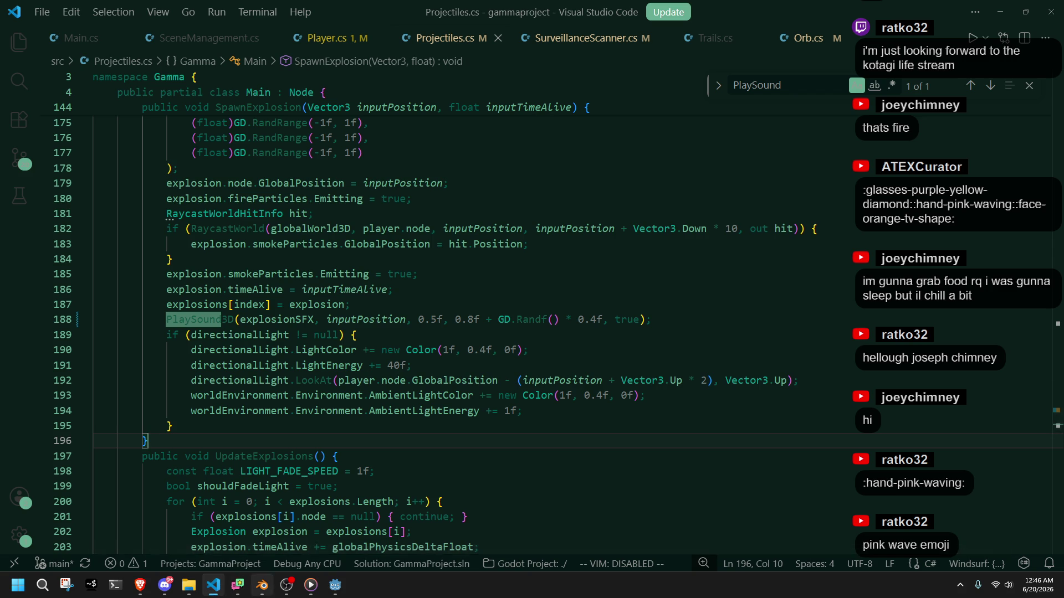
left_click(335, 585)
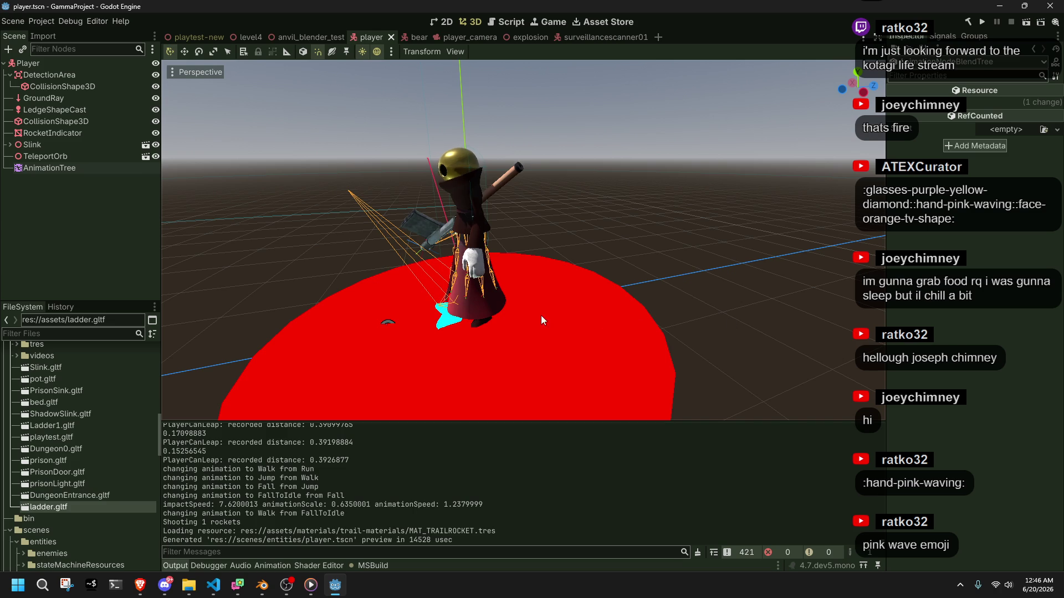
mouse_move(534, 315)
left_mouse_down()
mouse_move(641, 316)
mouse_move(769, 297)
left_mouse_up()
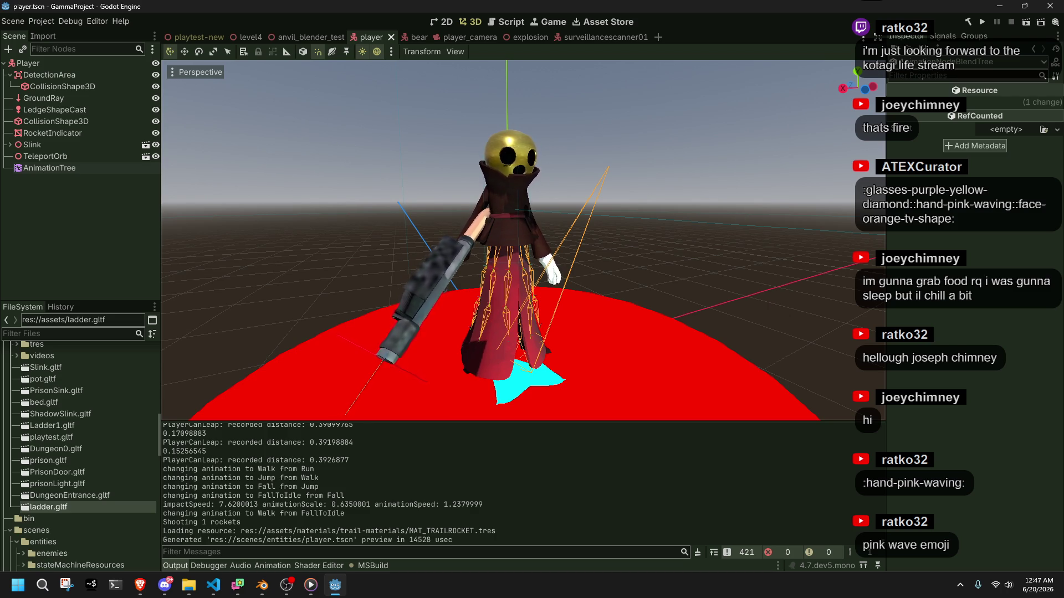
key("alt+Tab")
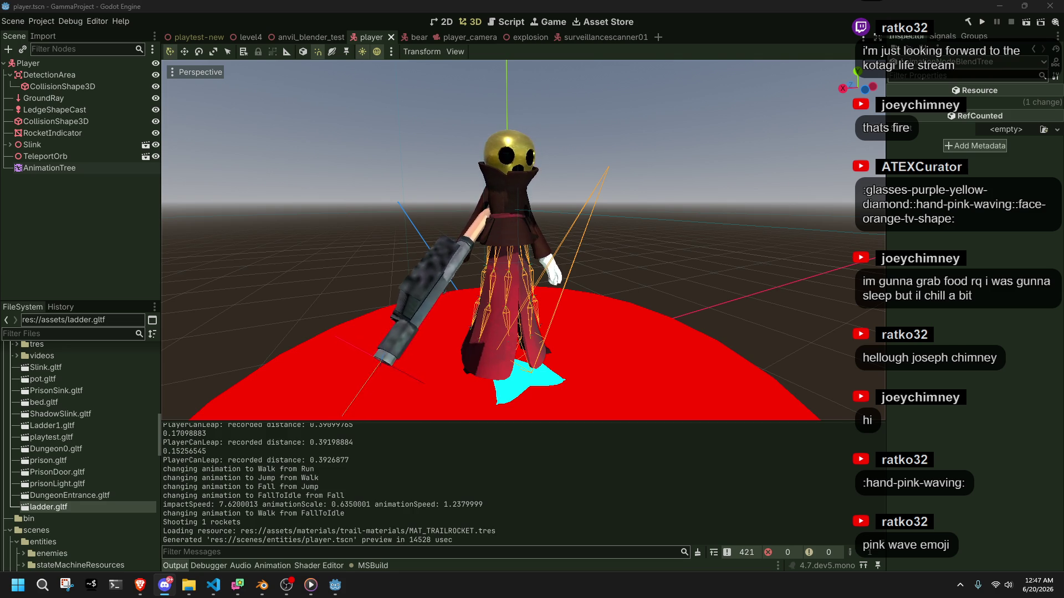
scroll(686, 332, "up", 2)
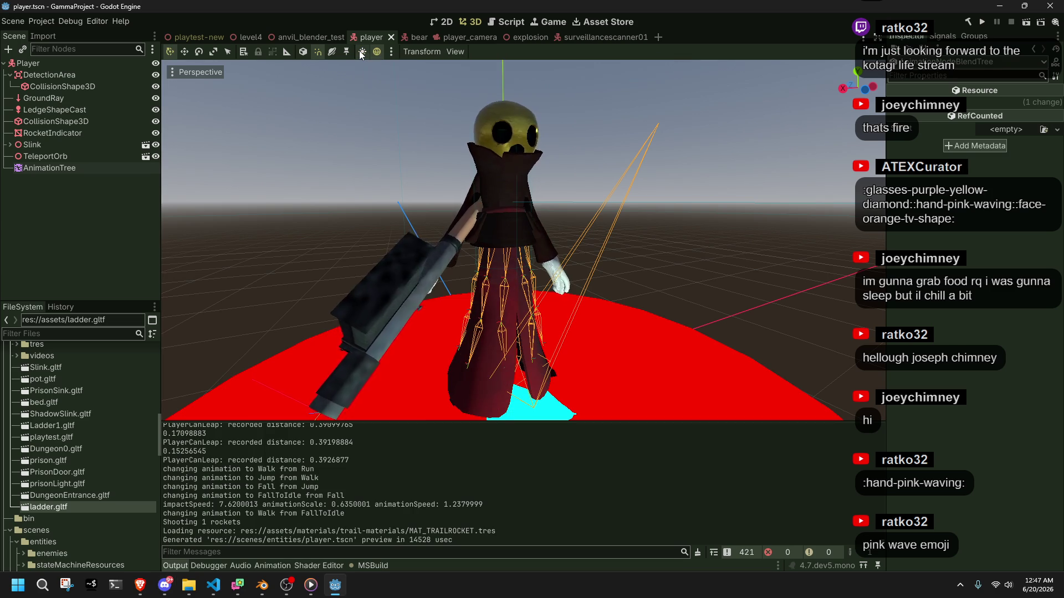
left_click(376, 52)
left_click(377, 52)
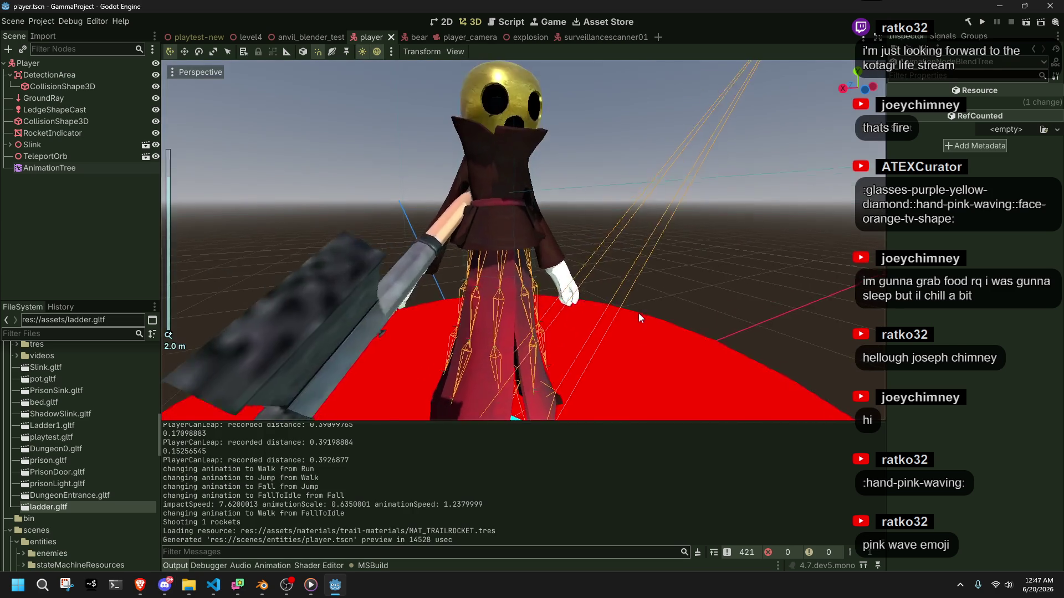
scroll(640, 312, "up", 2)
scroll(585, 301, "up", 2)
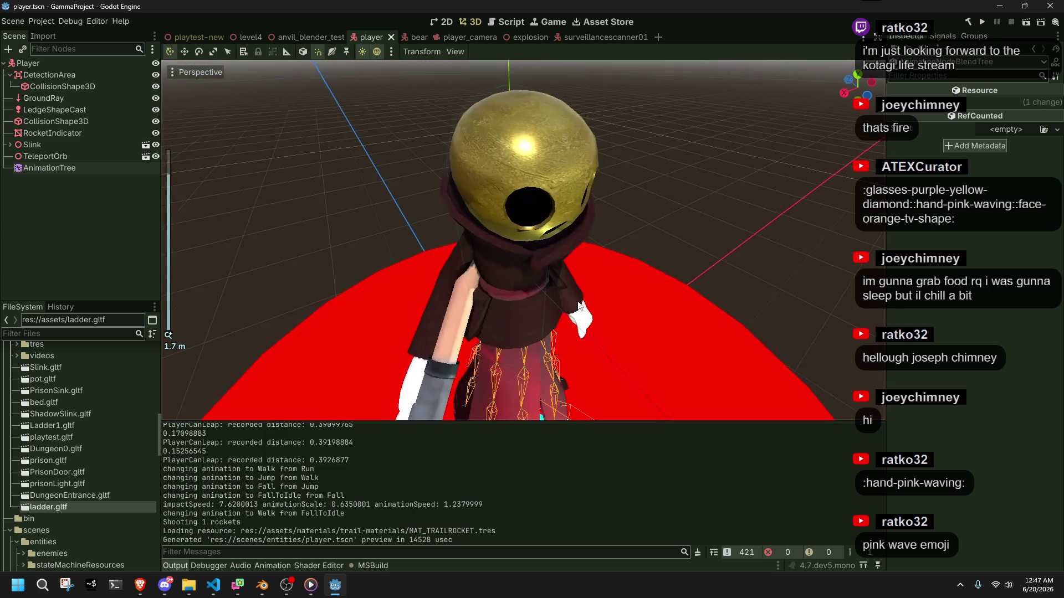
scroll(563, 275, "down", 5)
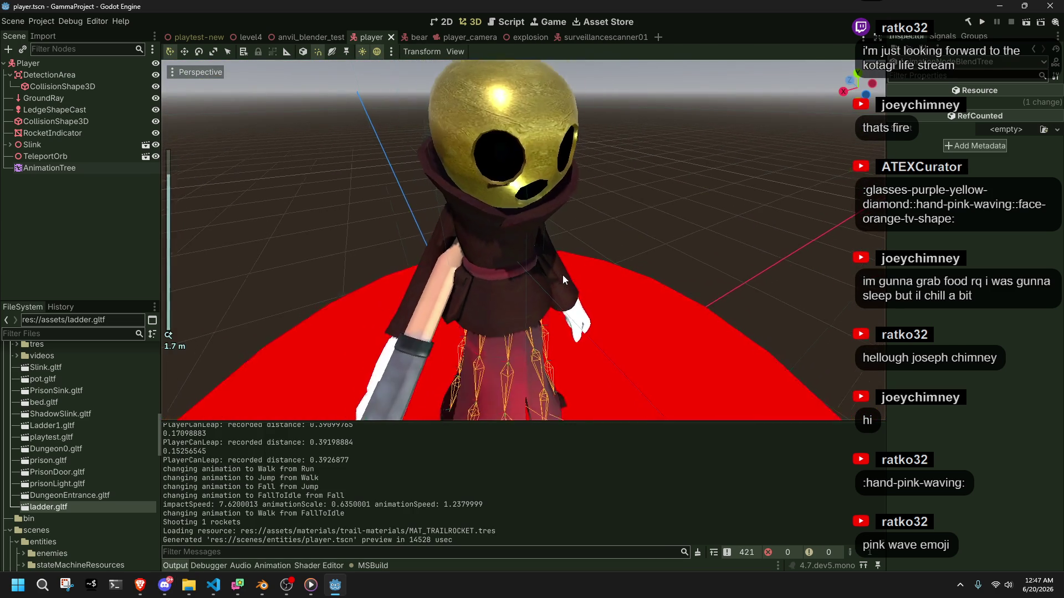
mouse_move(545, 244)
left_mouse_down()
mouse_move(565, 218)
mouse_move(552, 220)
mouse_move(654, 257)
mouse_move(659, 276)
mouse_move(608, 295)
left_mouse_up()
scroll(550, 220, "down", 2)
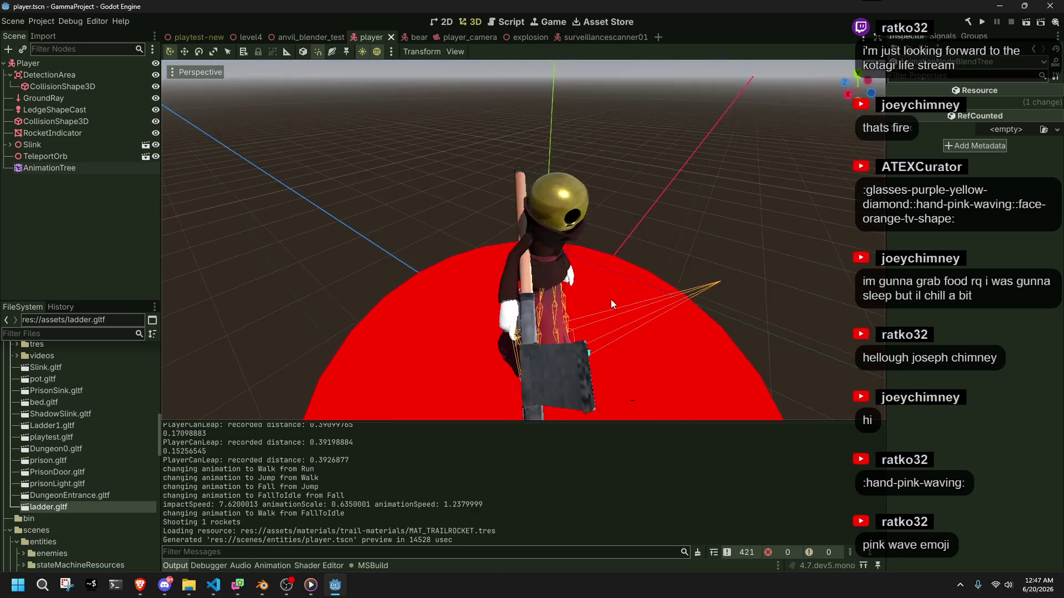
scroll(615, 312, "up", 5)
scroll(609, 313, "down", 2)
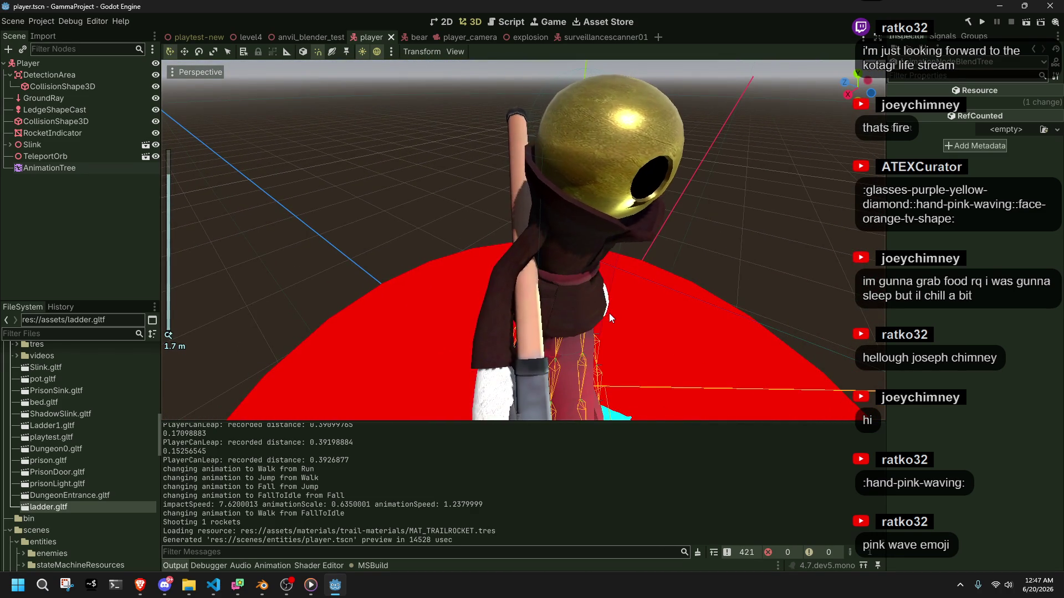
scroll(609, 314, "down", 2)
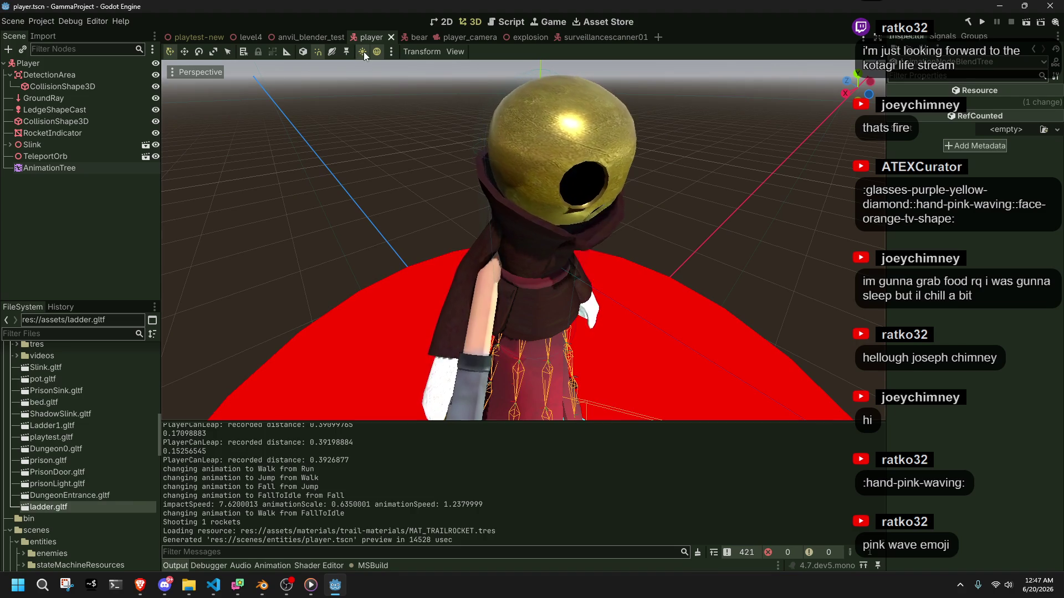
scroll(583, 218, "down", 3)
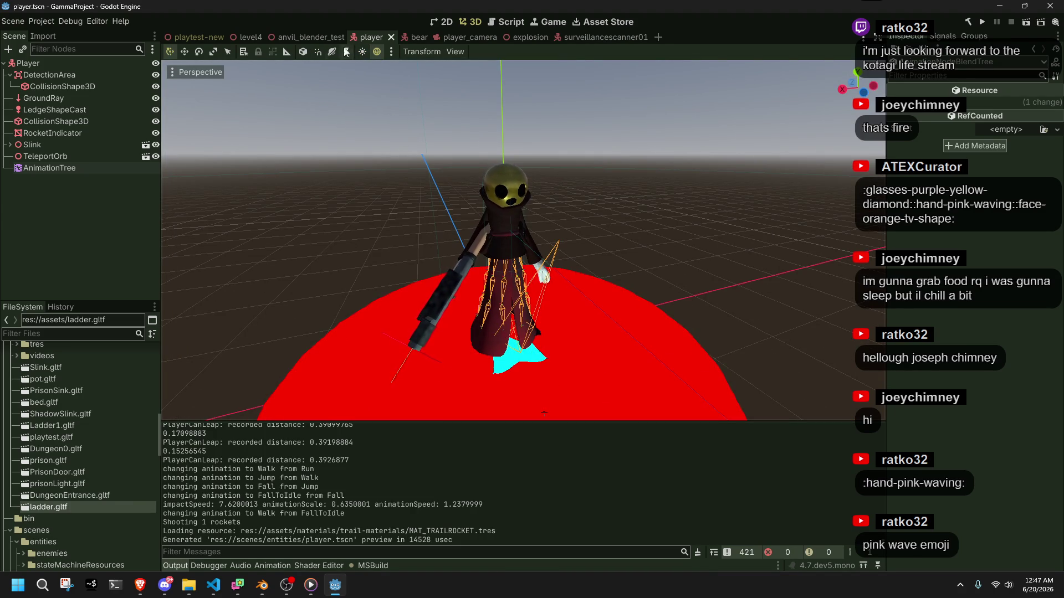
left_click(362, 51)
scroll(646, 203, "up", 3)
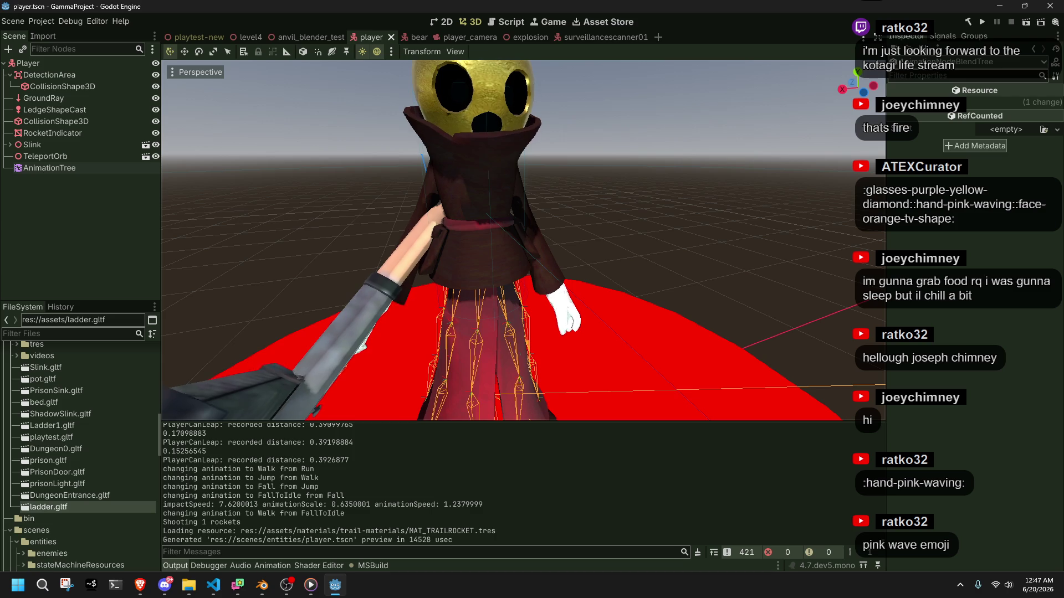
left_click(1029, 347)
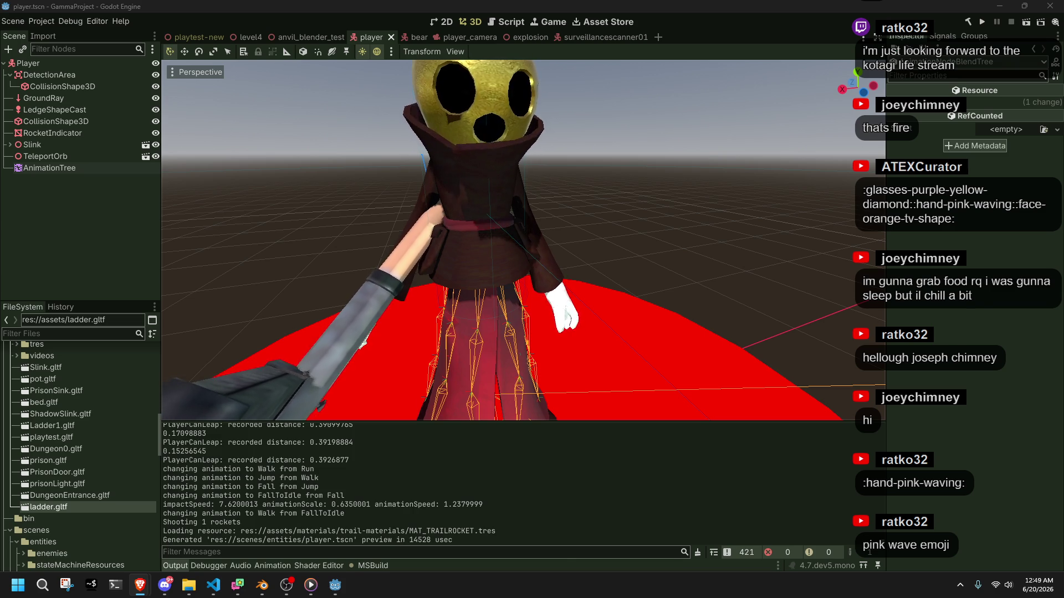
Step: Scroll the view of the player scene showing the hooded character on the red disc
scroll(674, 241, "down", 5)
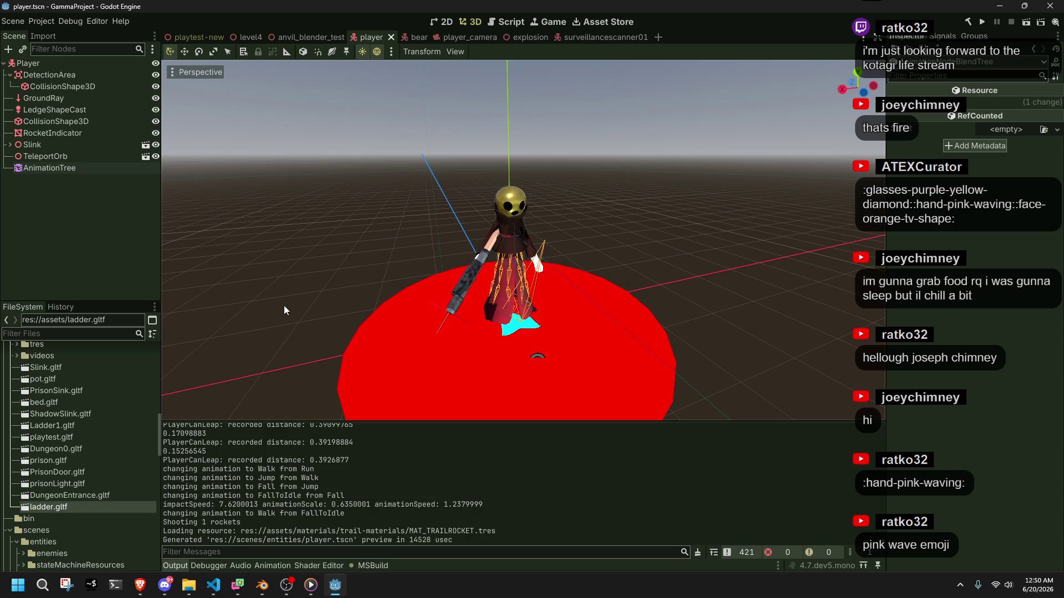
scroll(372, 275, "up", 2)
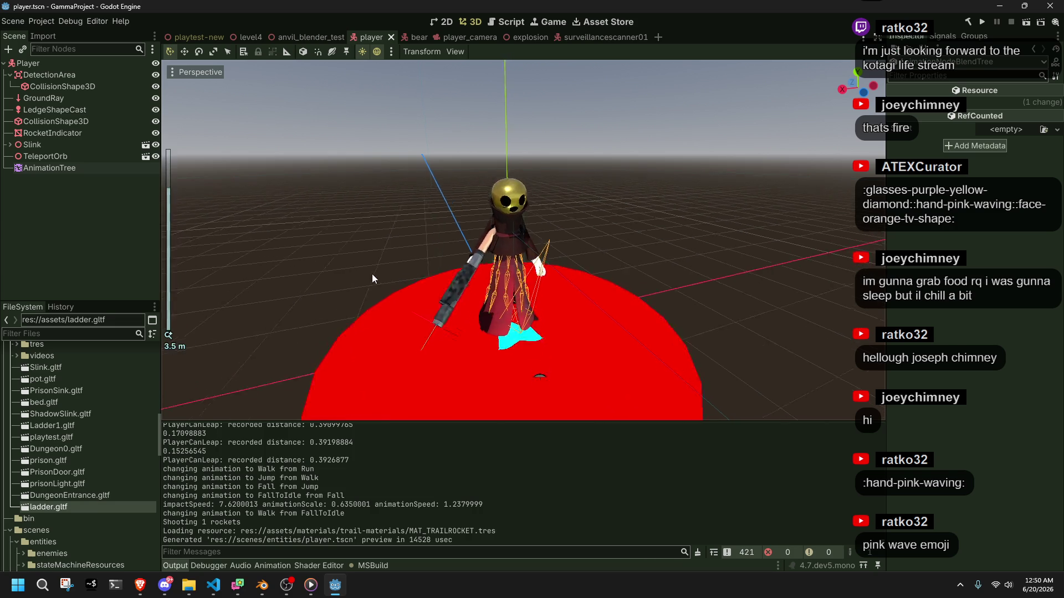
scroll(370, 274, "up", 3)
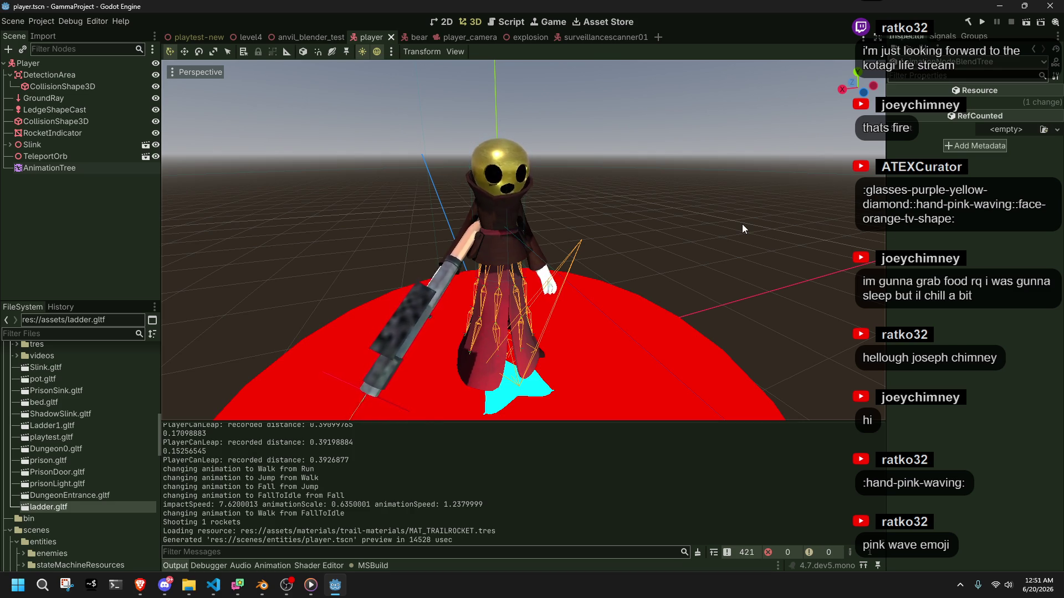
Step: Orbit and zoom around the hooded player character and rocket launcher, ending on a full view
mouse_move(490, 242)
left_mouse_down()
mouse_move(348, 253)
mouse_move(229, 243)
mouse_move(791, 230)
mouse_move(849, 290)
mouse_move(859, 330)
left_mouse_up()
scroll(547, 148, "up", 3)
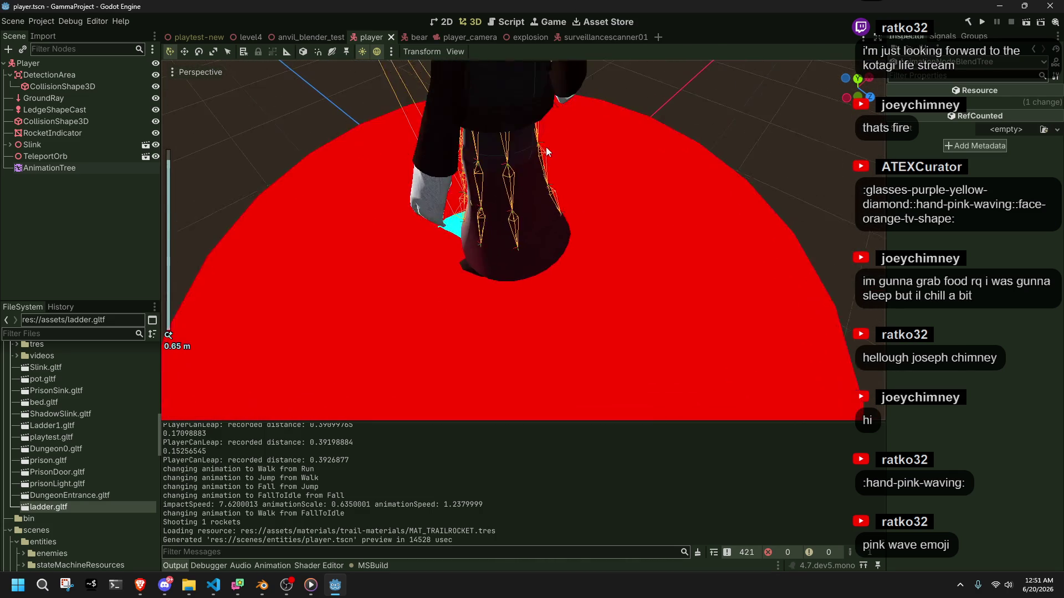
scroll(547, 147, "down", 3)
mouse_move(464, 238)
left_mouse_down()
mouse_move(727, 161)
mouse_move(632, 238)
mouse_move(586, 248)
mouse_move(610, 277)
mouse_move(607, 263)
mouse_move(587, 264)
left_mouse_up()
scroll(605, 265, "up", 3)
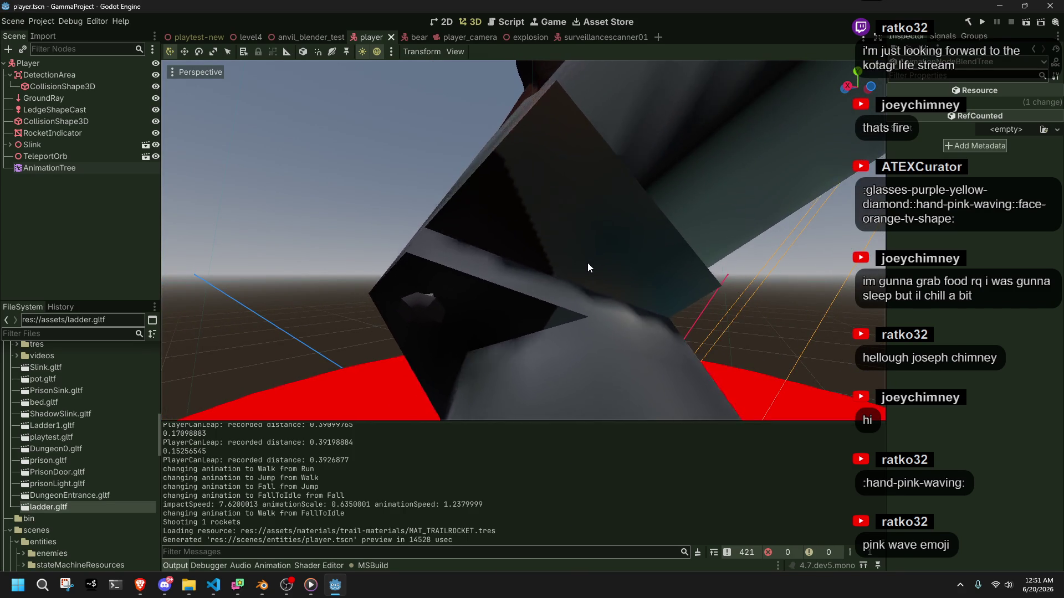
scroll(588, 265, "down", 5)
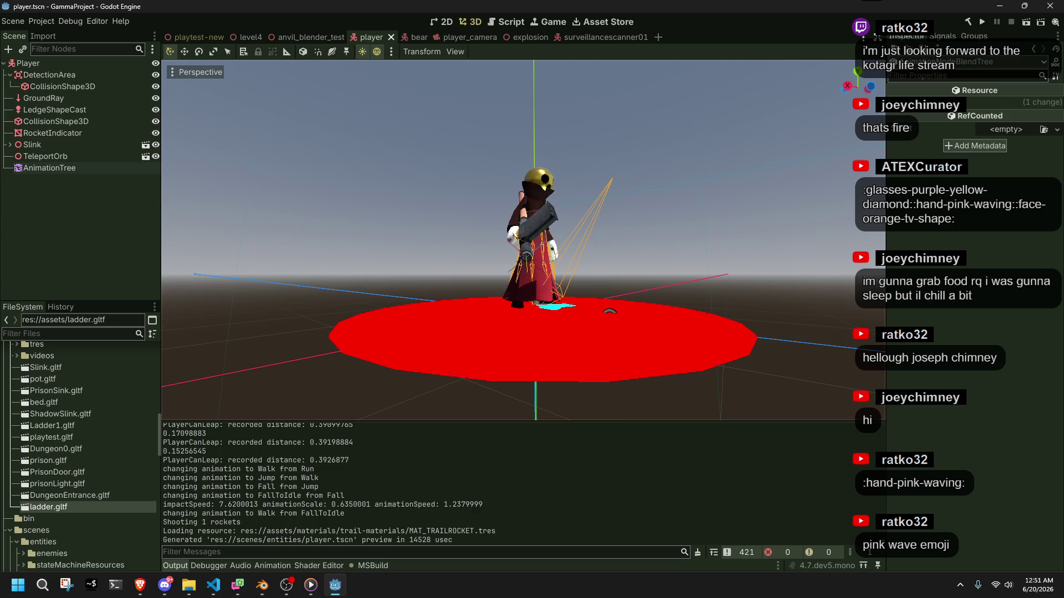
key("alt+Tab")
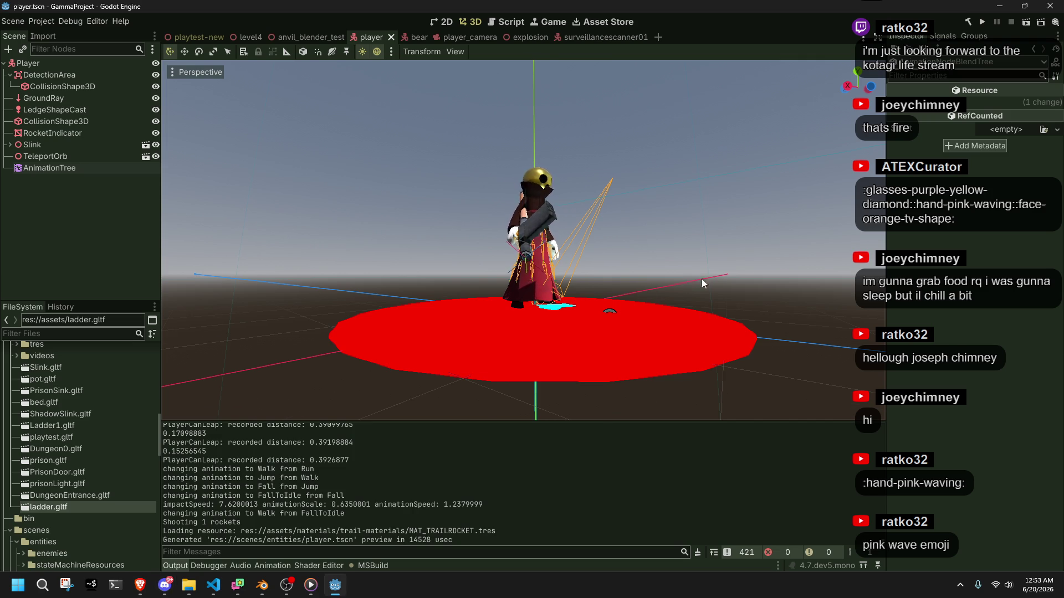
Step: Open the player's AnimationTree node to show its root state machine with Walk, Run and Fall states
left_click_drag(639, 234, 298, 285)
left_click(25, 171)
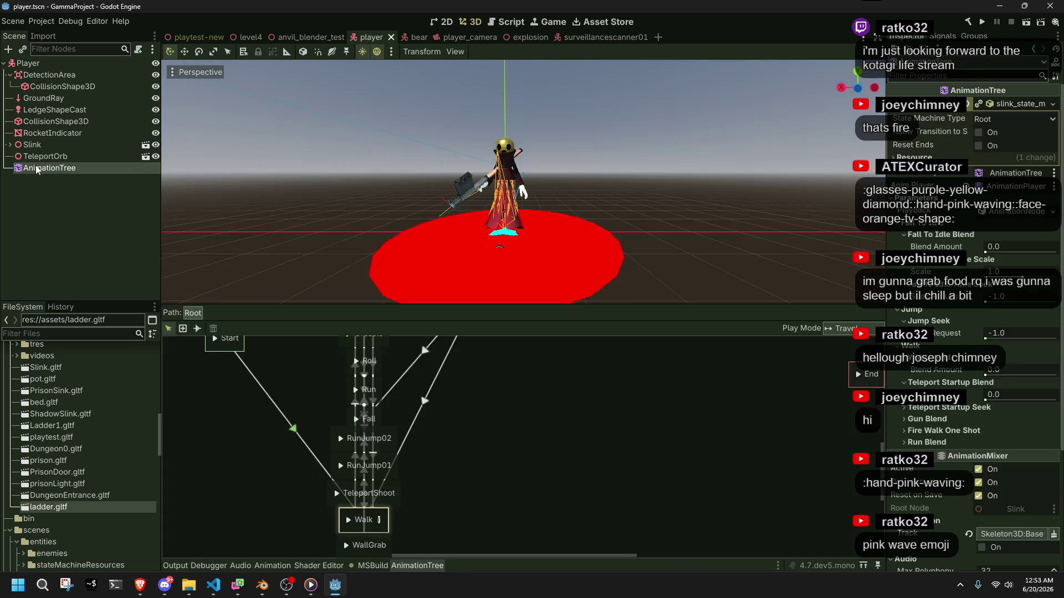
left_click(377, 519)
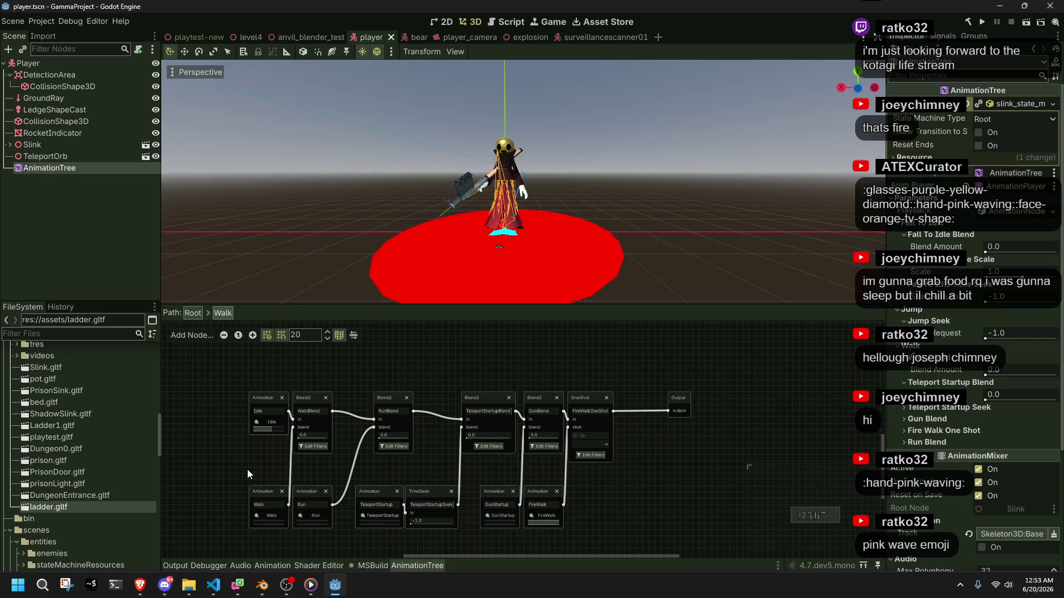
scroll(247, 470, "up", 2)
scroll(557, 504, "down", 1)
scroll(557, 504, "down", 2)
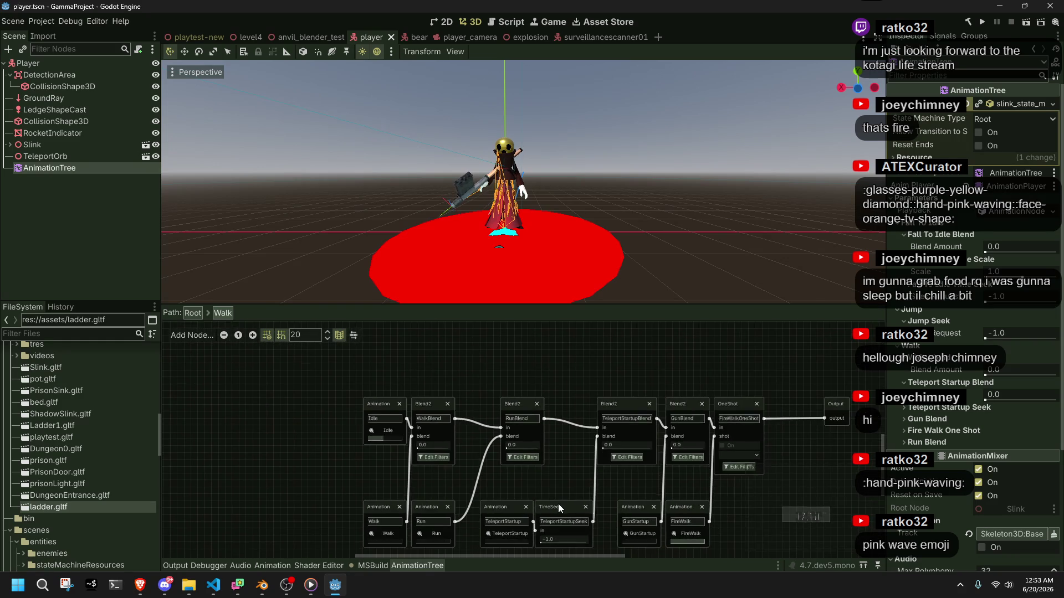
scroll(643, 491, "down", 1)
scroll(397, 460, "up", 2)
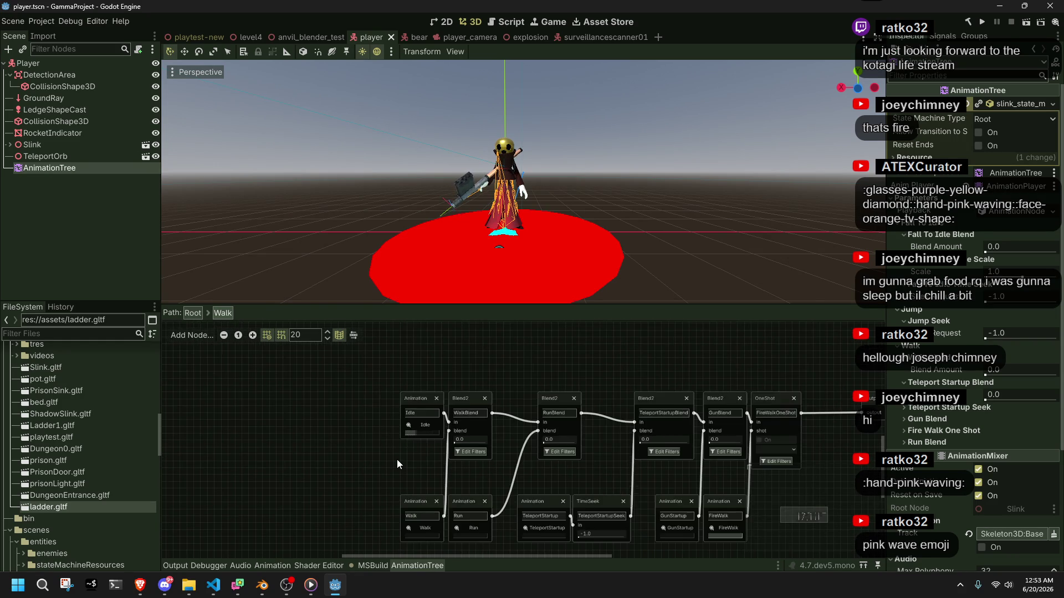
left_click(193, 313)
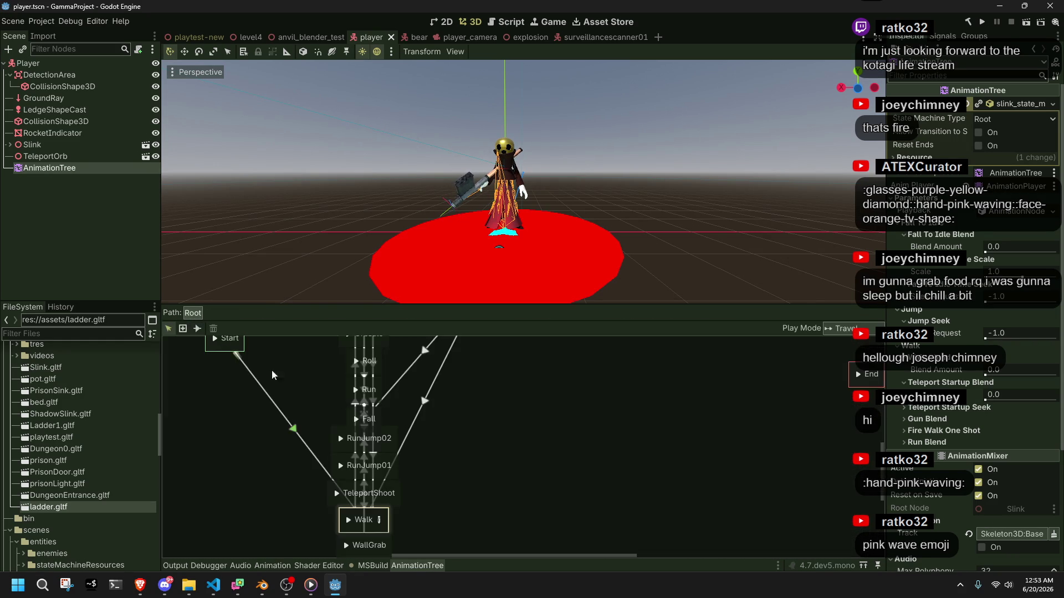
Step: Rename the Walk state to Move, check its Start transition, then bring up VS Code's Projectiles.cs
double_click(367, 520)
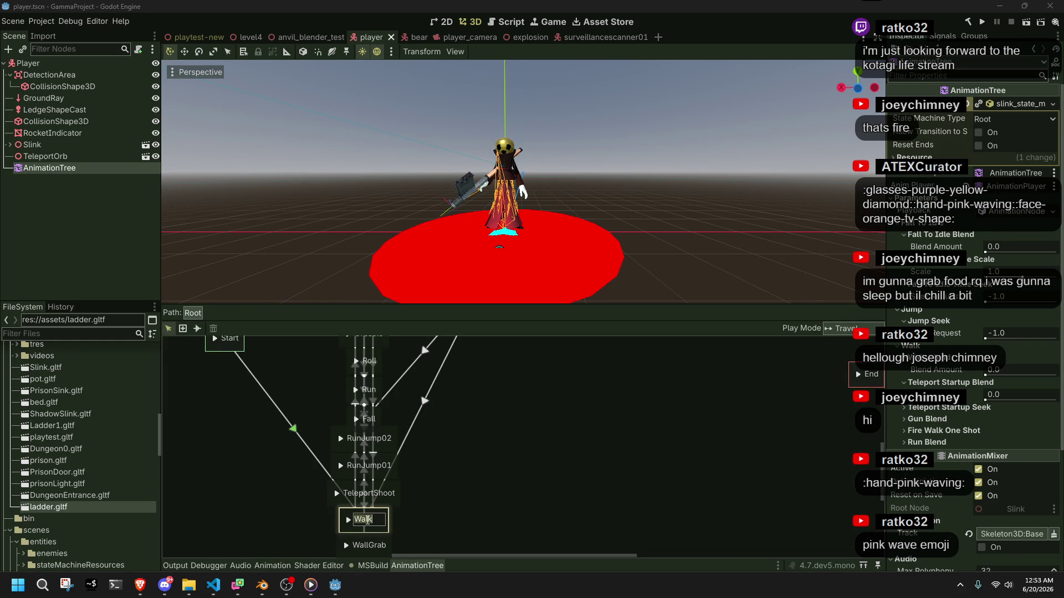
type("Move")
key("Return")
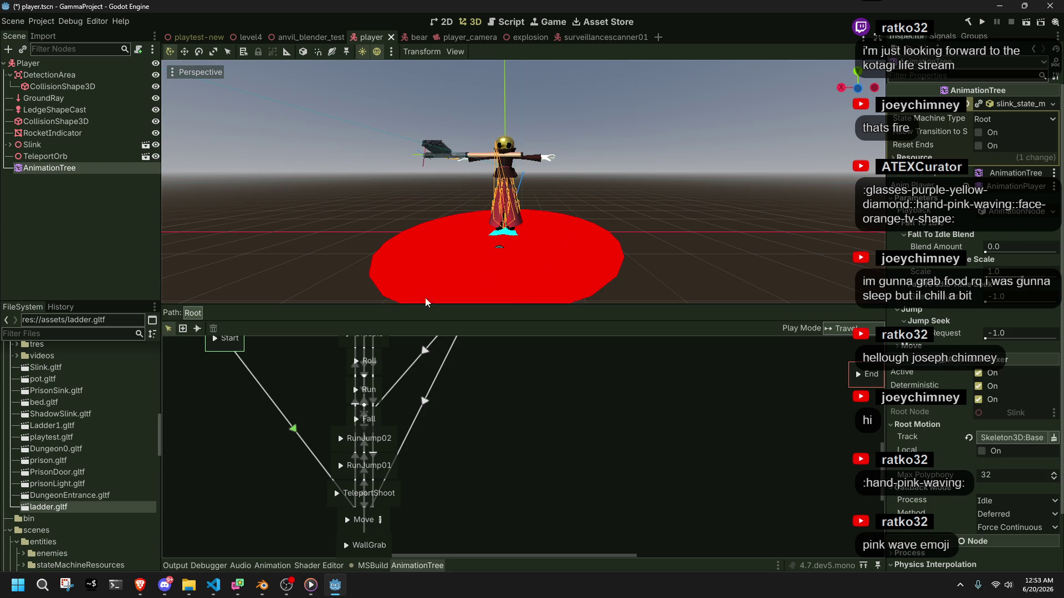
left_click(310, 443)
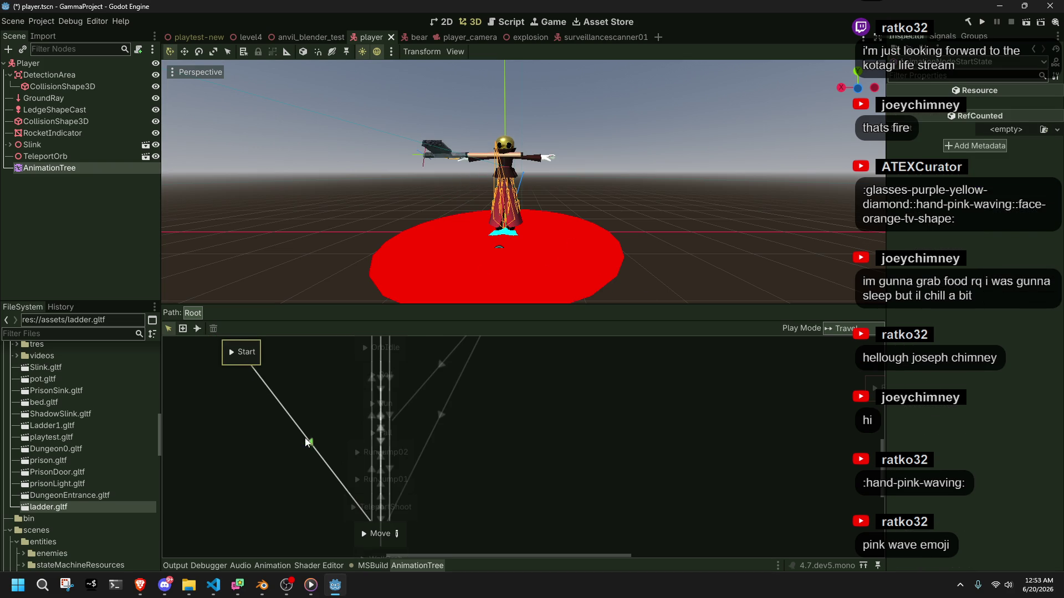
left_click(364, 538)
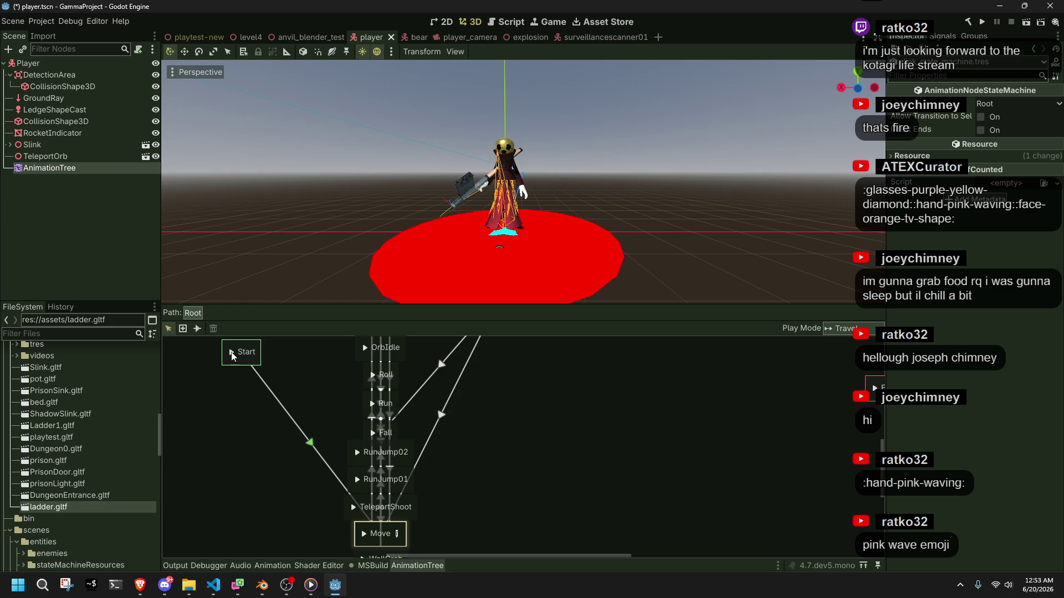
left_click(214, 589)
scroll(415, 474, "up", 20)
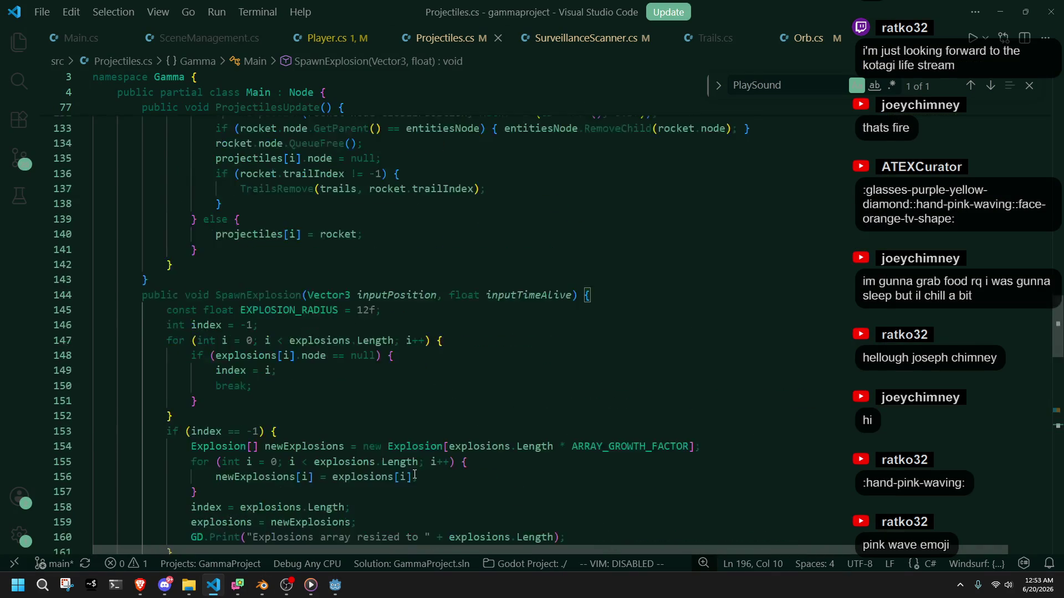
Step: Scroll through Projectiles.cs to review its SpawnExplosion code
scroll(415, 474, "up", 7)
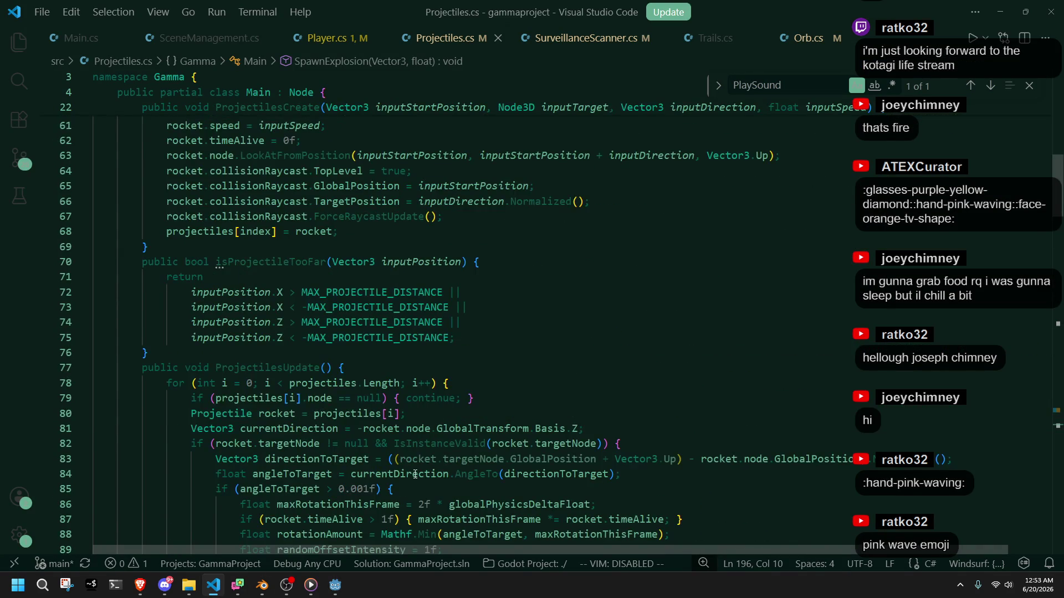
scroll(415, 474, "down", 4)
scroll(415, 475, "up", 3)
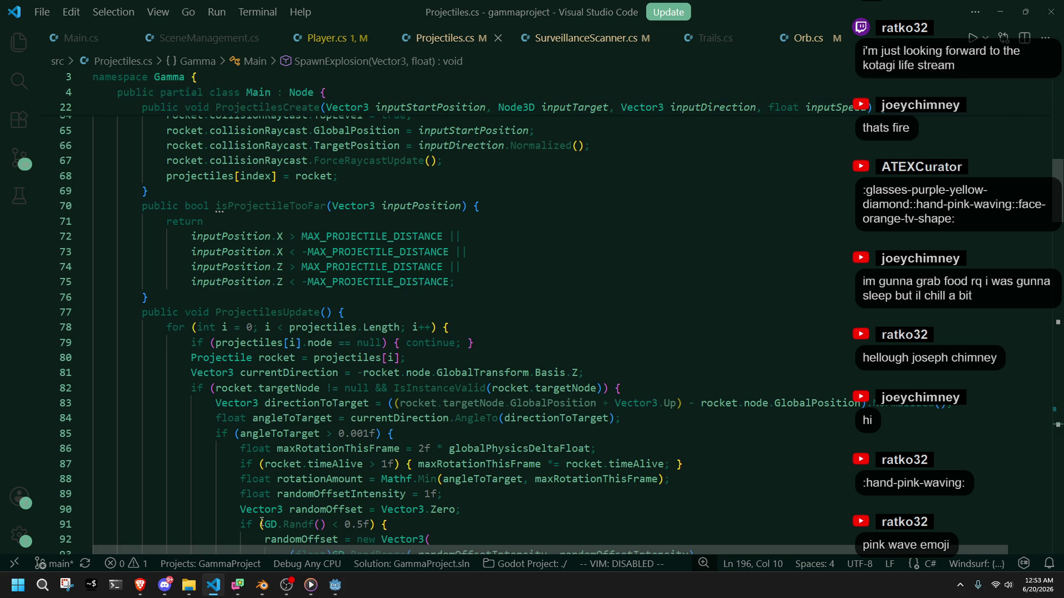
Step: Search the Start menu for 'github' to bring up GitHub Desktop
left_click(27, 590)
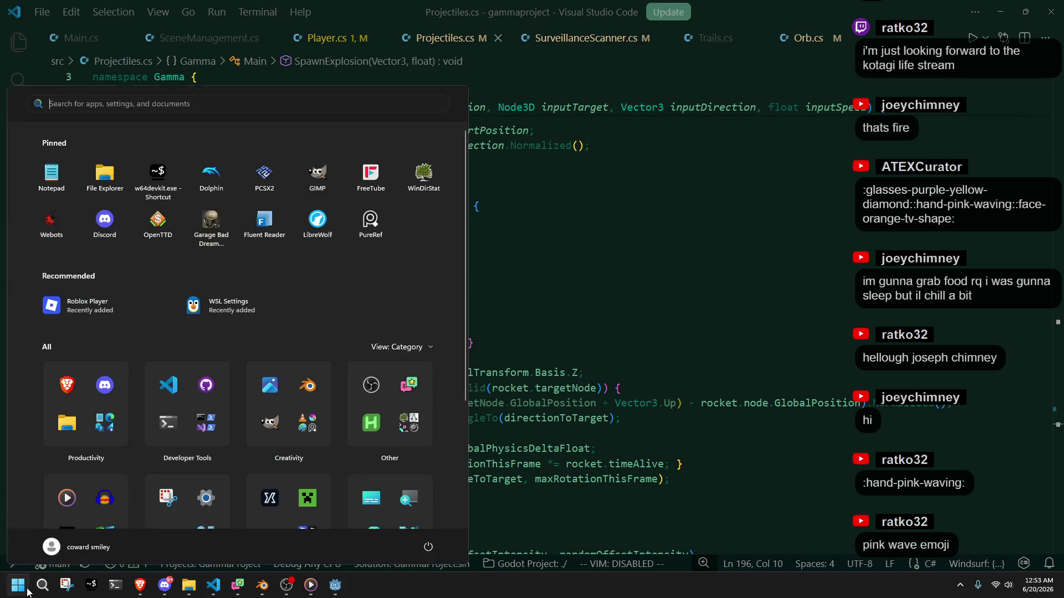
type("github Desktop")
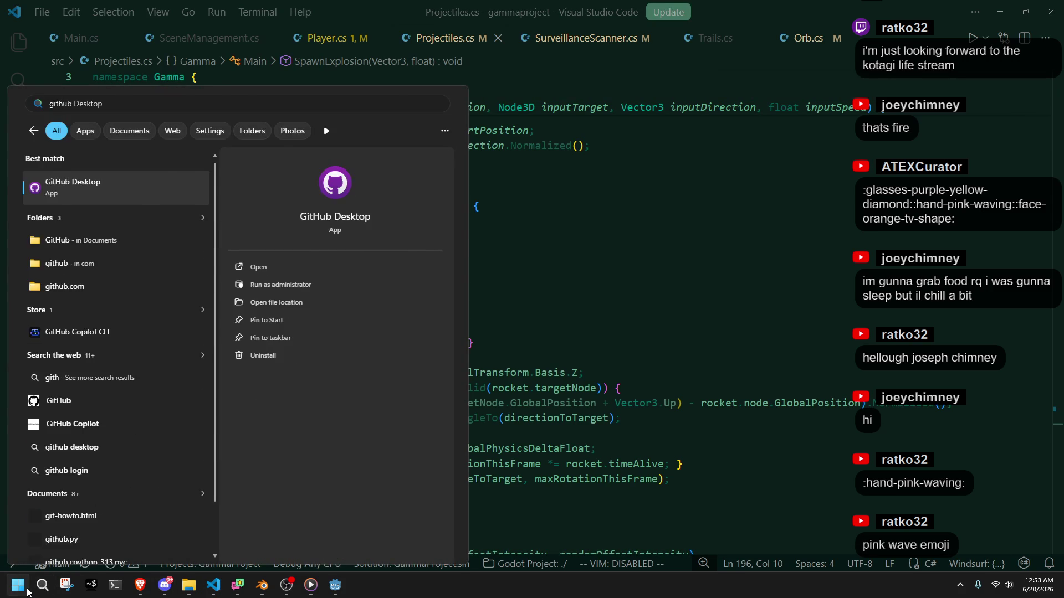
key("Escape")
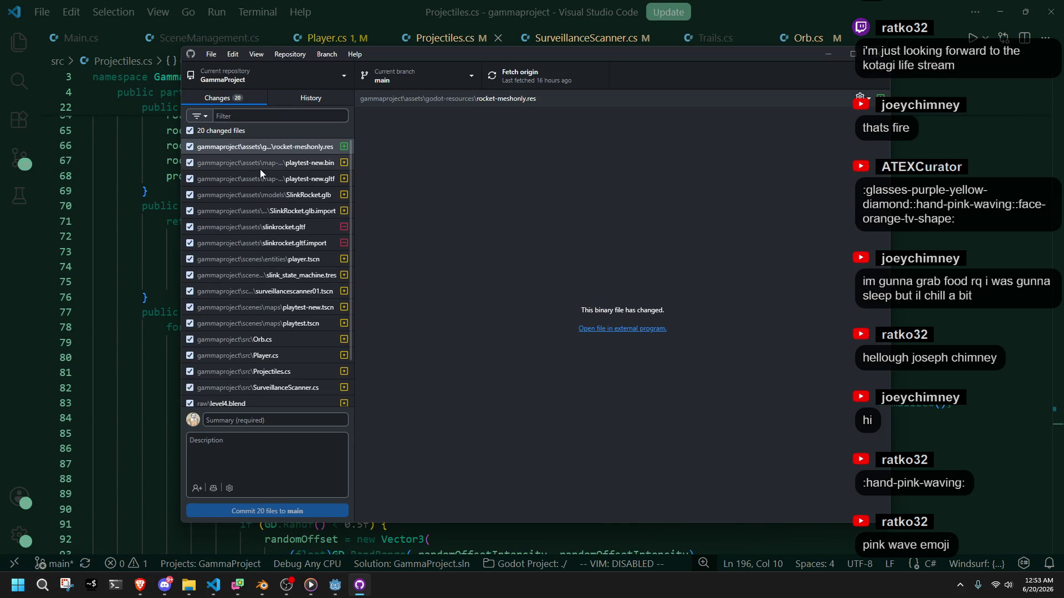
Step: Review the script diffs and exclude Orb.cs, Projectiles.cs and SurveillanceScanner.cs from the commit
left_click(245, 354)
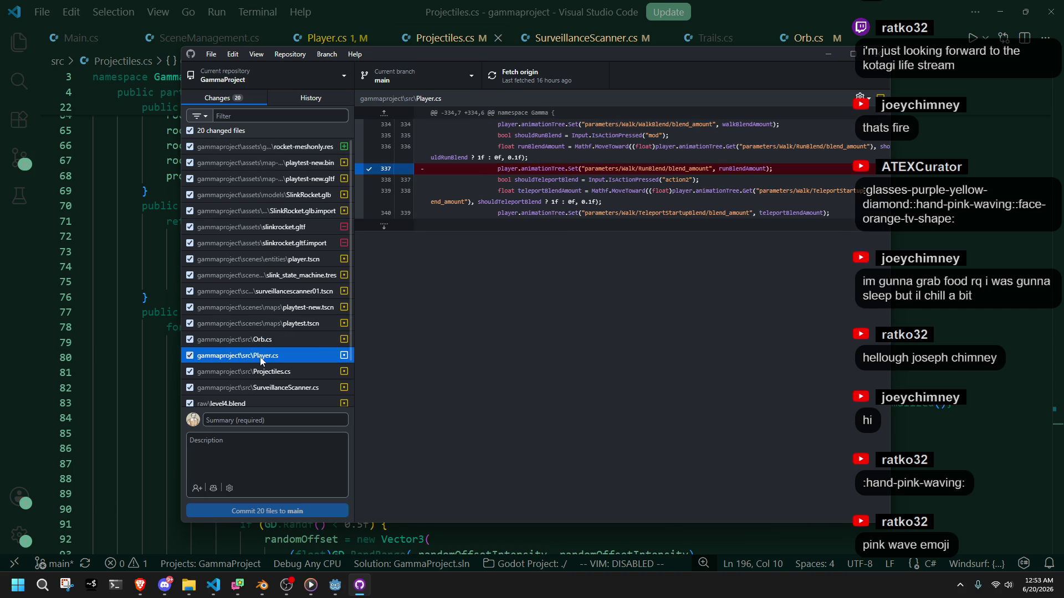
scroll(272, 368, "down", 2)
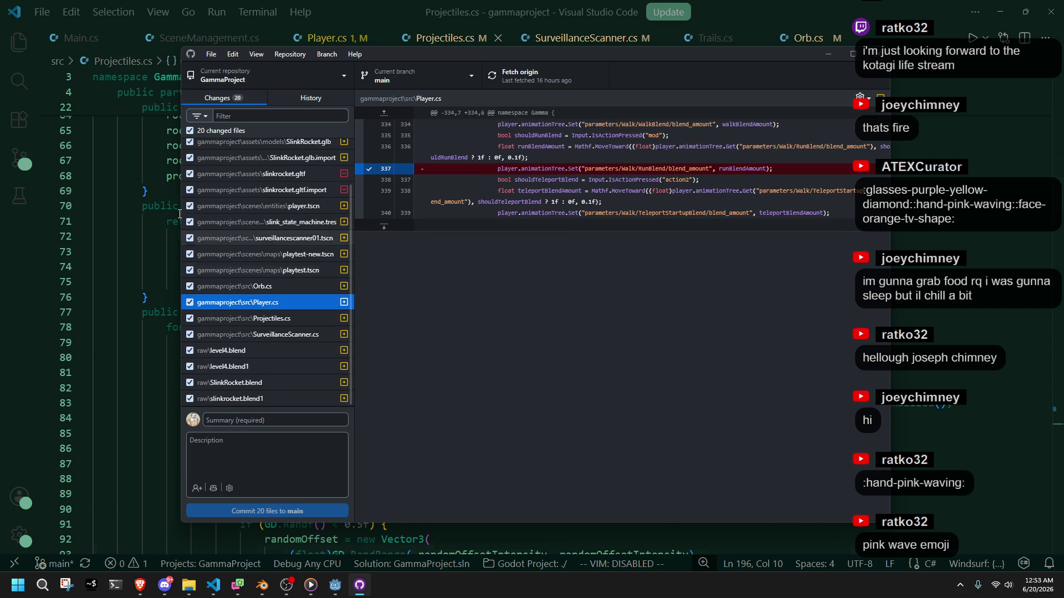
left_click(190, 286)
left_click(198, 318)
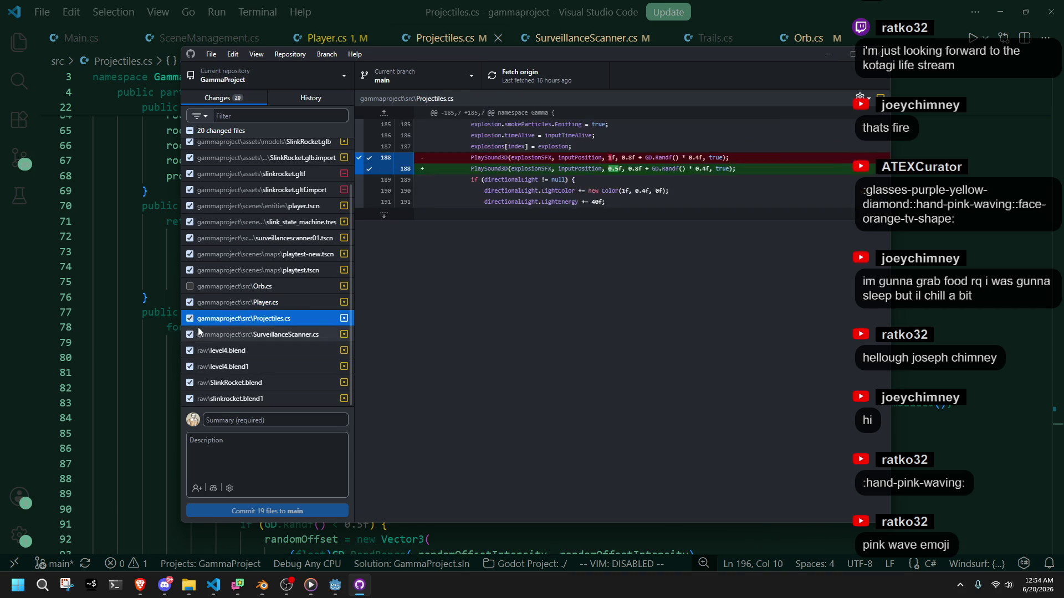
left_click(201, 334)
left_click(190, 318)
left_click(190, 334)
Step: Exclude Player.cs and commit 16 files to main as 'assets', then auto-generate a summary for the scripts
left_click(227, 420)
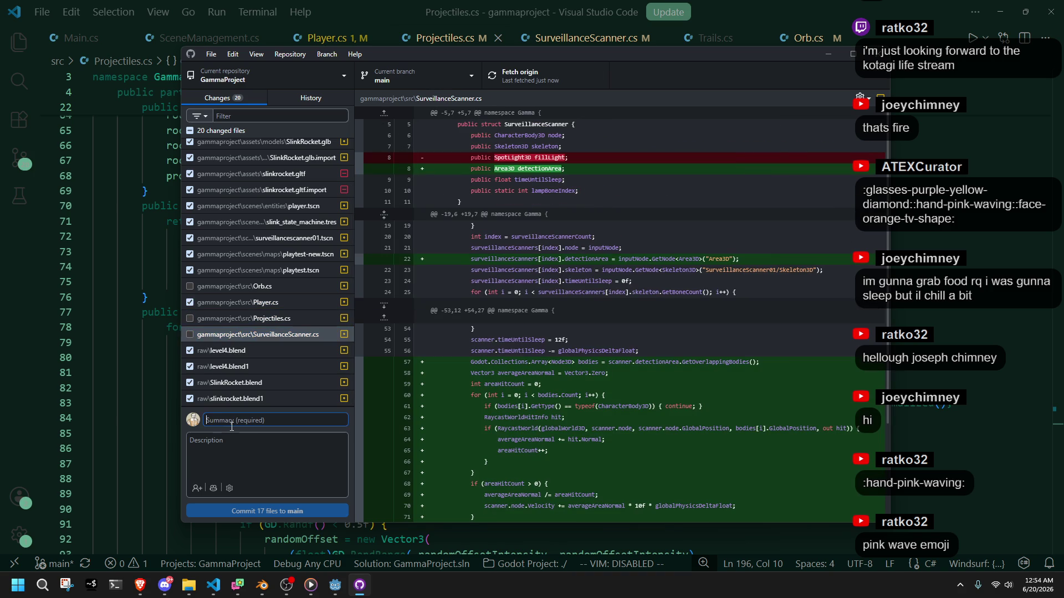
type("assets")
scroll(272, 315, "up", 1)
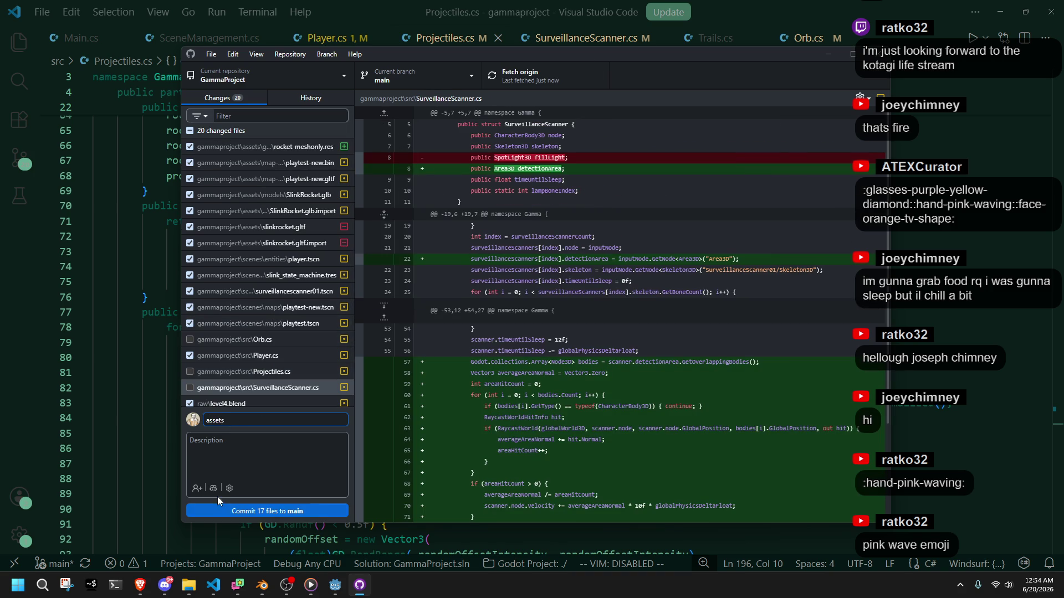
left_click(191, 355)
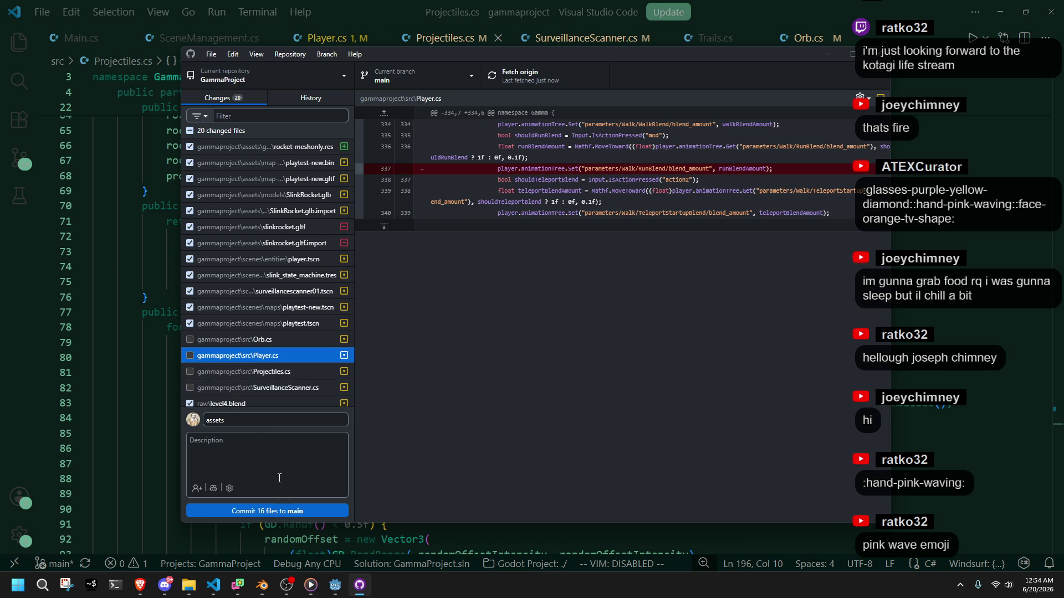
left_click(280, 511)
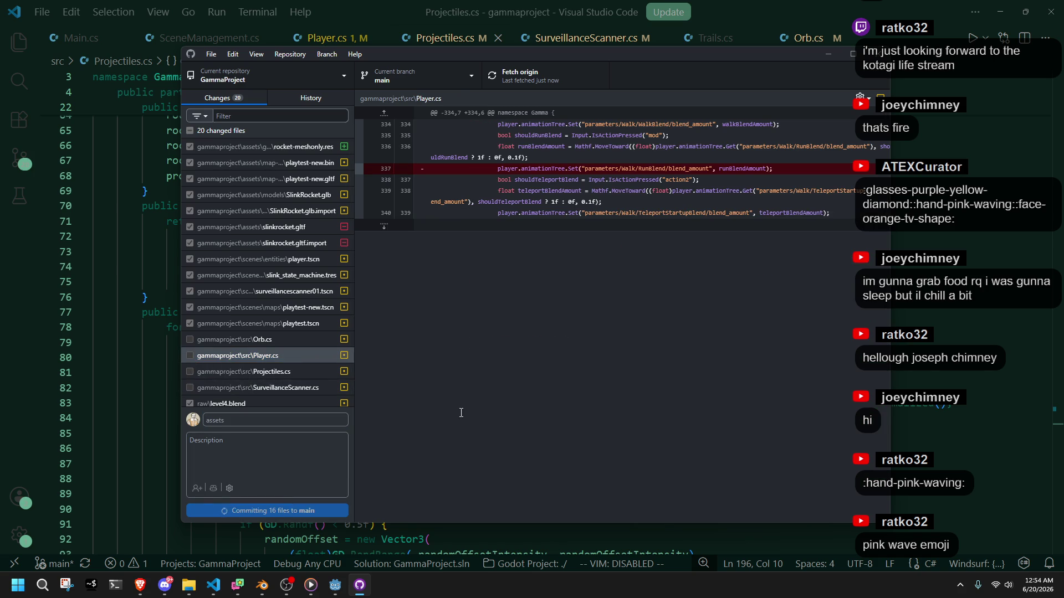
left_click(190, 130)
left_click(214, 466)
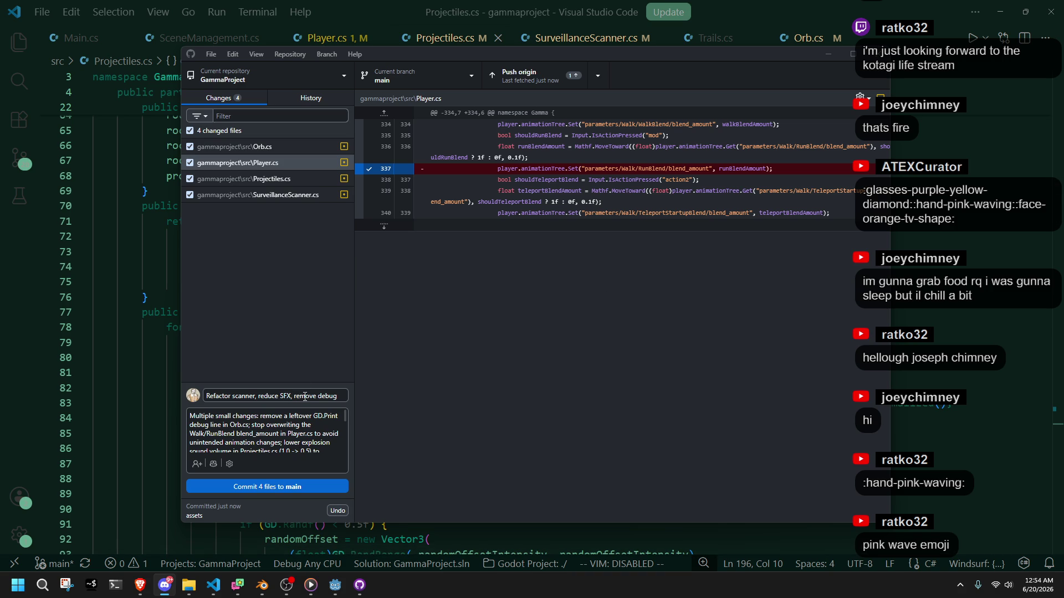
Step: Replace the generated summary with 'little cleanup', commit the four scripts, and push both commits to origin
scroll(271, 430, "down", 3)
scroll(271, 429, "up", 3)
left_click_drag(340, 394, 201, 397)
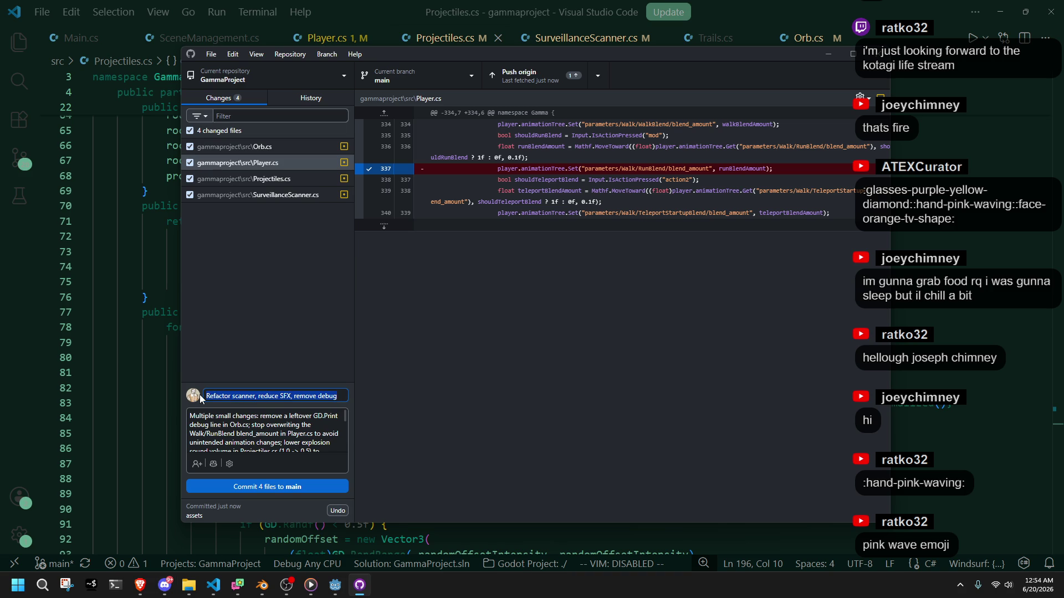
scroll(282, 430, "down", 3)
scroll(283, 429, "up", 3)
key("BackSpace")
type("little cleanup")
left_click(294, 487)
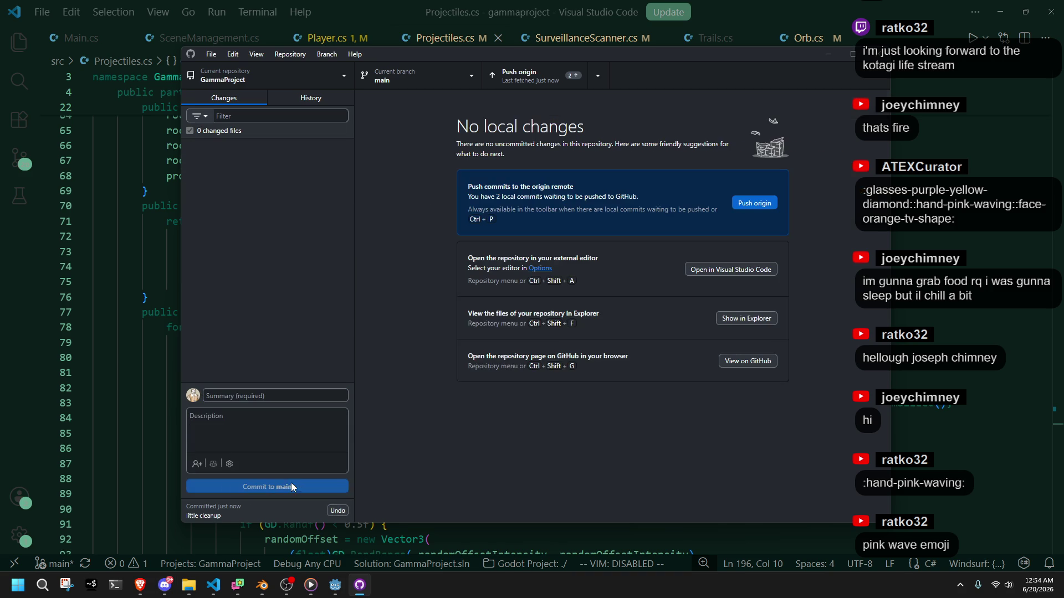
left_click(761, 204)
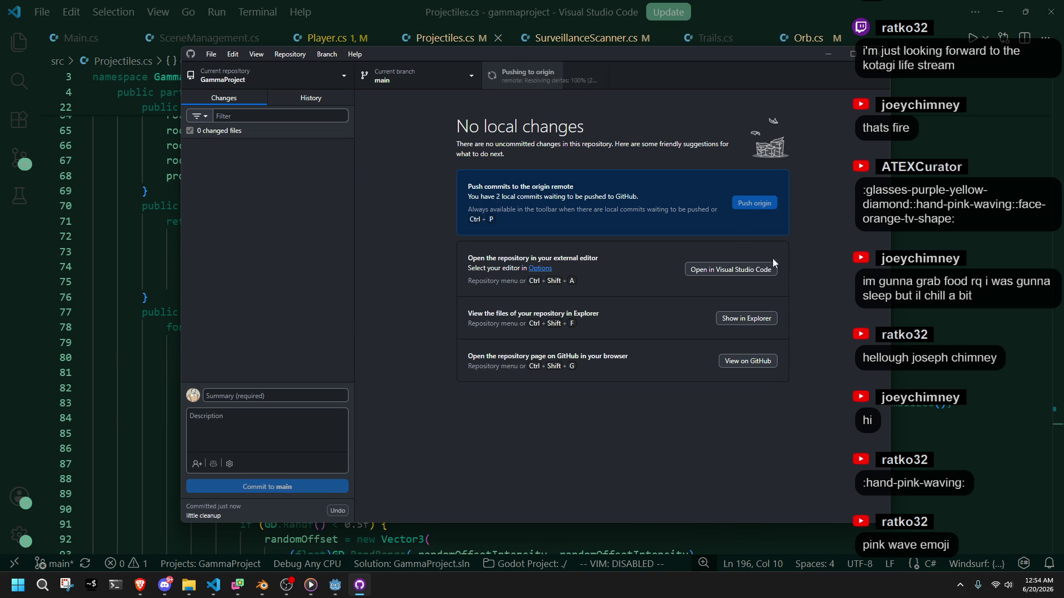
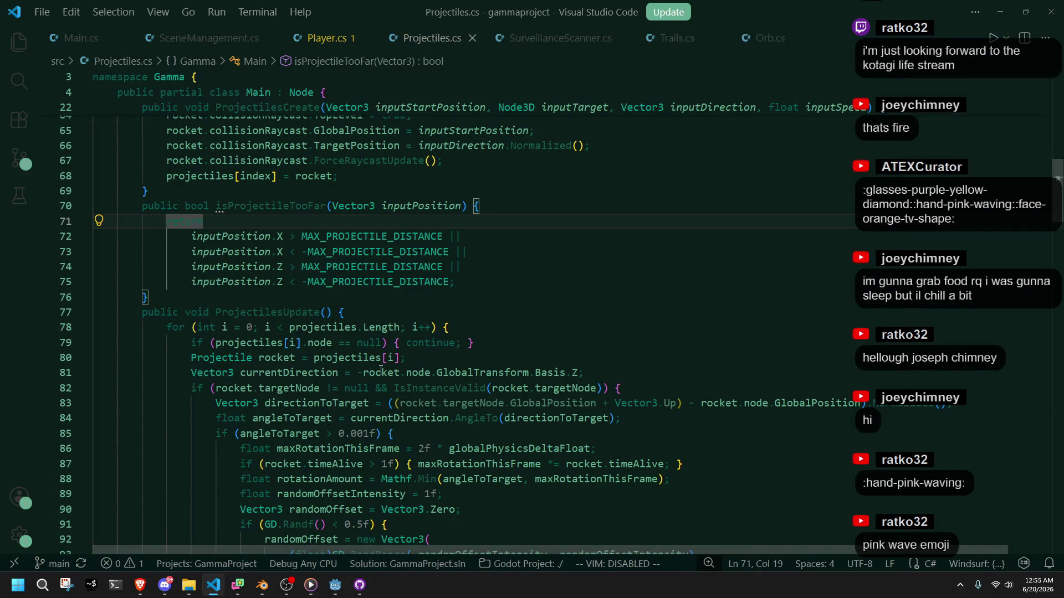
Step: Go to case "Walk" in Player.cs's PlayerUpdate and start retyping the label as Move
scroll(372, 357, "down", 20)
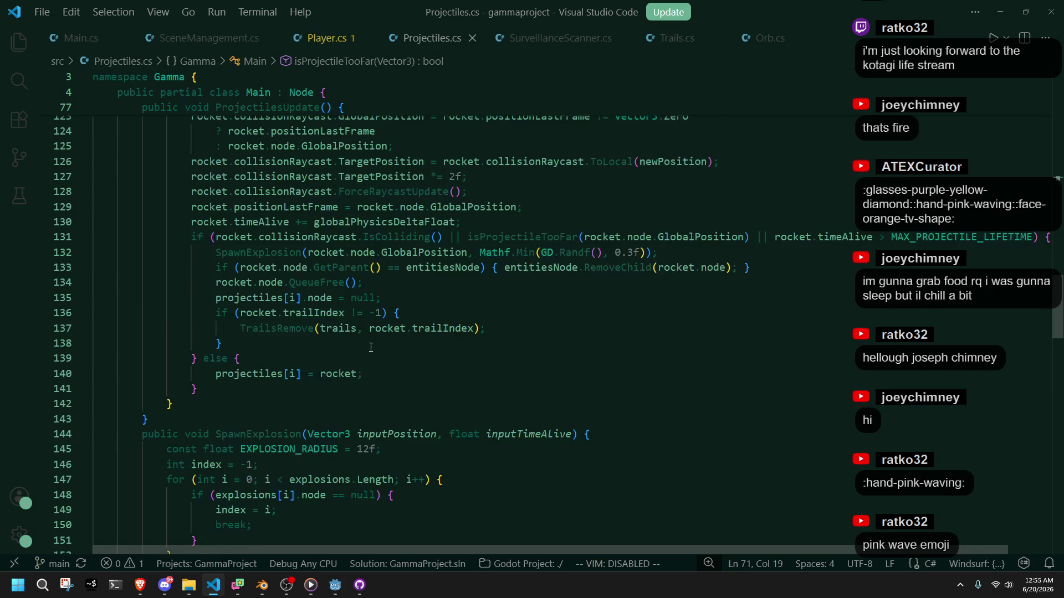
scroll(366, 354, "down", 12)
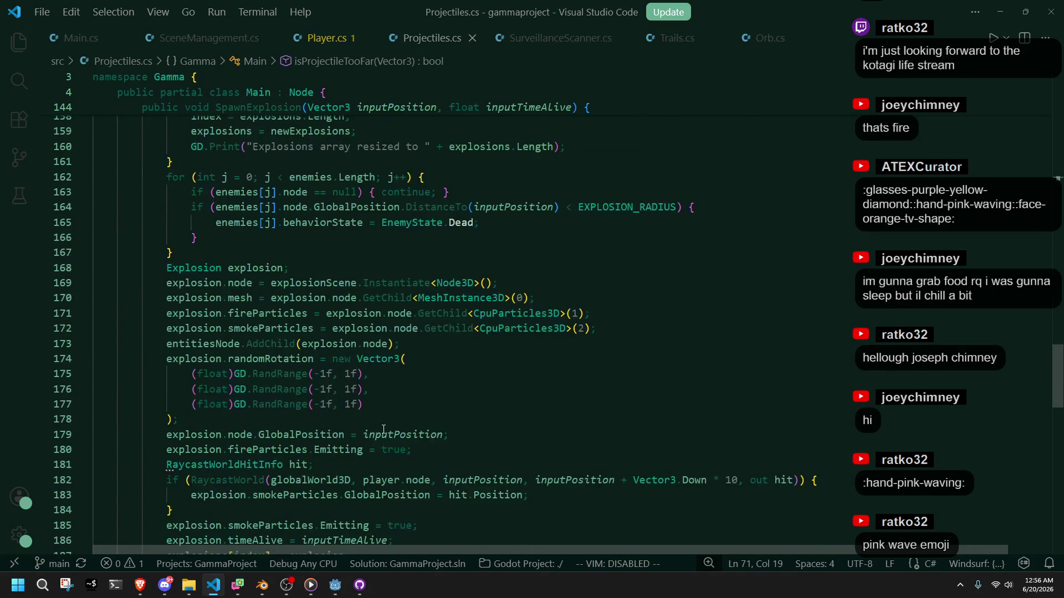
scroll(461, 275, "down", 5)
left_click(209, 37)
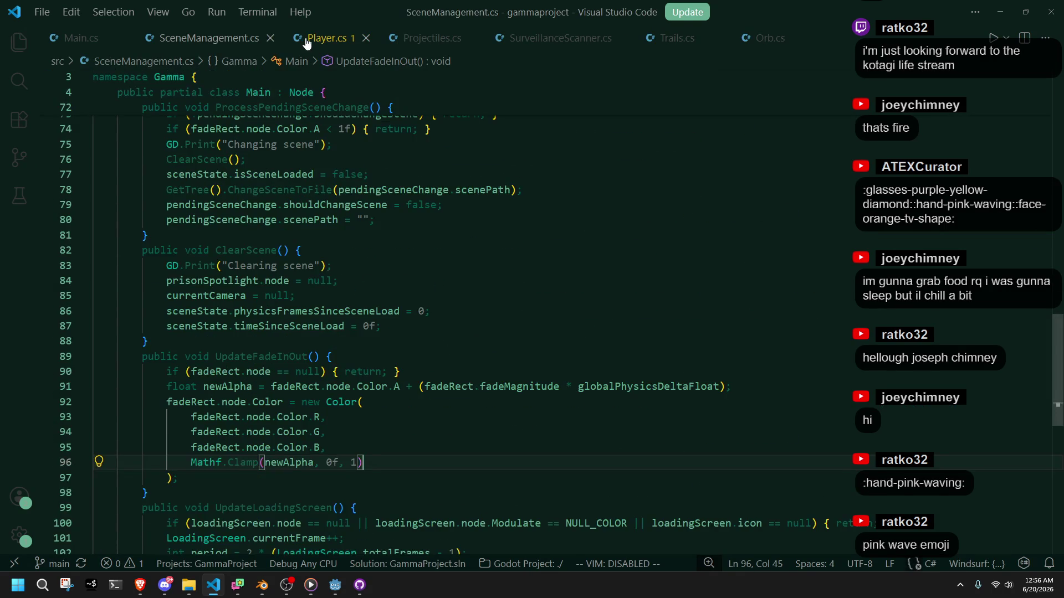
left_click(327, 38)
scroll(563, 321, "down", 5)
mouse_move(1058, 125)
left_mouse_down()
mouse_move(1059, 290)
mouse_move(1059, 276)
left_mouse_up()
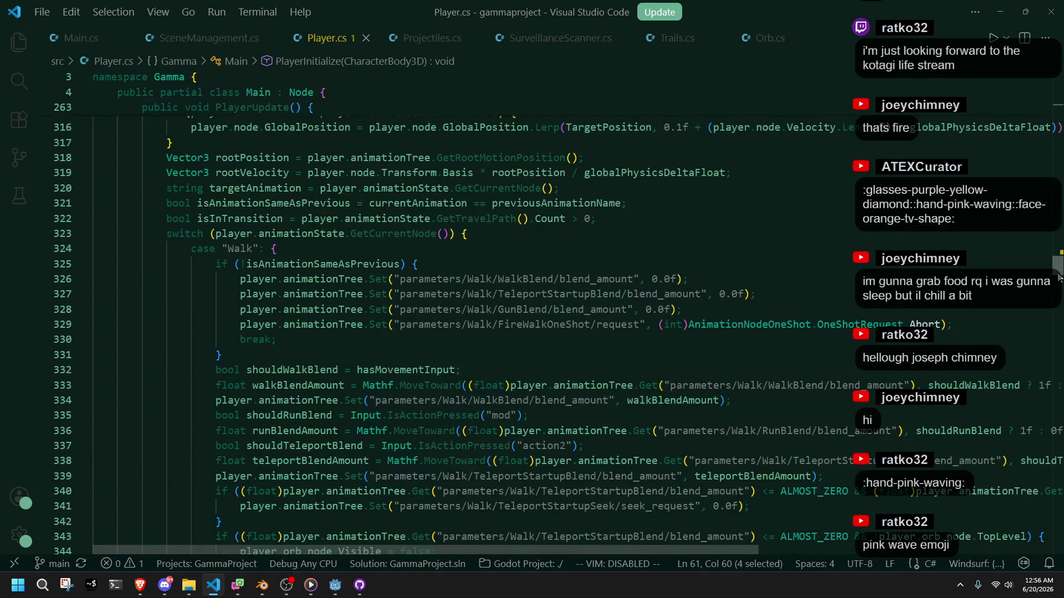
left_click(252, 249)
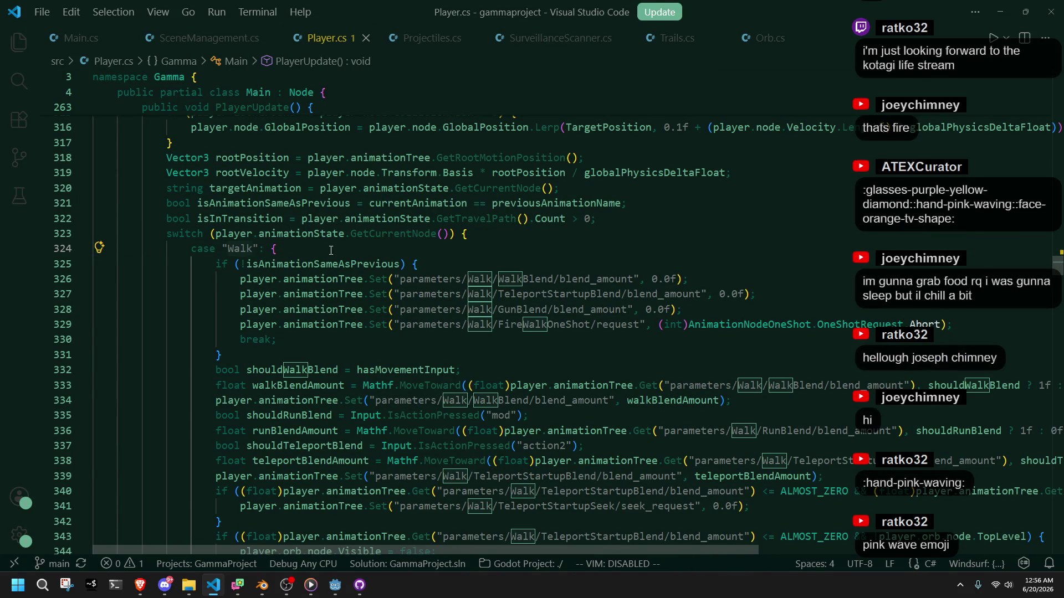
type("Move")
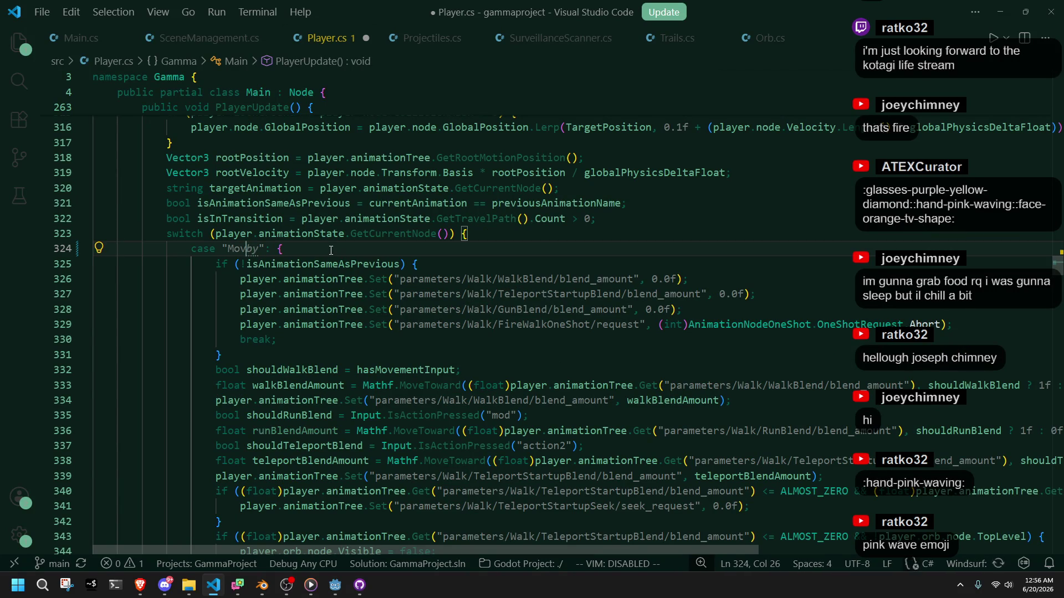
Step: Search for Walk and change the parameter paths on lines 326–329 to parameters/Move/
key("Up")
key("End")
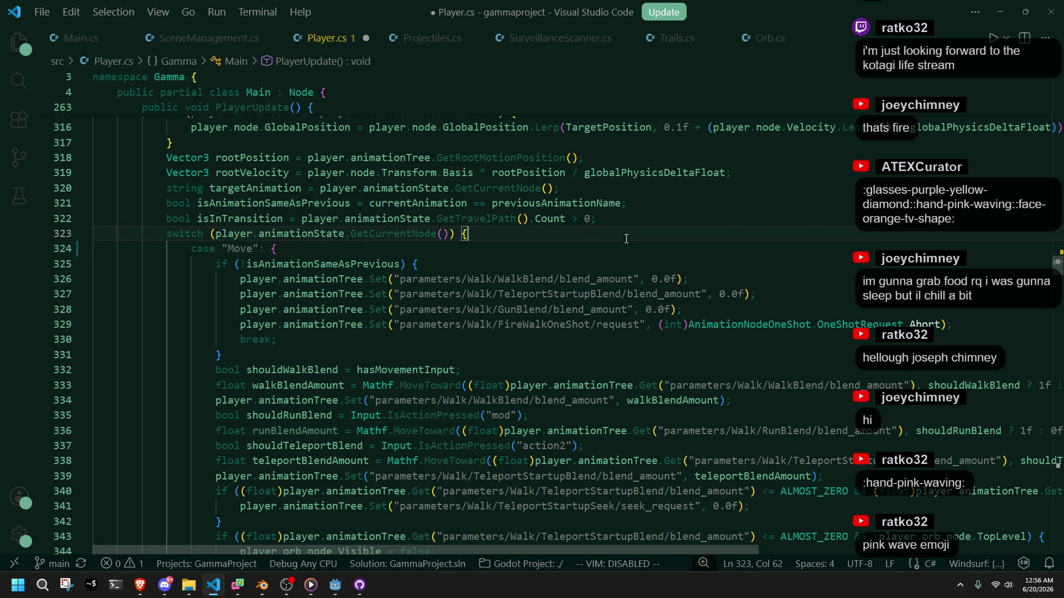
key("ctrl+f")
type("Walk")
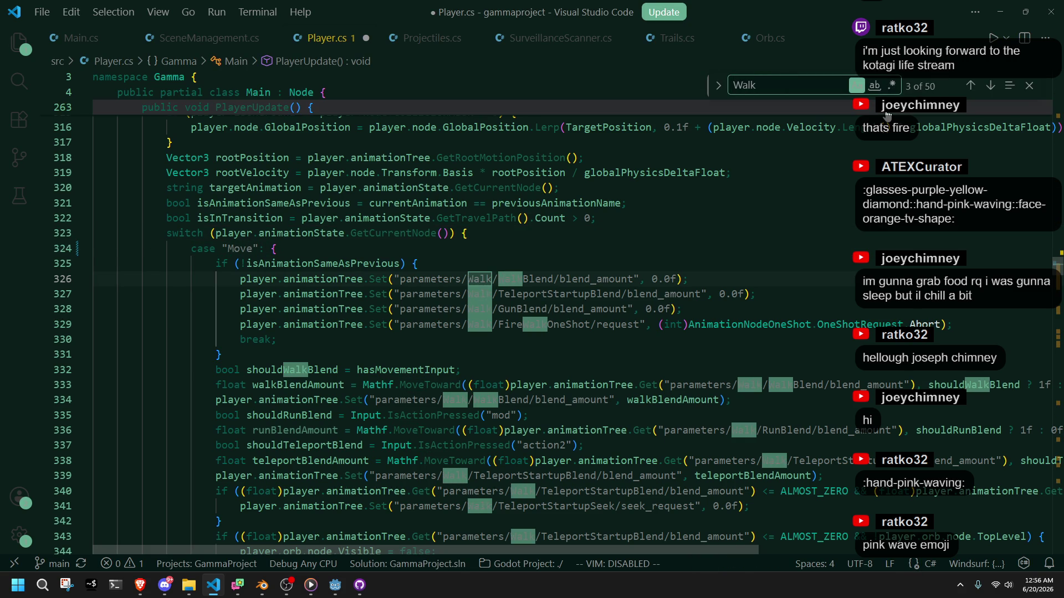
double_click(480, 279)
type("Move")
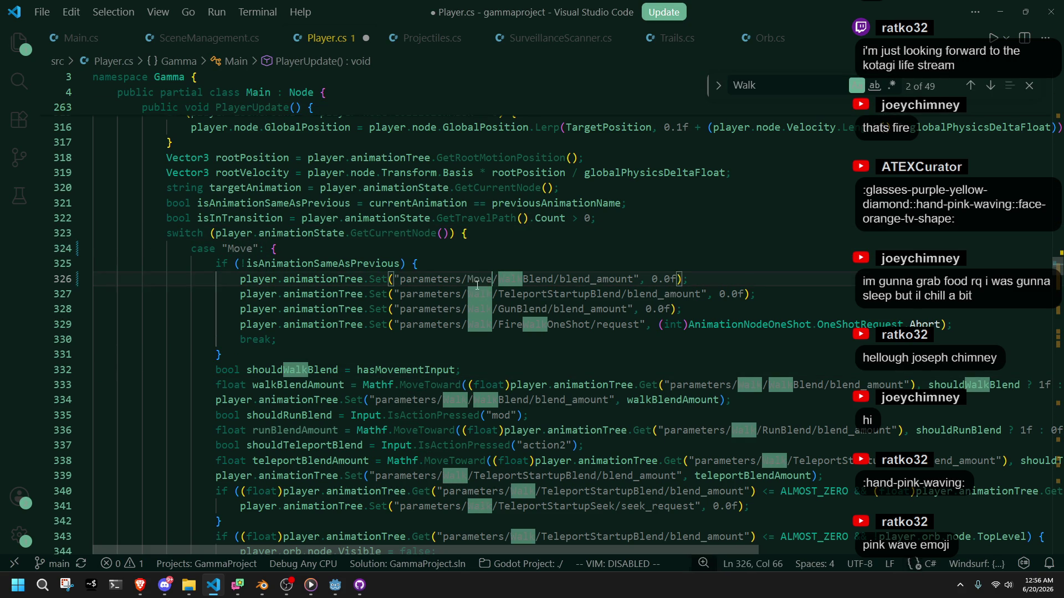
double_click(479, 294)
type("Move")
double_click(479, 309)
type("Move")
double_click(479, 324)
type("Move")
Step: Change the Walk parameter paths on lines 333–338 to Move as well
double_click(292, 369)
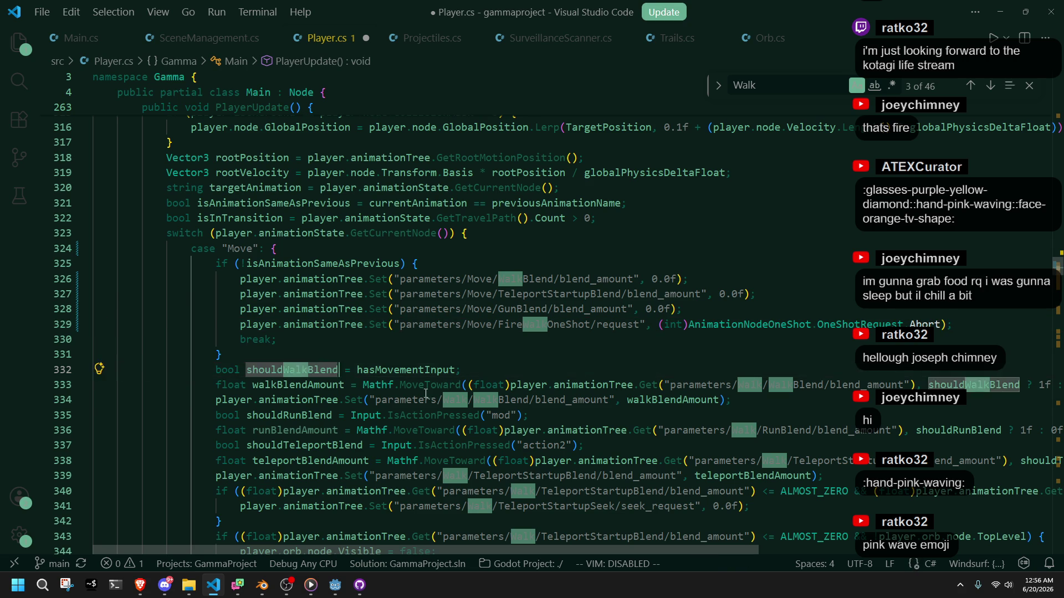
double_click(454, 400)
type("Move")
double_click(750, 384)
type("Move")
left_click(842, 415)
double_click(746, 430)
type("Move")
double_click(774, 460)
type("Move")
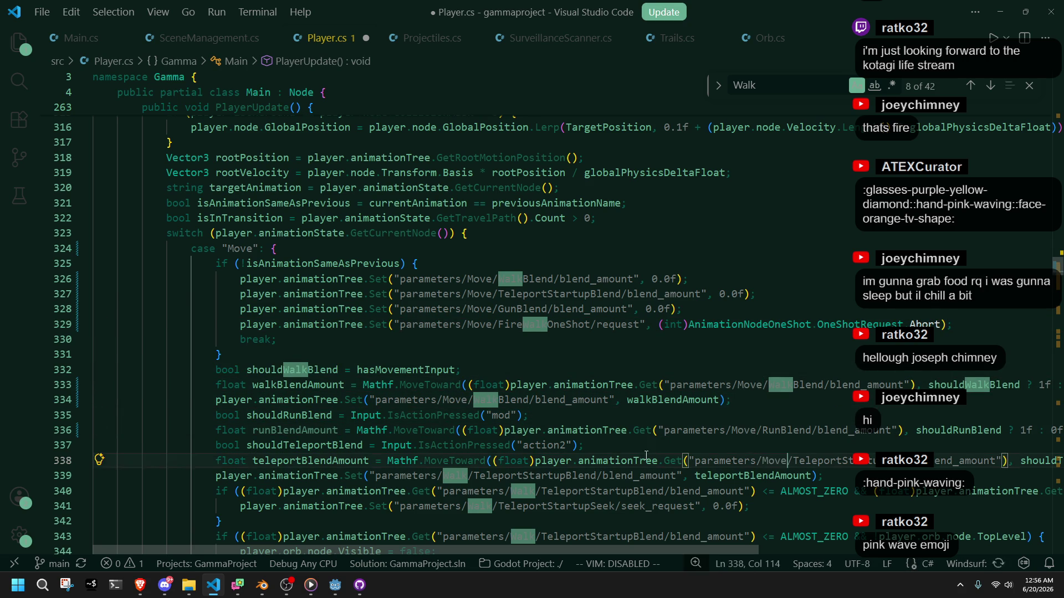
double_click(804, 94)
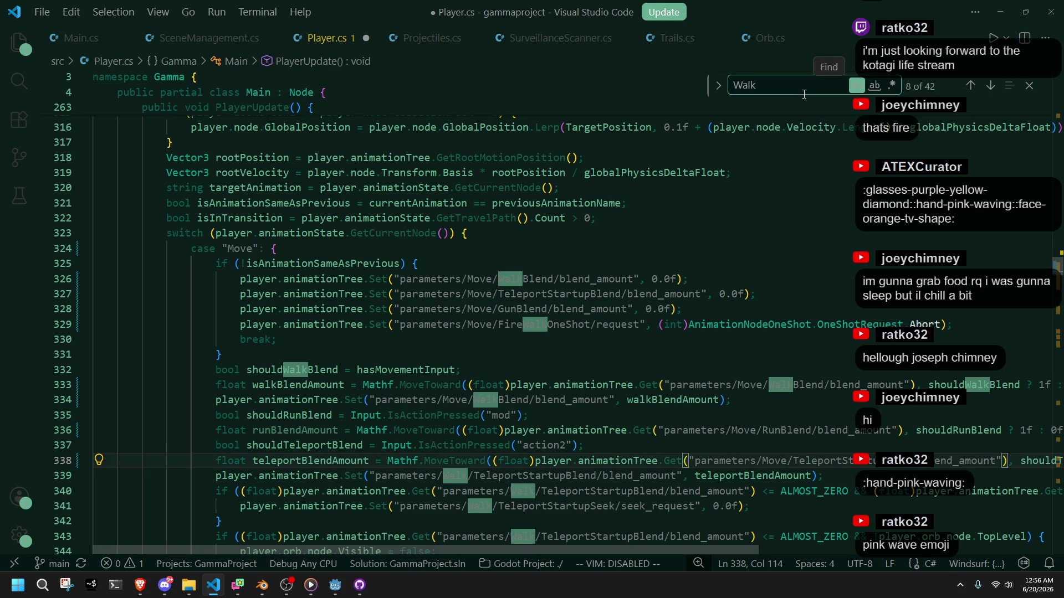
Step: Set up a find for parameters/Walk with parameters/Move as the replacement
type("o")
key("BackSpace")
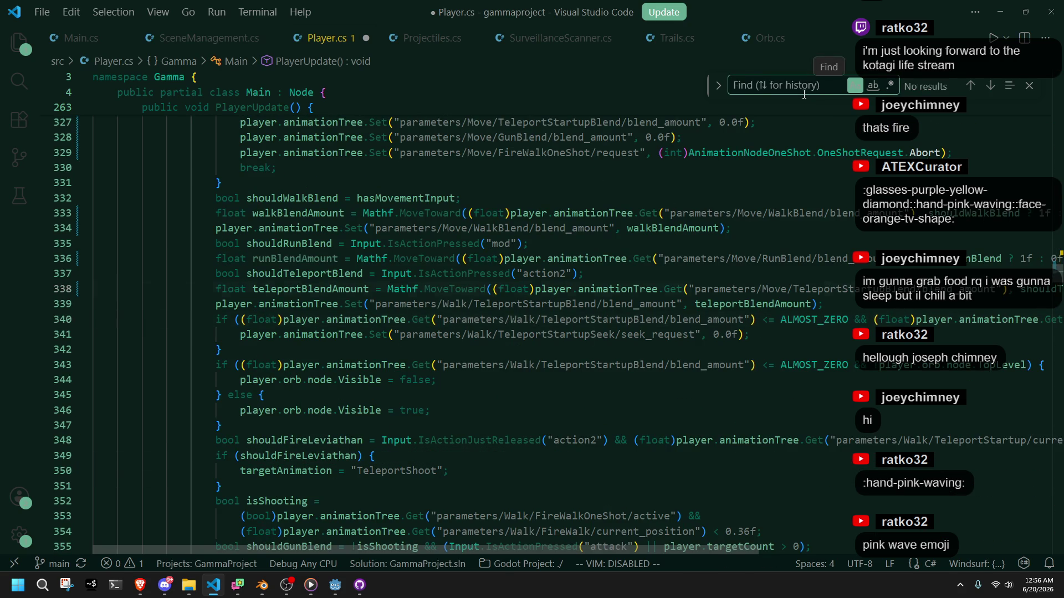
type("parameters/Walk")
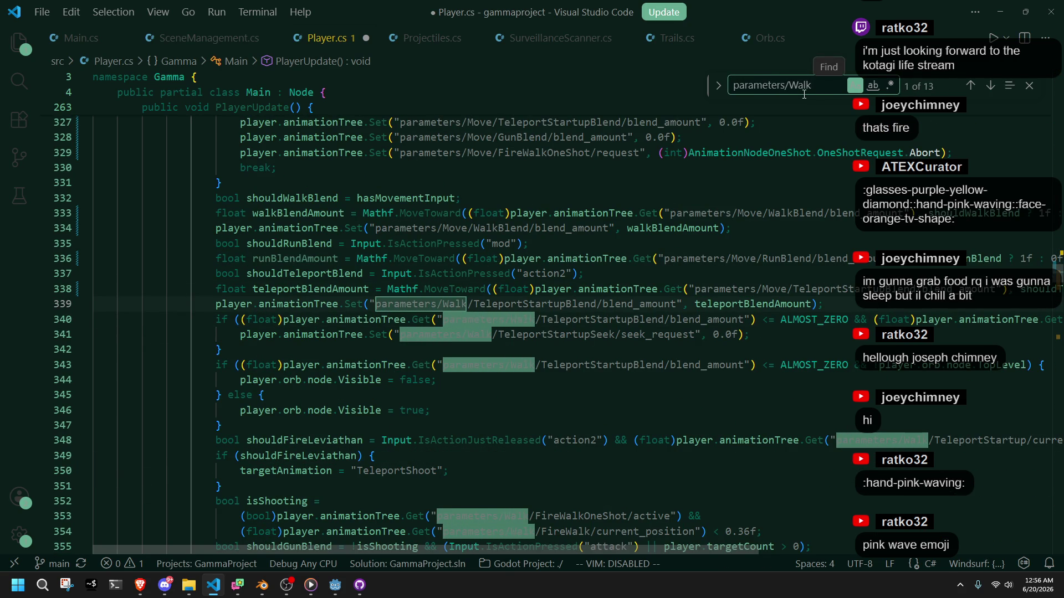
key("ctrl+h")
type("parameters/Move")
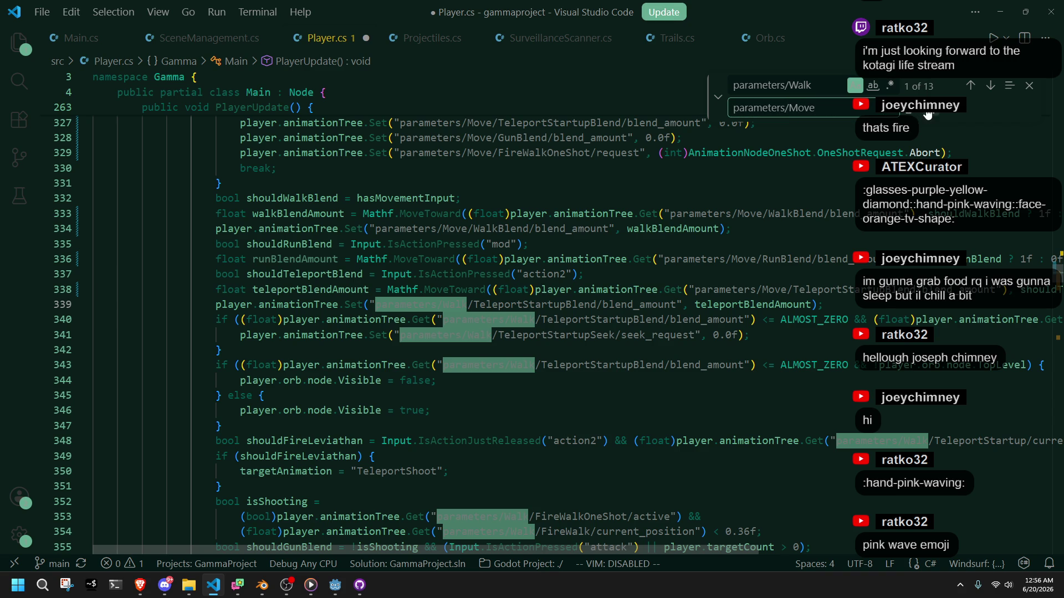
Step: Review the matches, replace all of them, and close the find bar
scroll(764, 298, "down", 3)
scroll(764, 297, "down", 3)
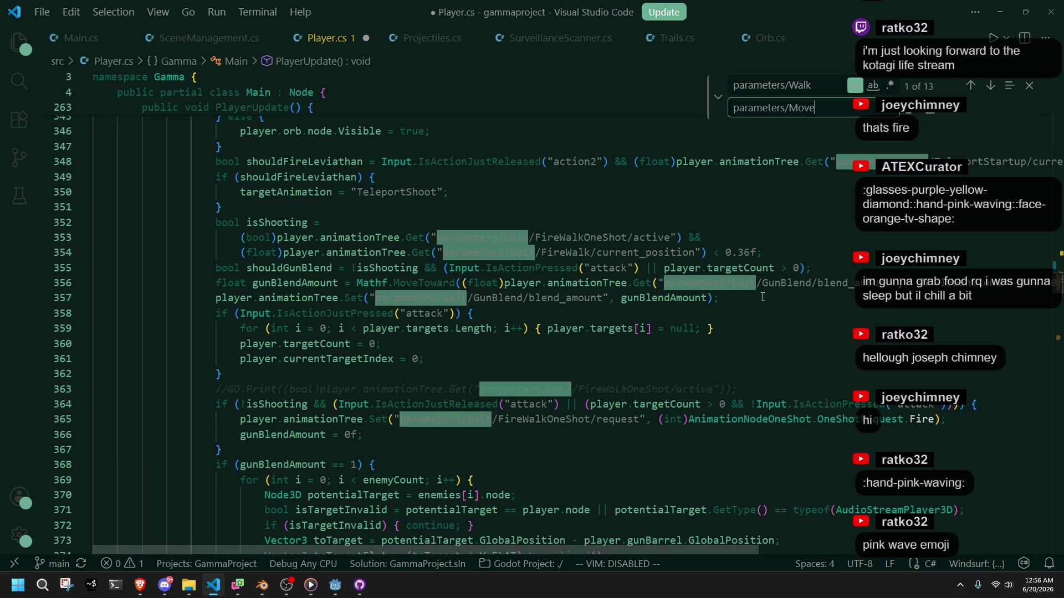
scroll(762, 297, "down", 20)
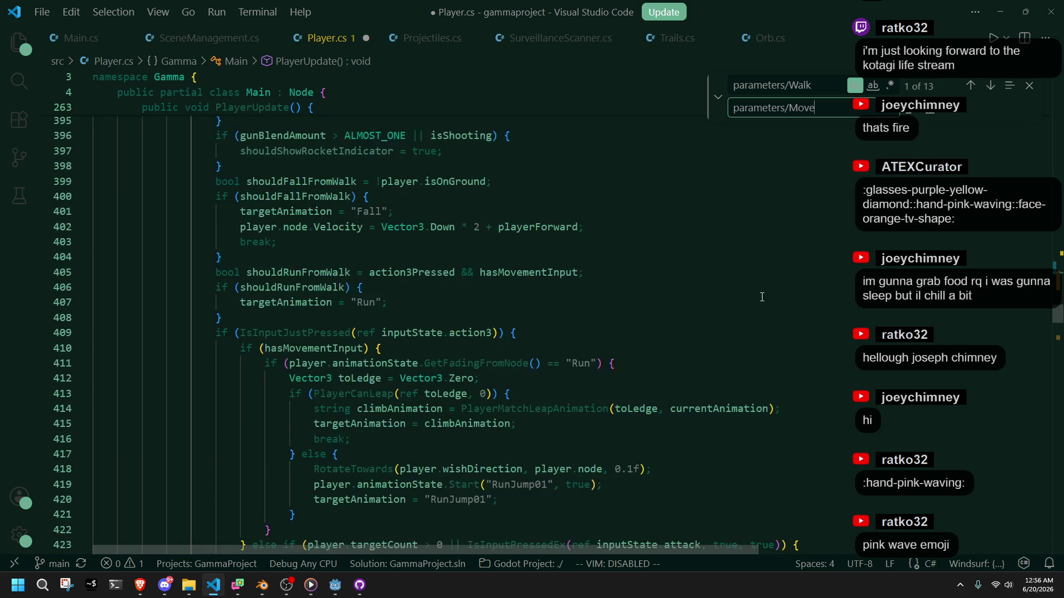
scroll(759, 298, "down", 5)
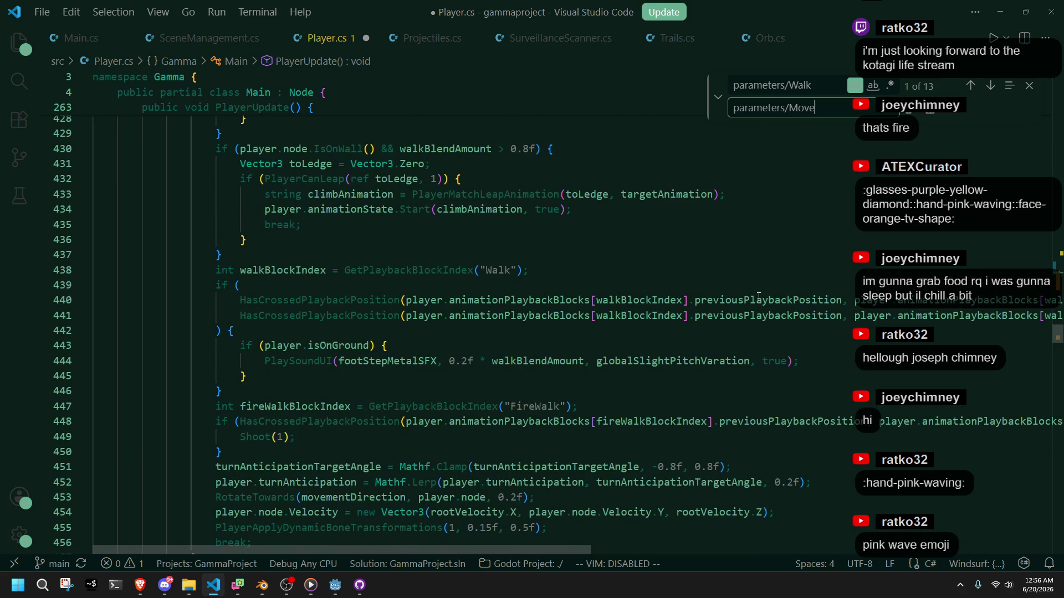
left_click(930, 109)
left_click(930, 109)
scroll(718, 265, "up", 2)
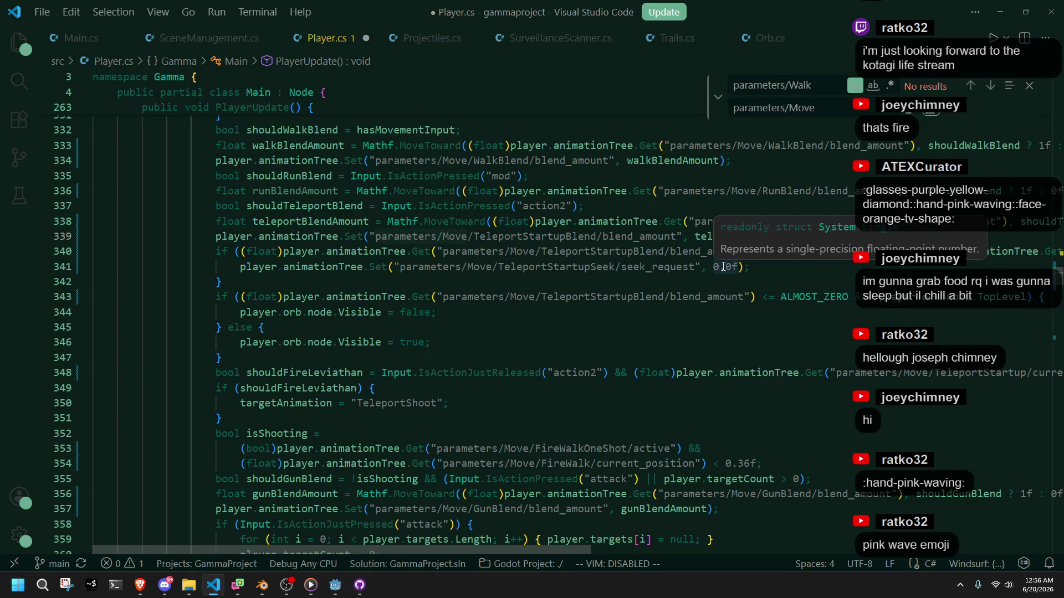
left_click(1030, 88)
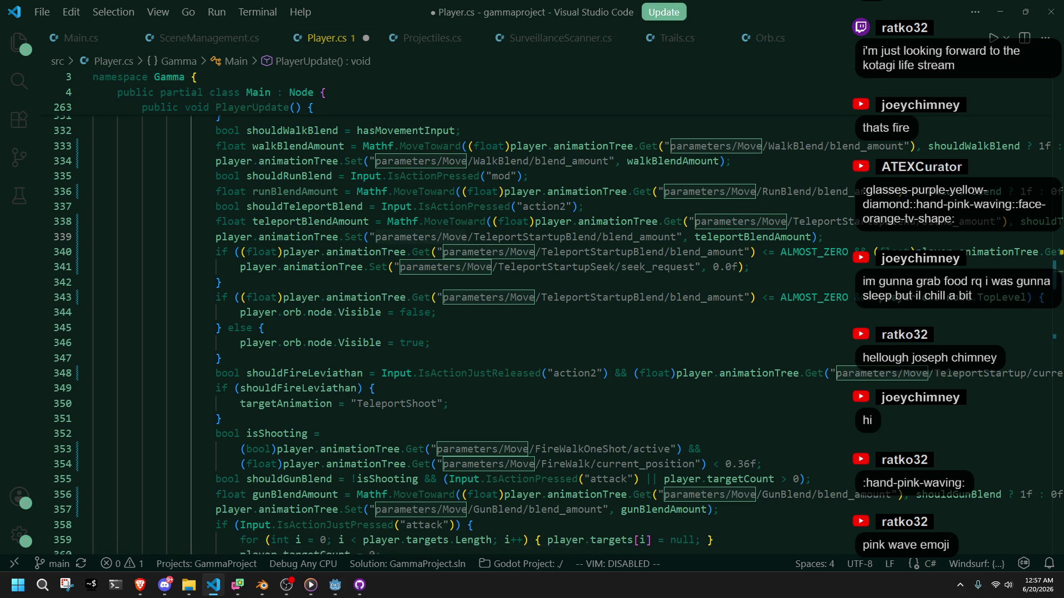
left_click(692, 376)
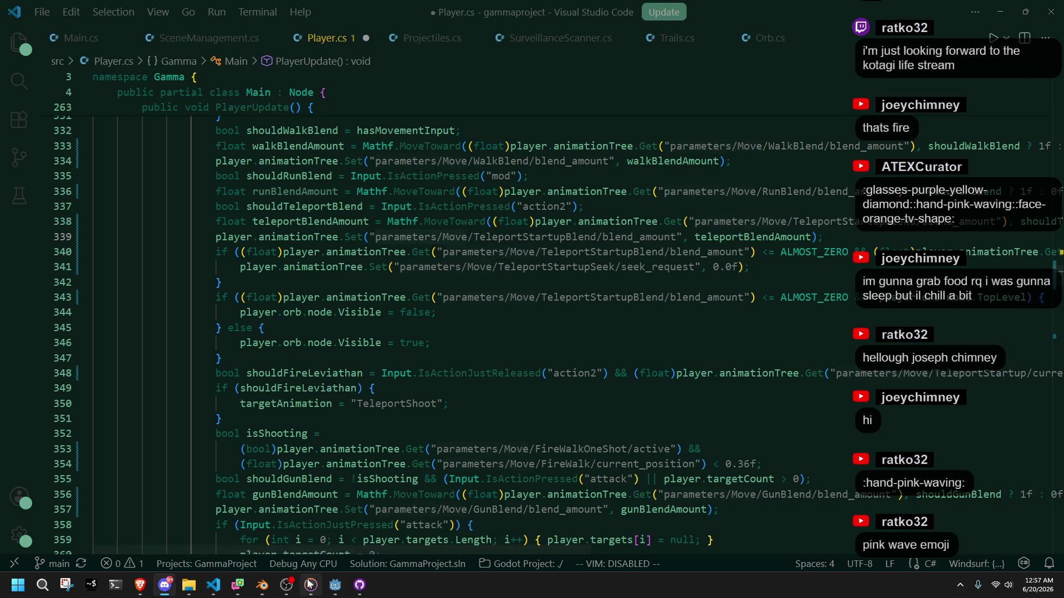
Step: Run the project from Godot, then close the game window
left_click(335, 585)
left_click(989, 22)
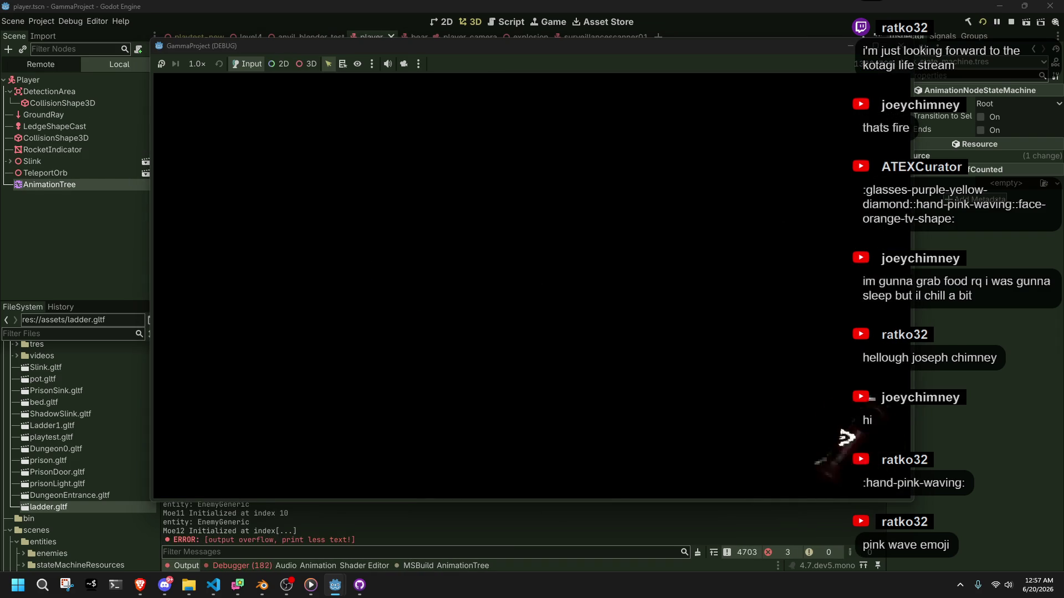
left_click(899, 45)
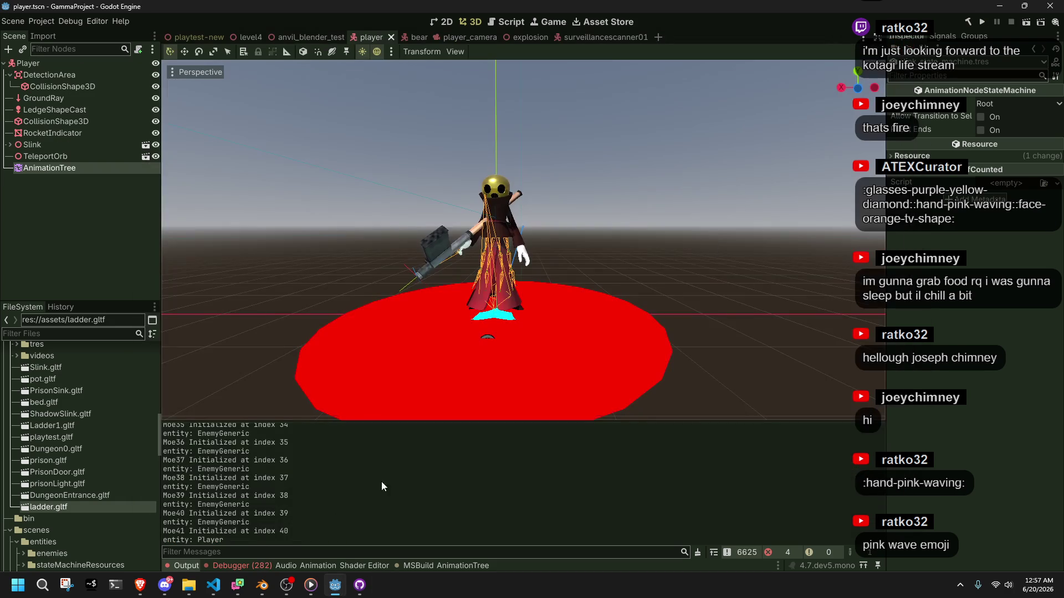
Step: Open the Debugger's Errors list and expand the first Walk-state-not-found error's trace
left_click(250, 567)
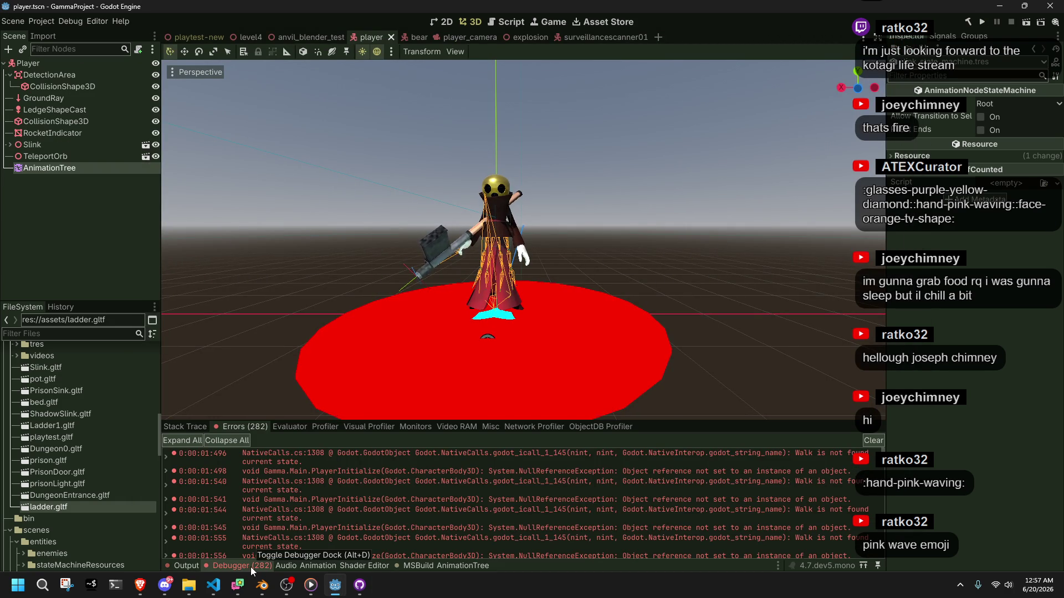
double_click(640, 457)
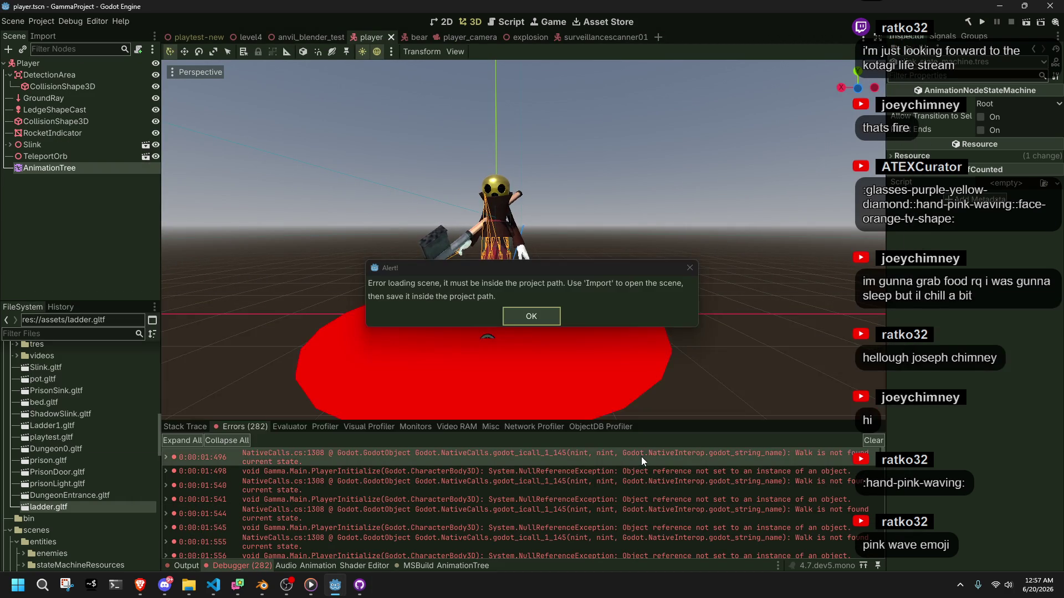
left_click(531, 313)
double_click(165, 458)
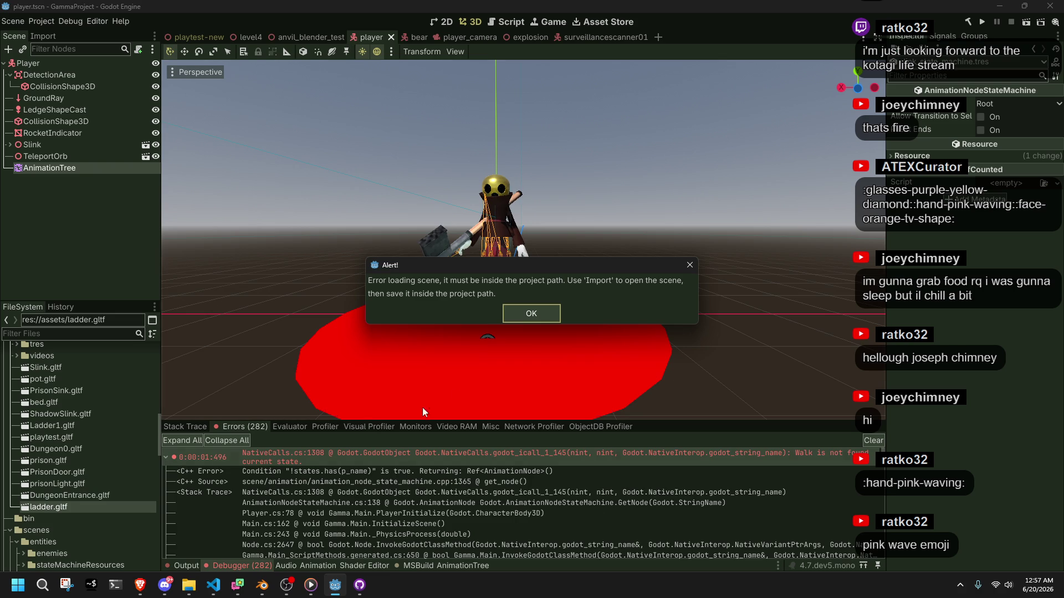
left_click(523, 321)
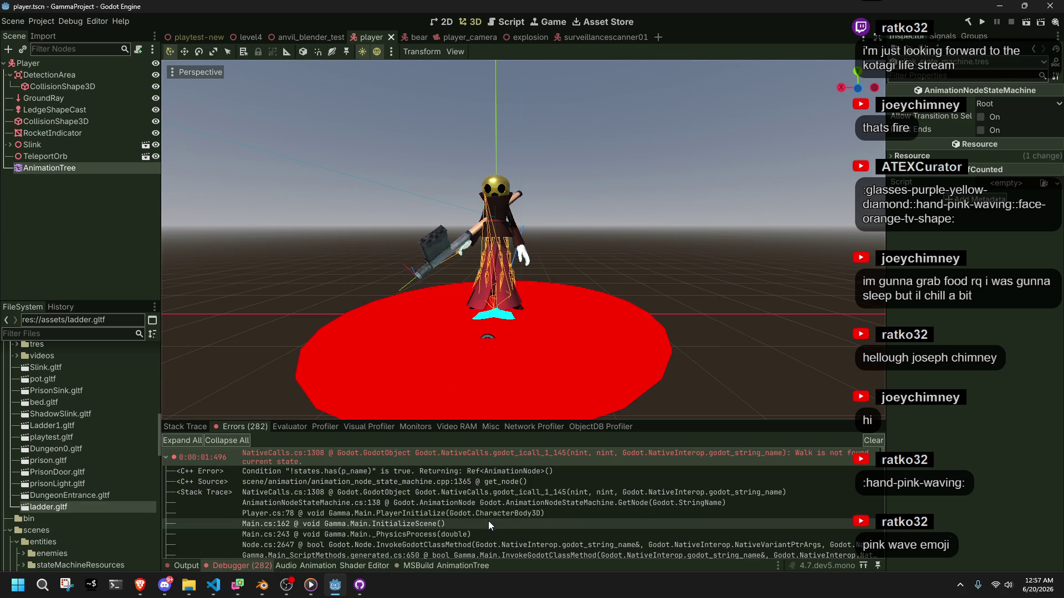
scroll(490, 530, "down", 1)
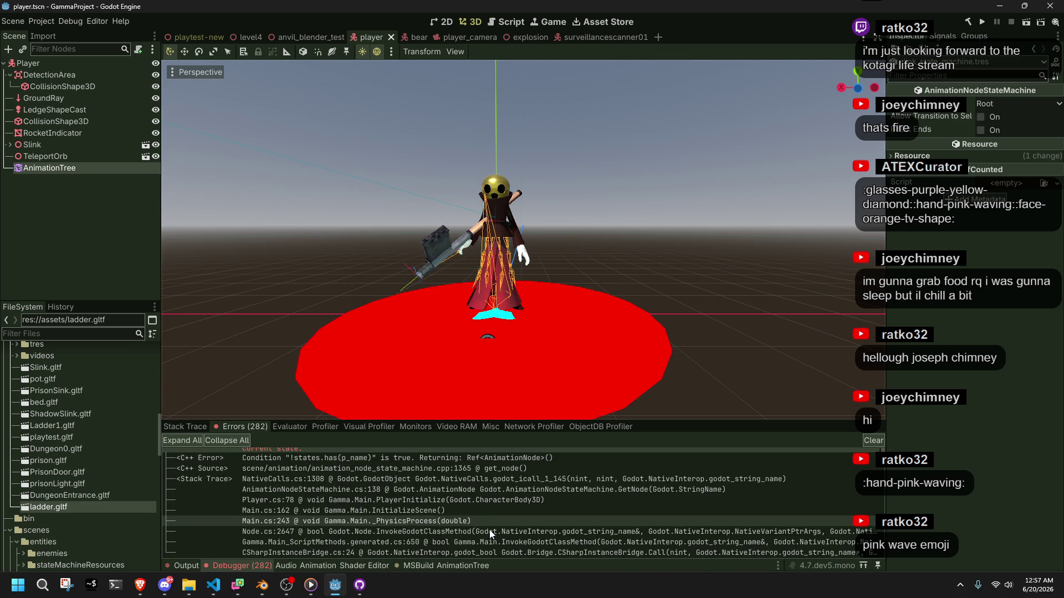
left_click(214, 585)
Step: Search for Walk and change line 78's fire-shot GetNode("Walk") to GetNode("Move"), then save
scroll(806, 327, "up", 6)
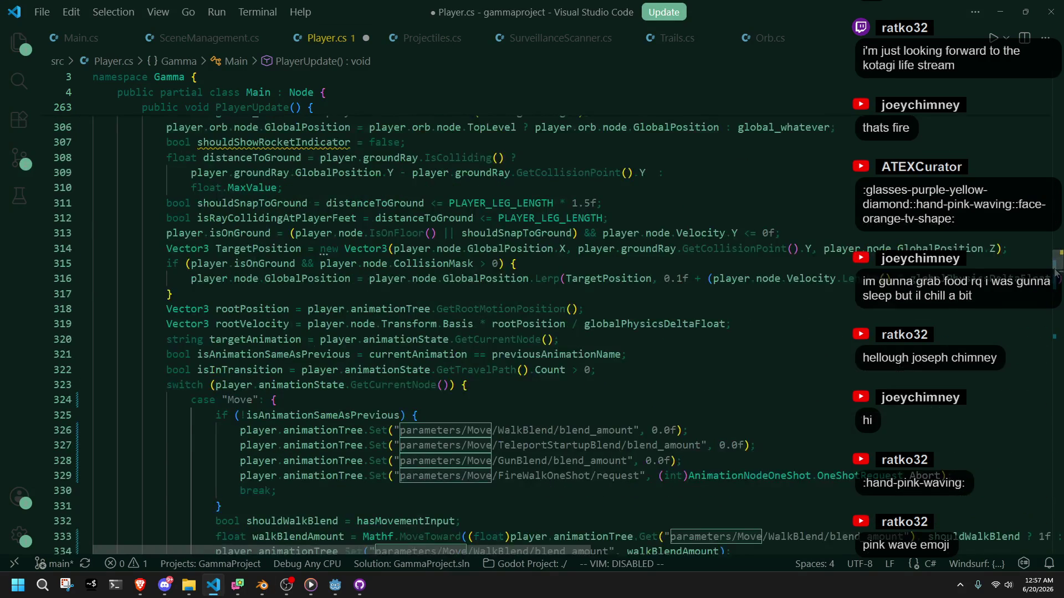
left_click_drag(1060, 257, 1035, 82)
left_click(712, 369)
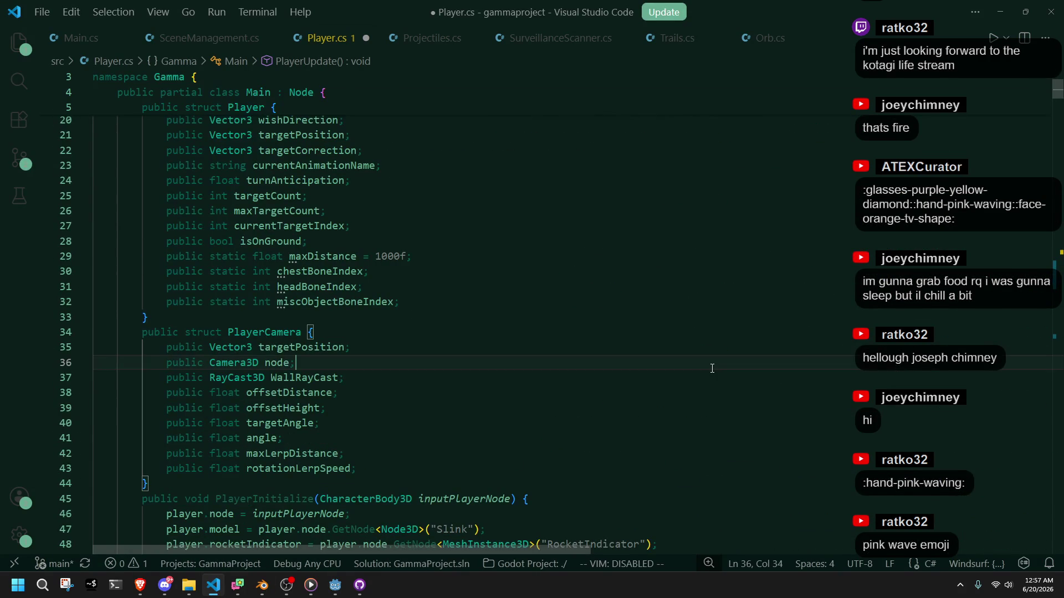
key("ctrl+f")
type("Walk")
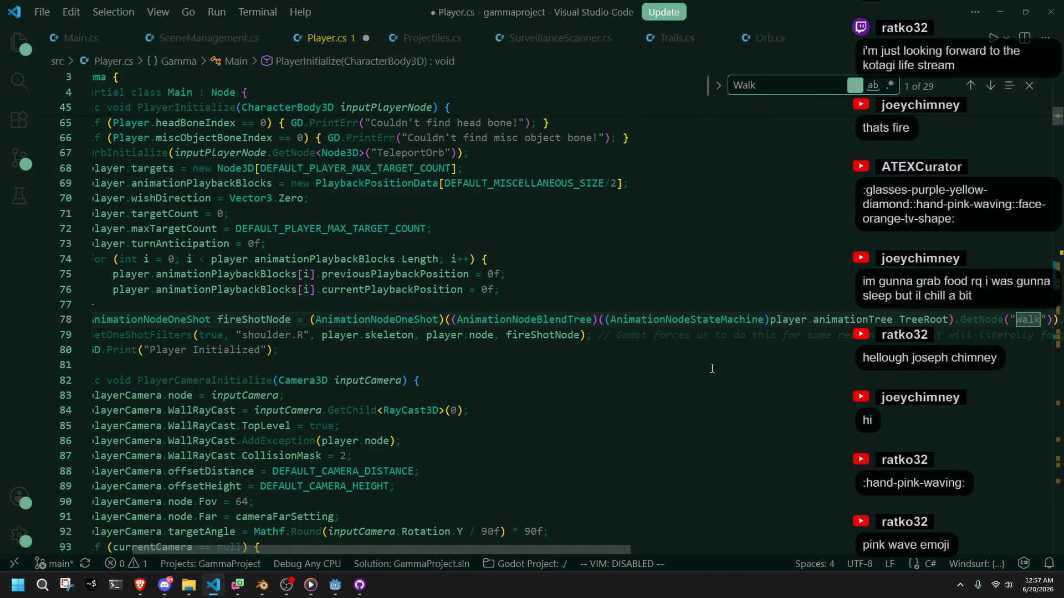
double_click(1025, 321)
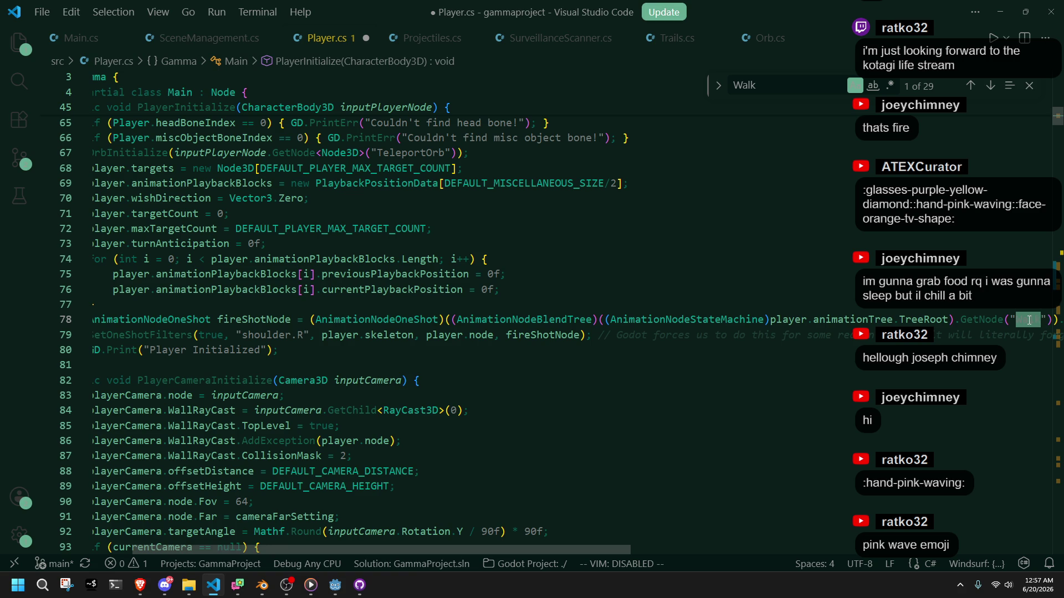
type("Main")
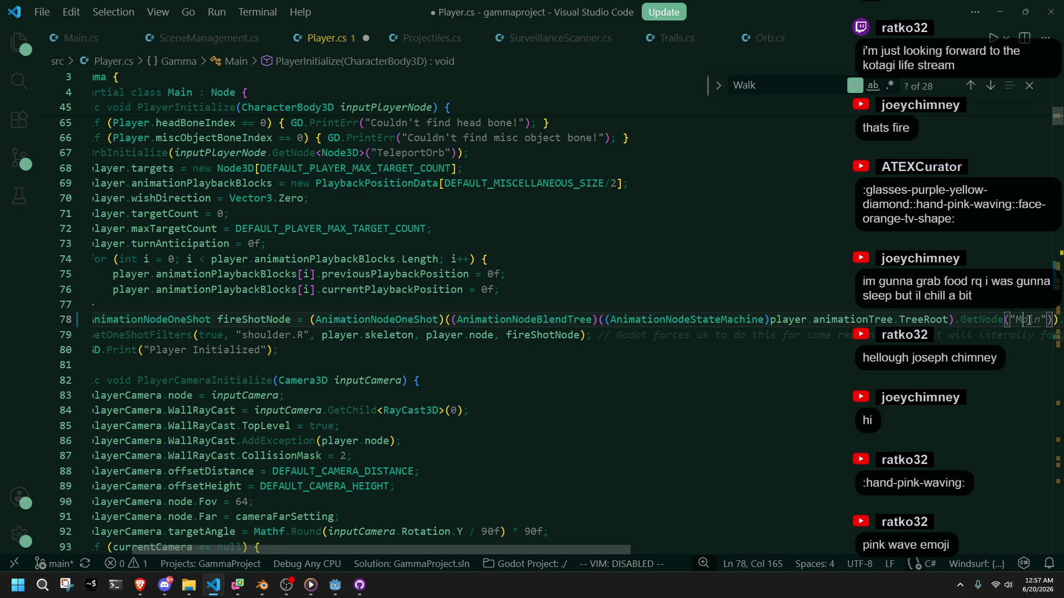
key("ctrl+s")
left_click(959, 352)
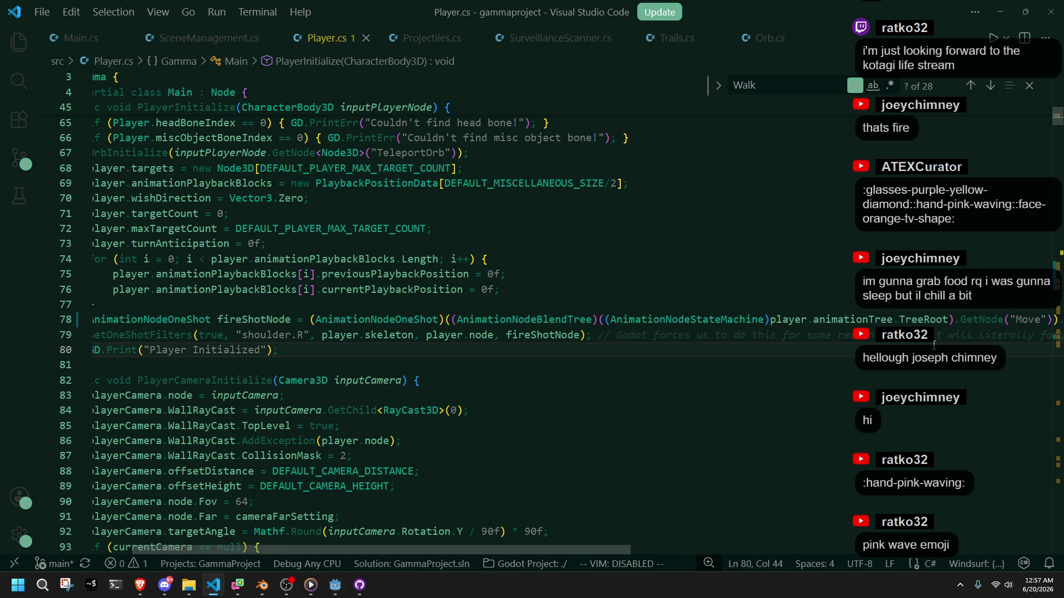
left_click(915, 321)
key("End")
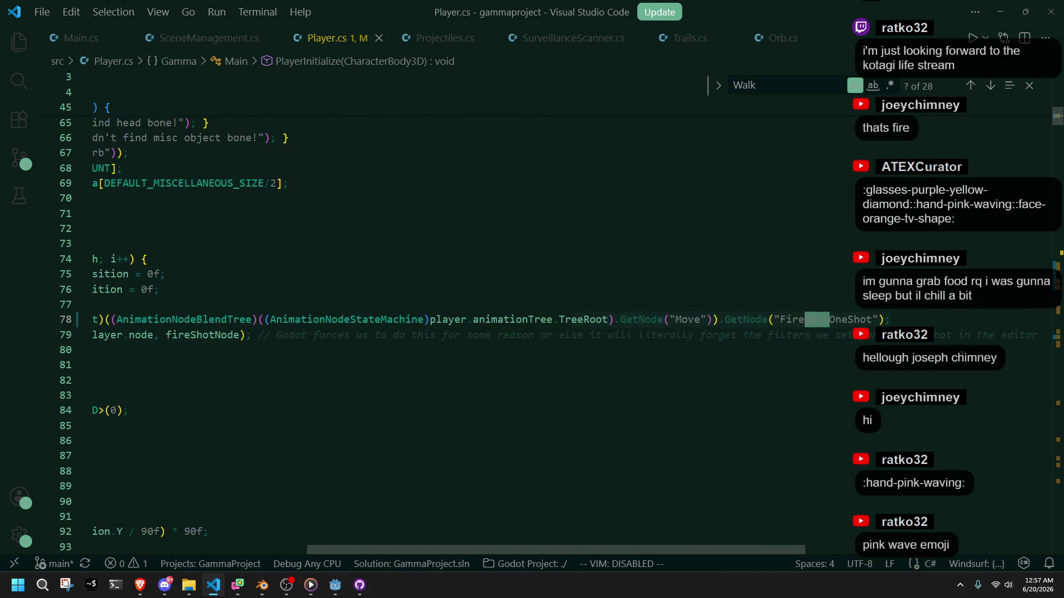
Step: Step through the Walk search matches down to line 399
left_click(782, 227)
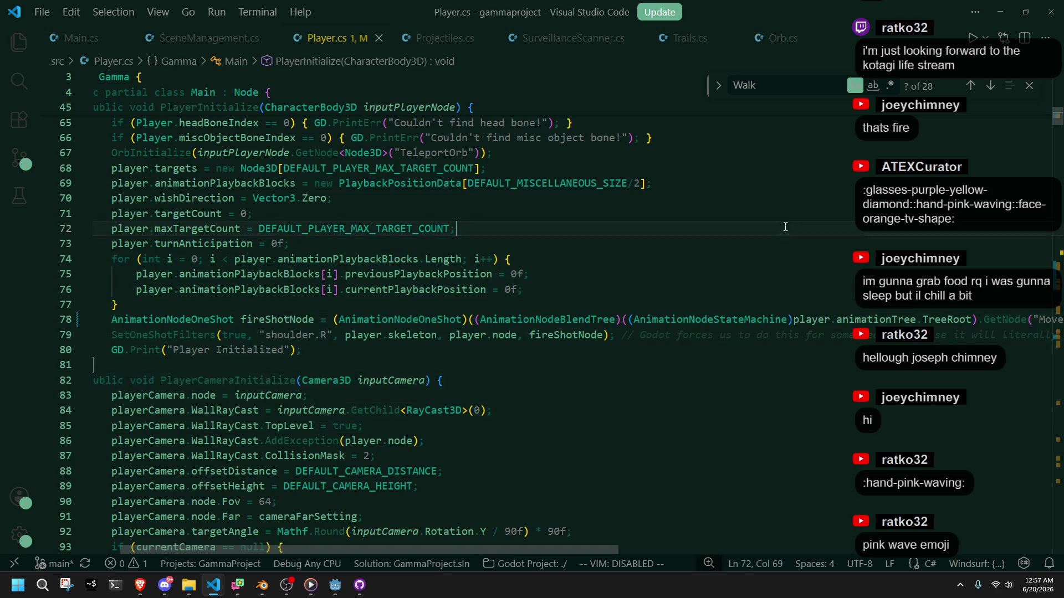
left_click(992, 87)
left_click(991, 87)
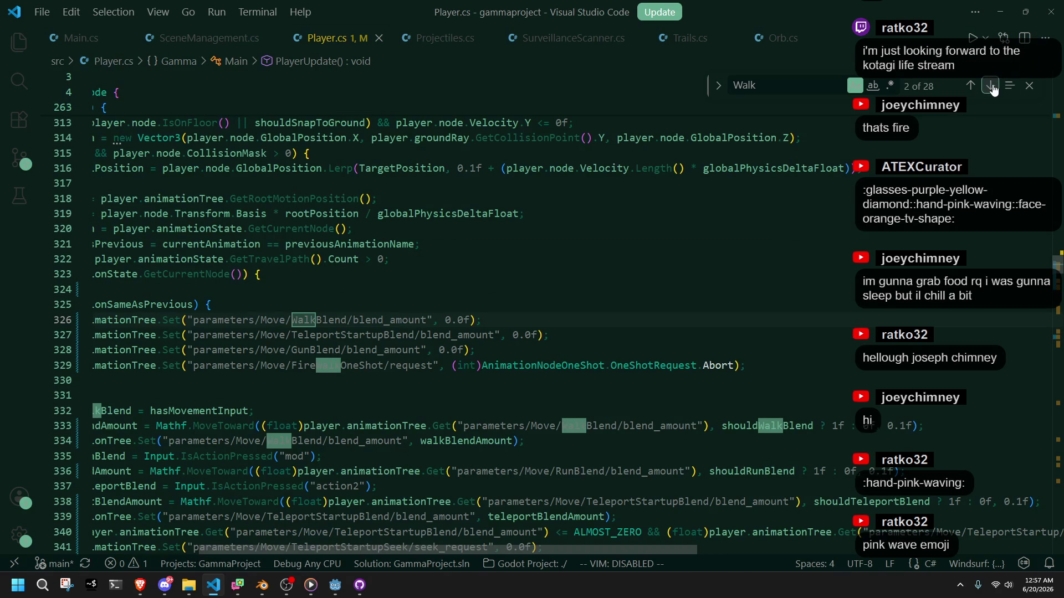
left_click(991, 86)
left_click(992, 86)
left_click(991, 87)
left_click(991, 86)
left_click(991, 87)
left_click(991, 86)
left_click(992, 86)
left_click(991, 86)
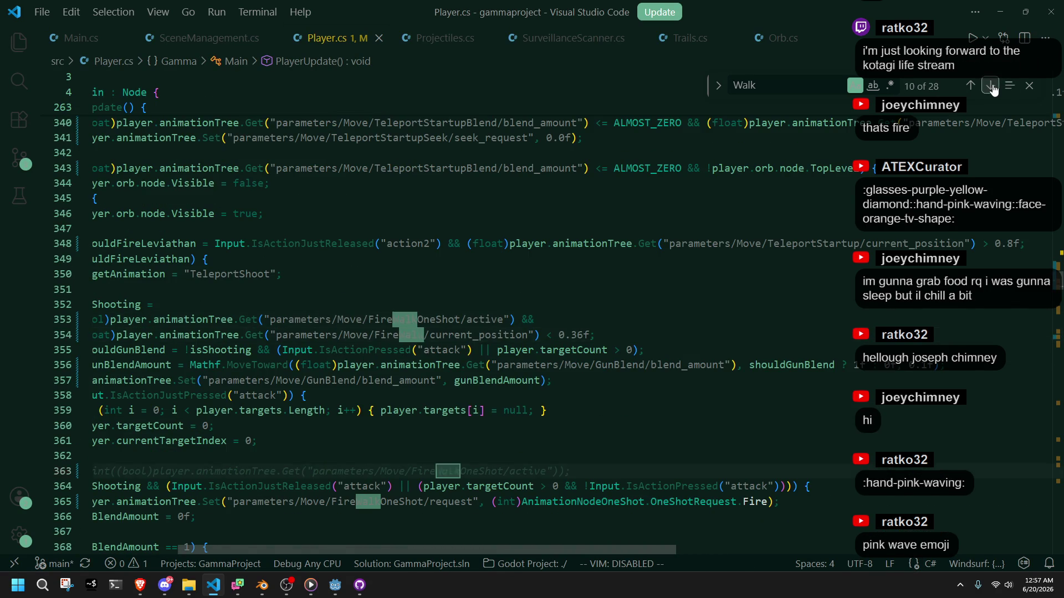
left_click(991, 86)
left_click(991, 87)
left_click(991, 87)
left_click(991, 86)
Step: Rename shouldRunFromWalk to shouldRun and shouldFallFromWalk to shouldFall, then save
scroll(683, 302, "left", 5)
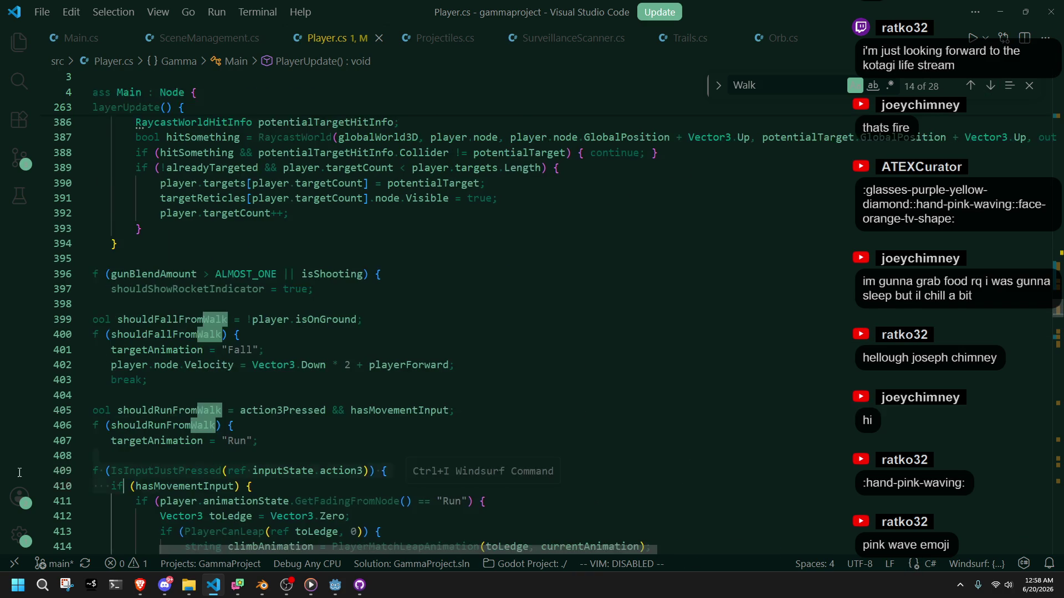
double_click(314, 410)
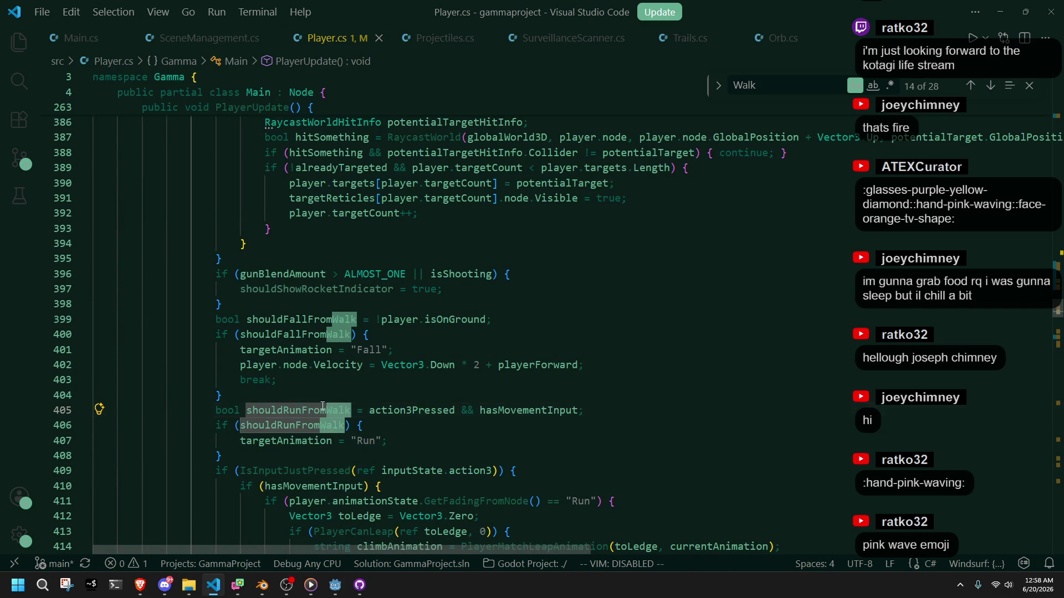
left_click(345, 407)
left_click_drag(351, 411, 309, 414)
key("BackSpace")
key("Escape")
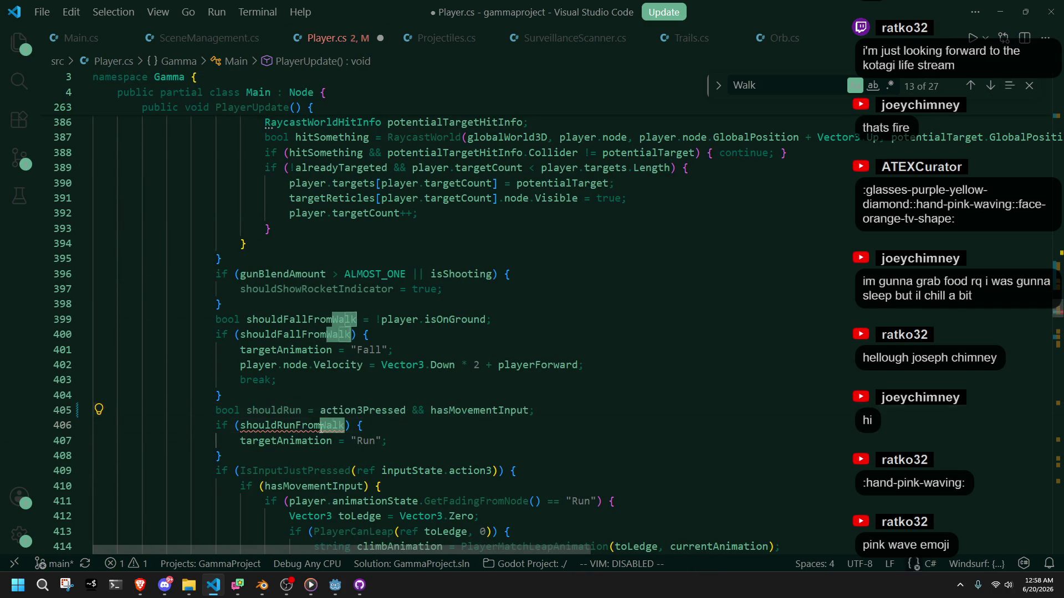
left_click(282, 321)
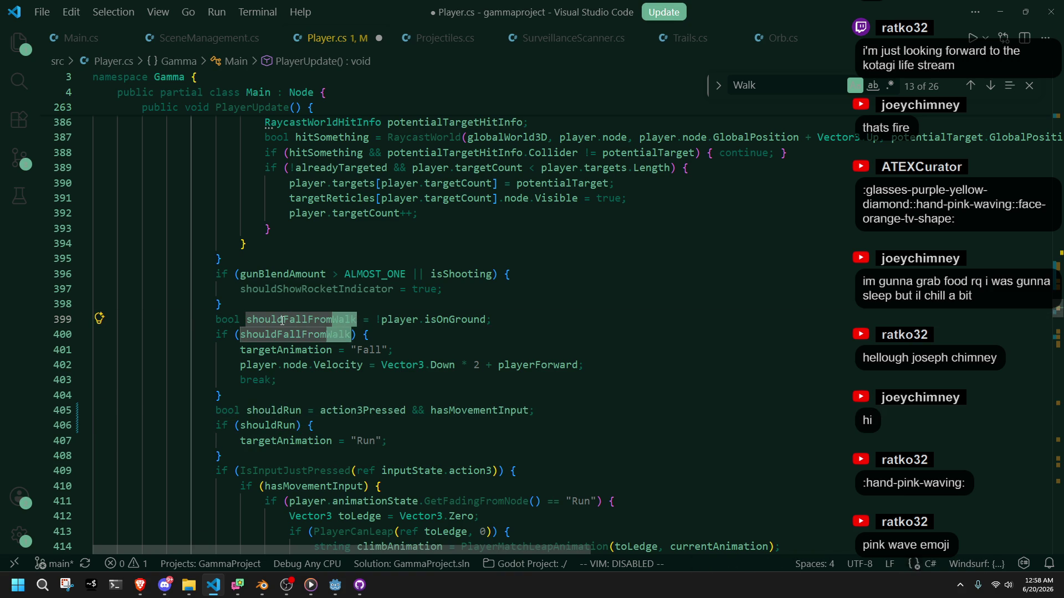
key("F2")
key("Return")
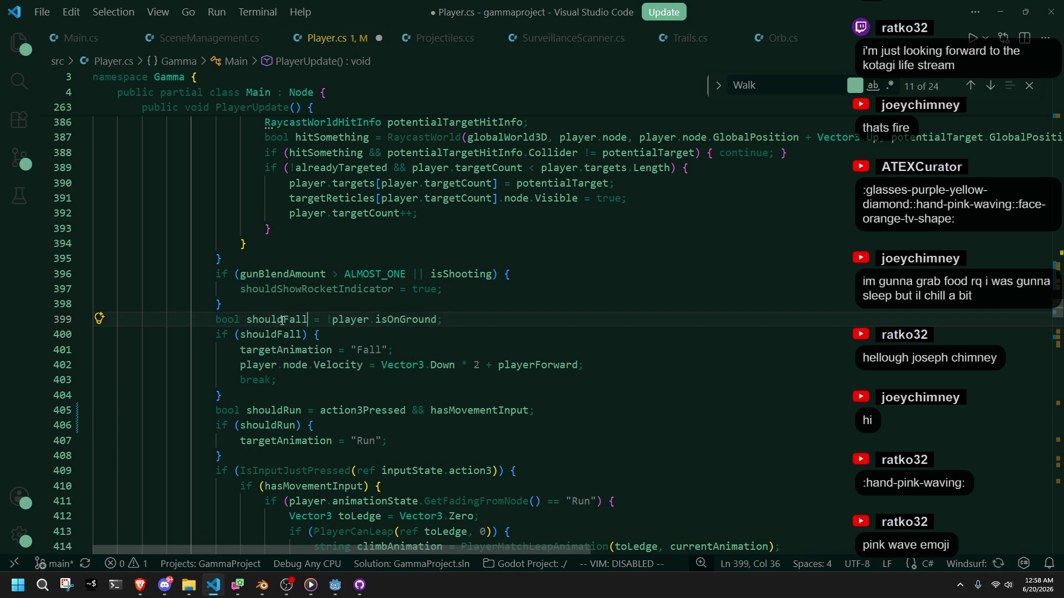
key("ctrl+s")
Step: Change the Run case's Walk animation target on line 461 to Move and save
left_click(990, 87)
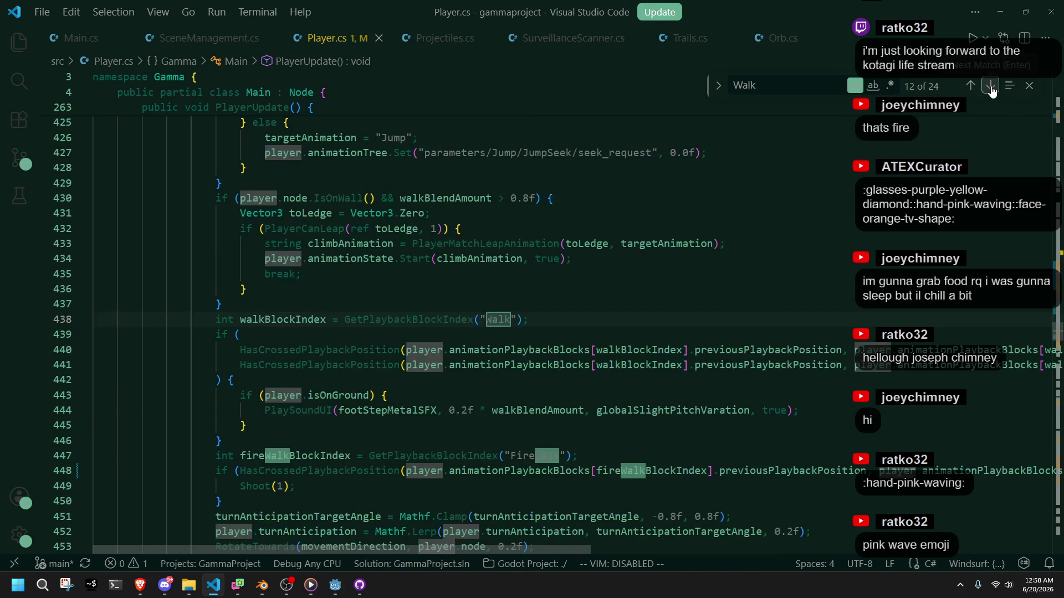
left_click(461, 332)
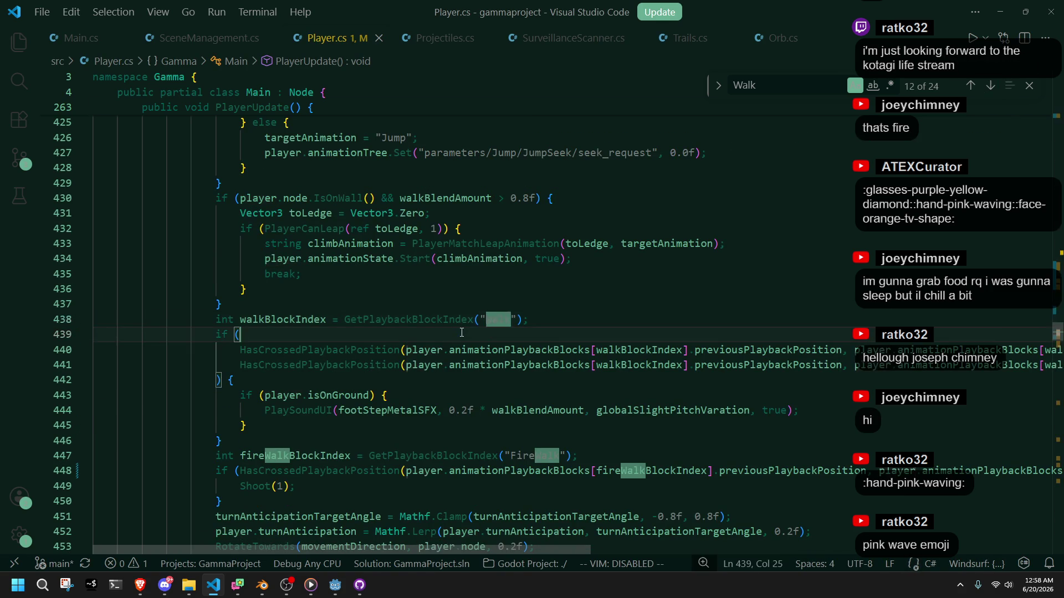
left_click(497, 319)
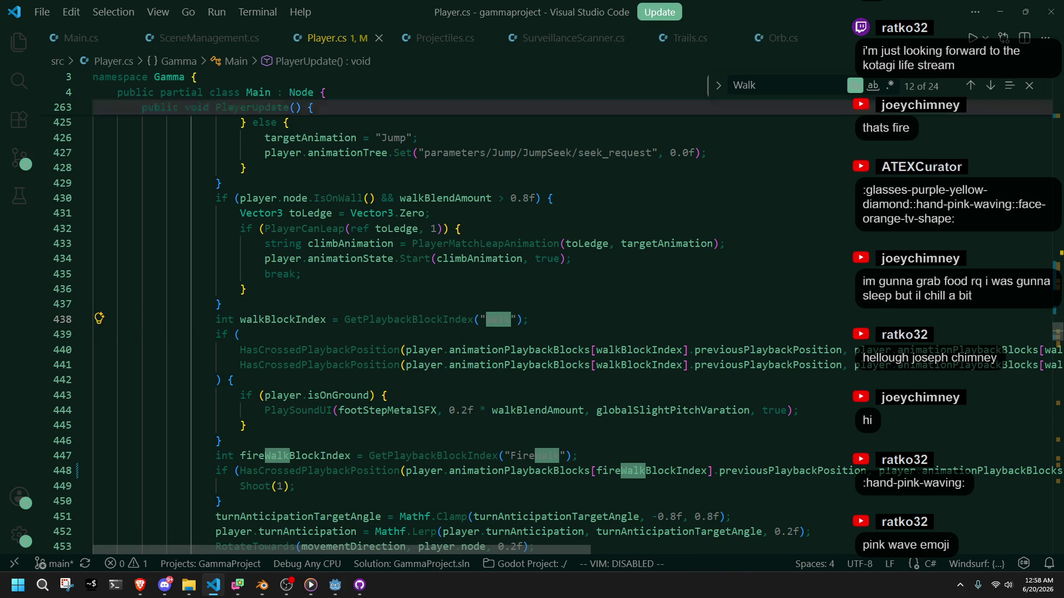
left_click(991, 87)
left_click(991, 86)
left_click(991, 87)
left_click(990, 86)
left_click(993, 88)
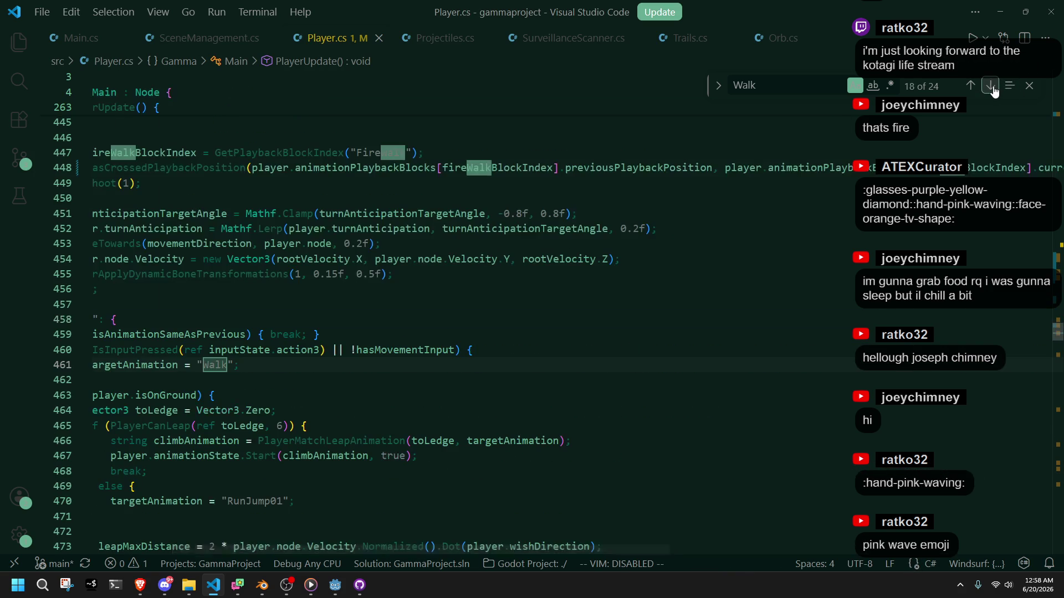
left_click(970, 86)
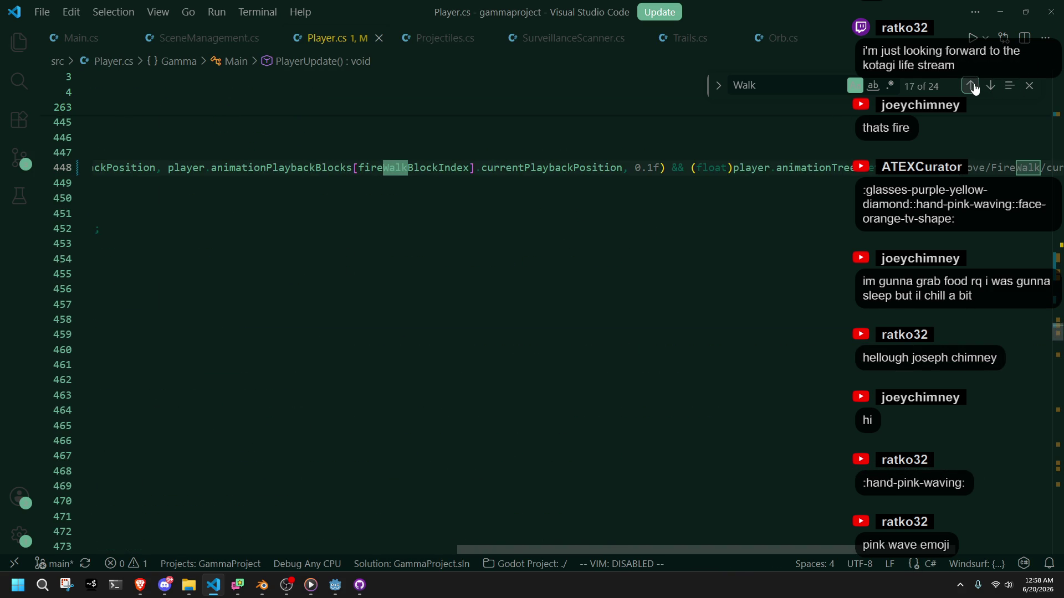
left_click(991, 86)
left_click(83, 275)
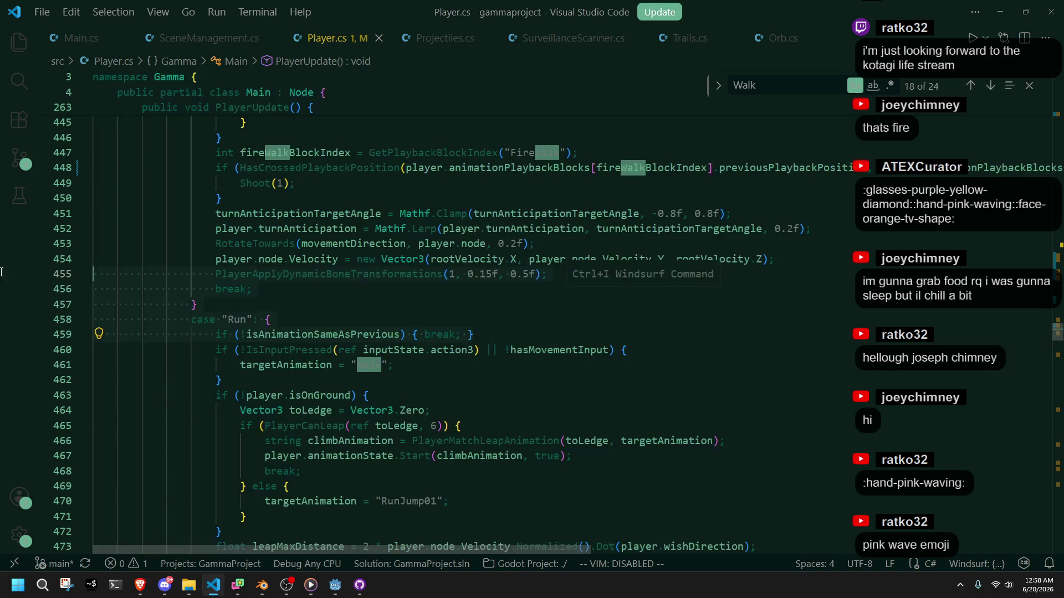
left_click(507, 385)
double_click(373, 368)
type("Move")
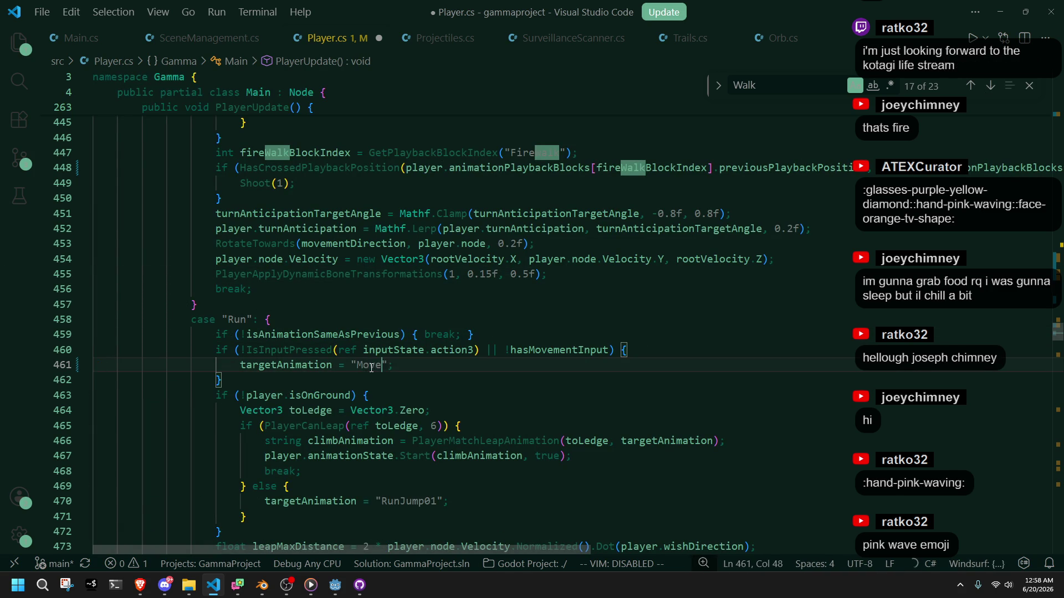
key("ctrl+s")
Step: Replace Walk with Move as the target animation on lines 499, 595, 719, 751 and 798
left_click(990, 88)
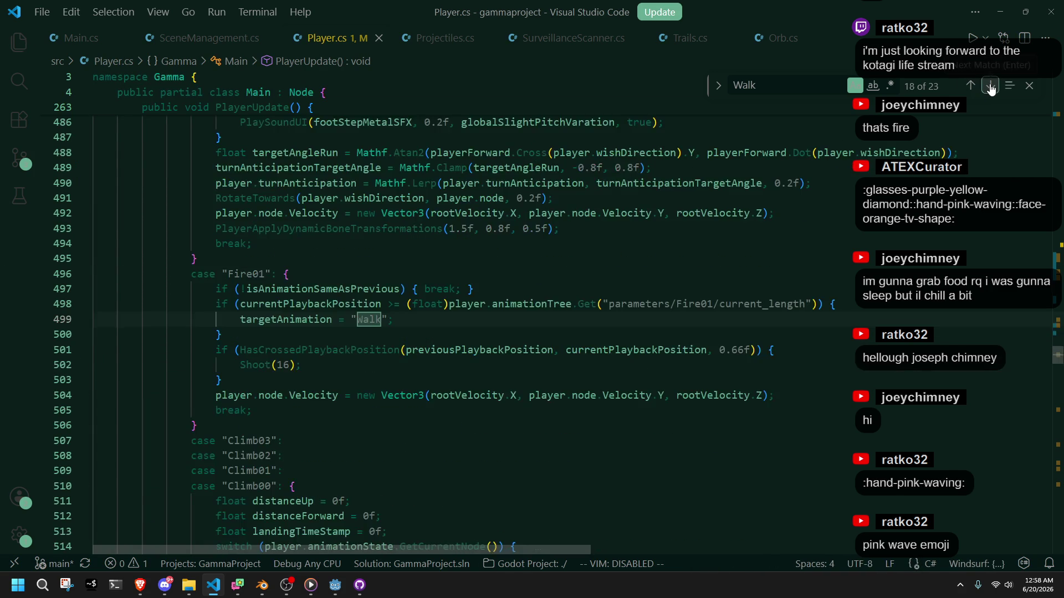
double_click(371, 322)
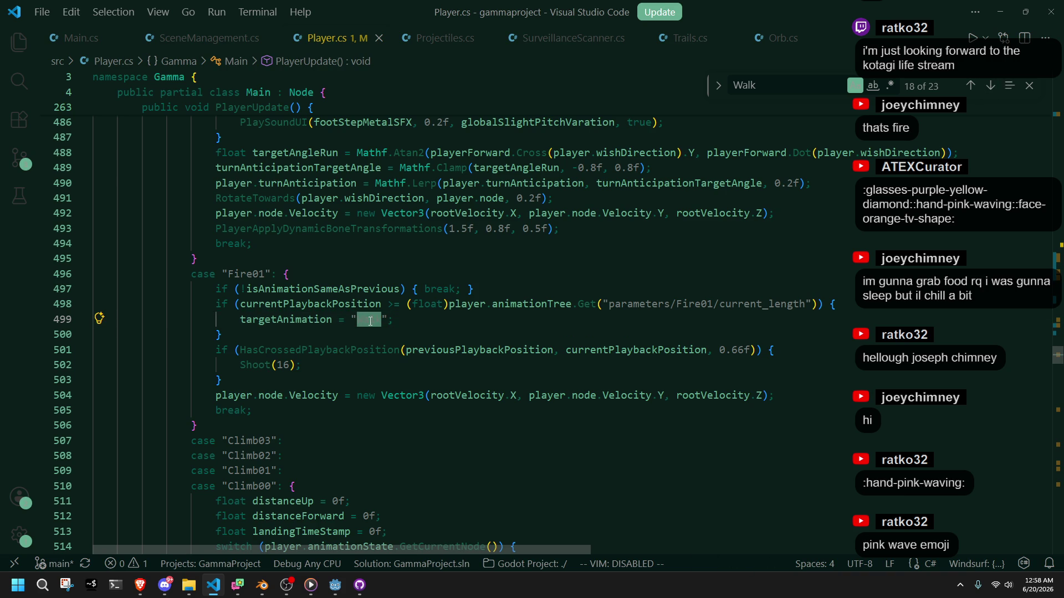
type("Move")
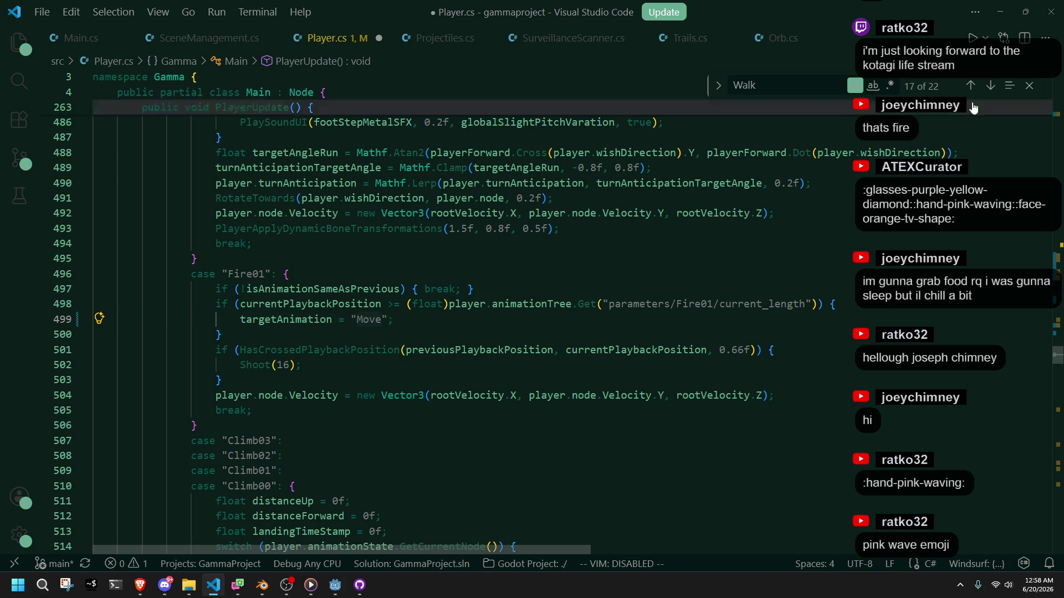
left_click(991, 86)
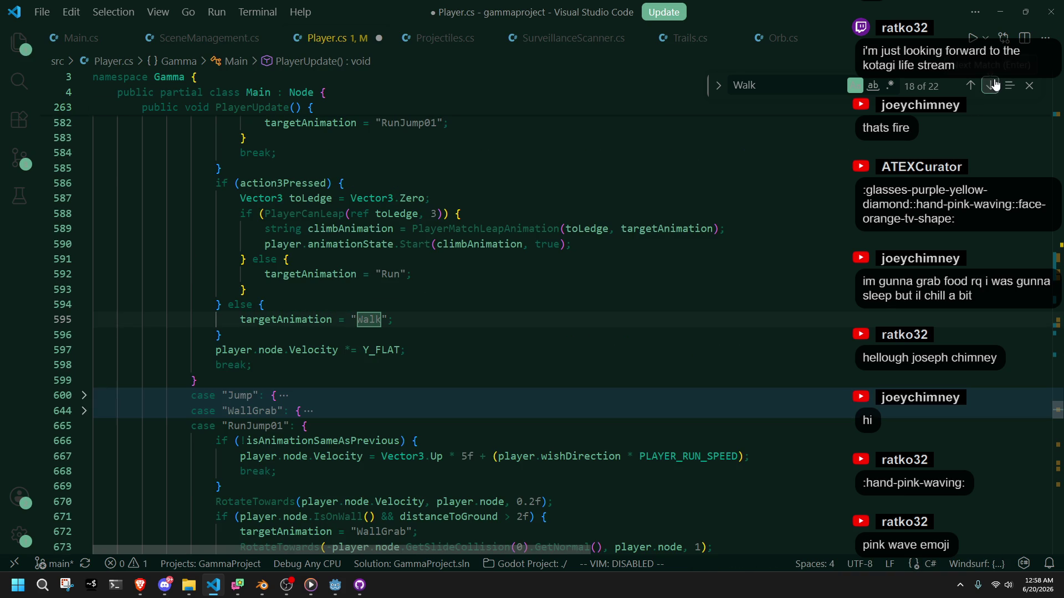
double_click(366, 321)
type("Move")
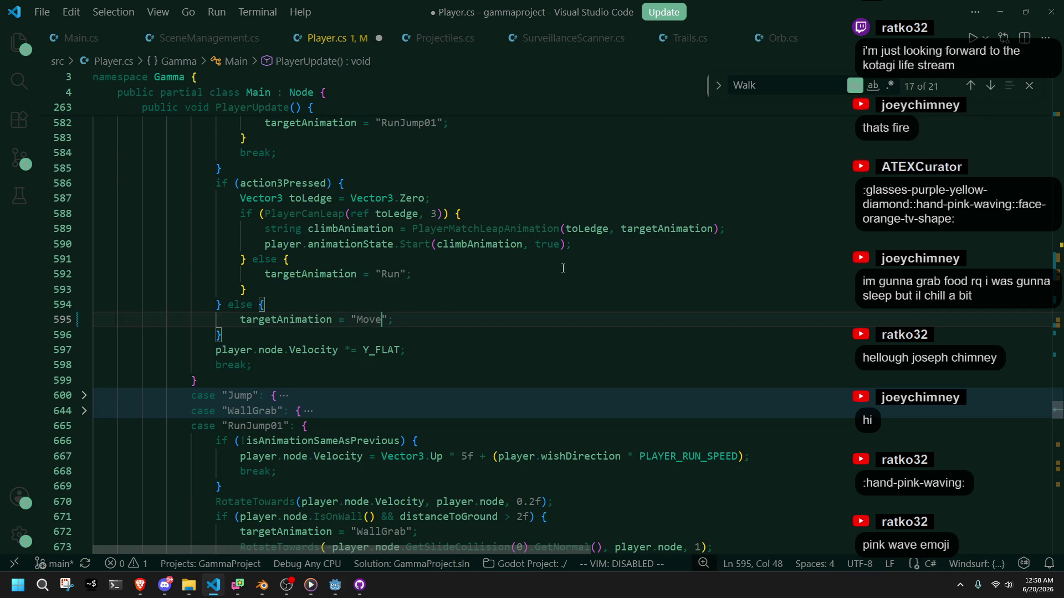
left_click(988, 89)
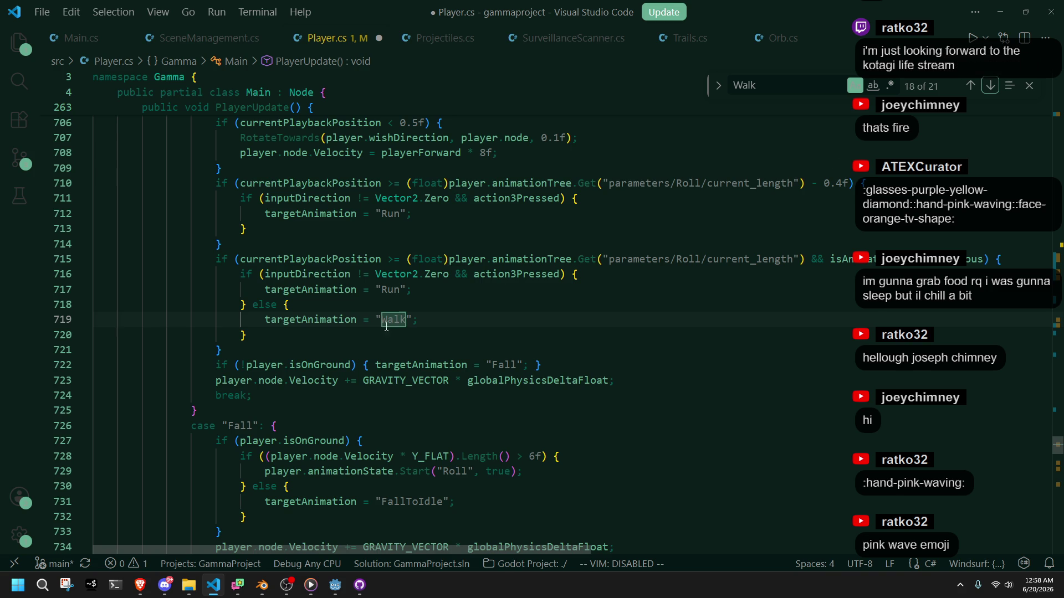
type("Move")
left_click(990, 86)
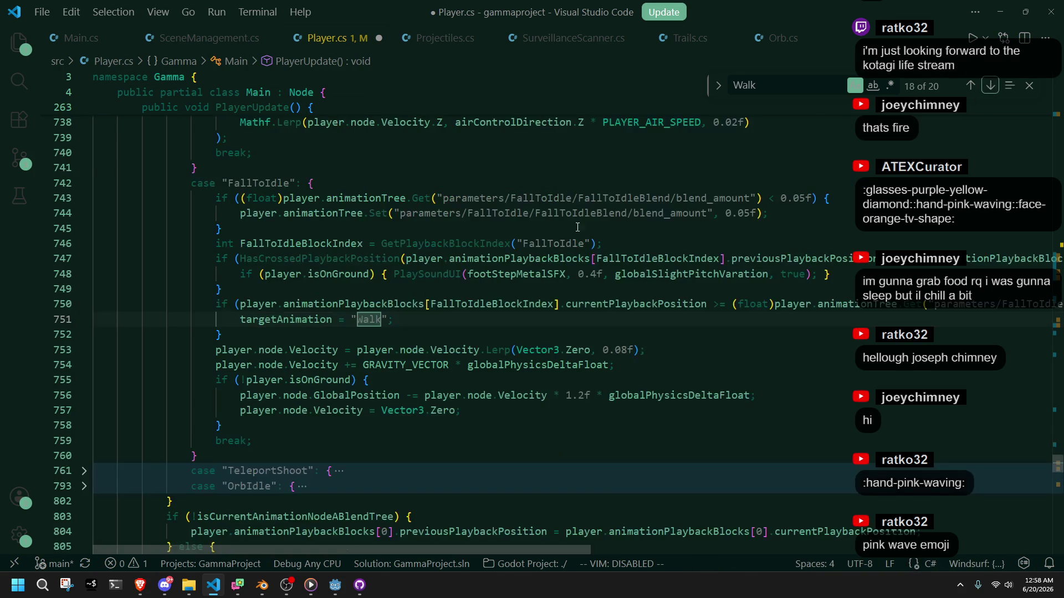
type("Move")
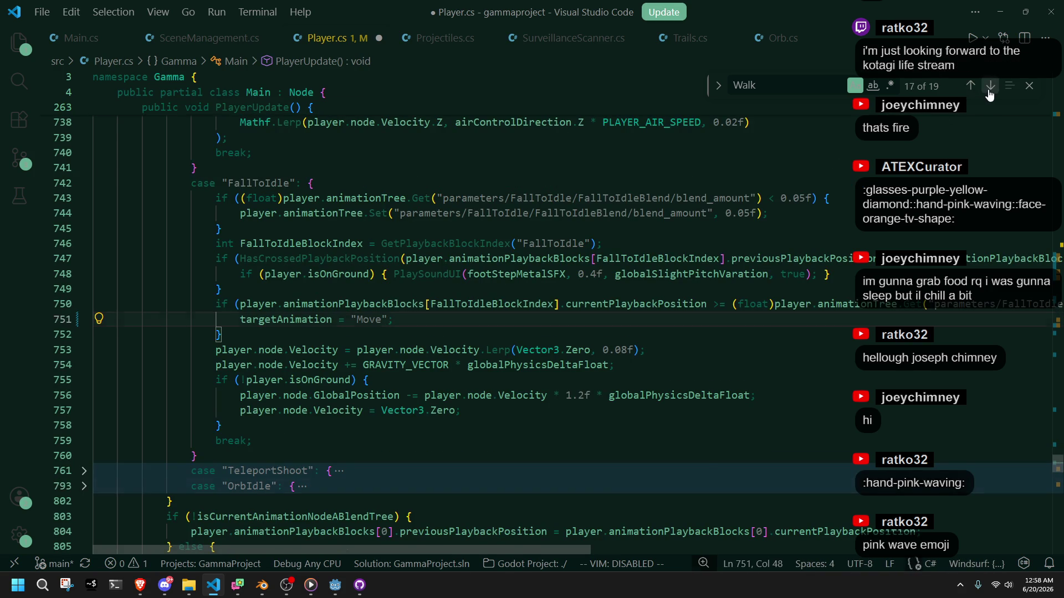
left_click(991, 86)
double_click(487, 320)
Step: Complete the Move replacement on line 798 and expand the collapsed TeleportShoot case
type("Move")
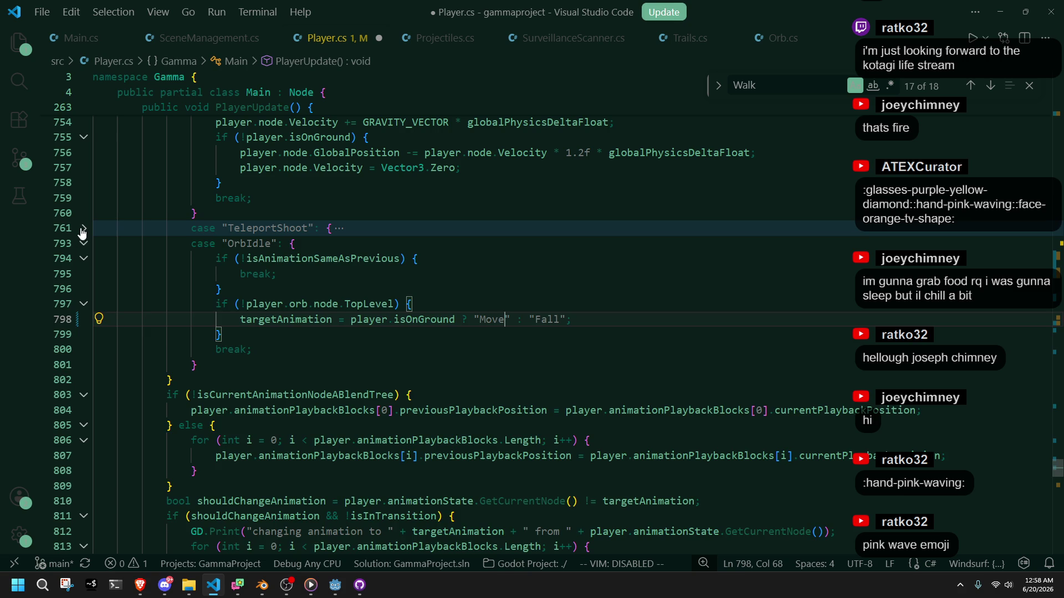
left_click(82, 230)
scroll(573, 329, "down", 3)
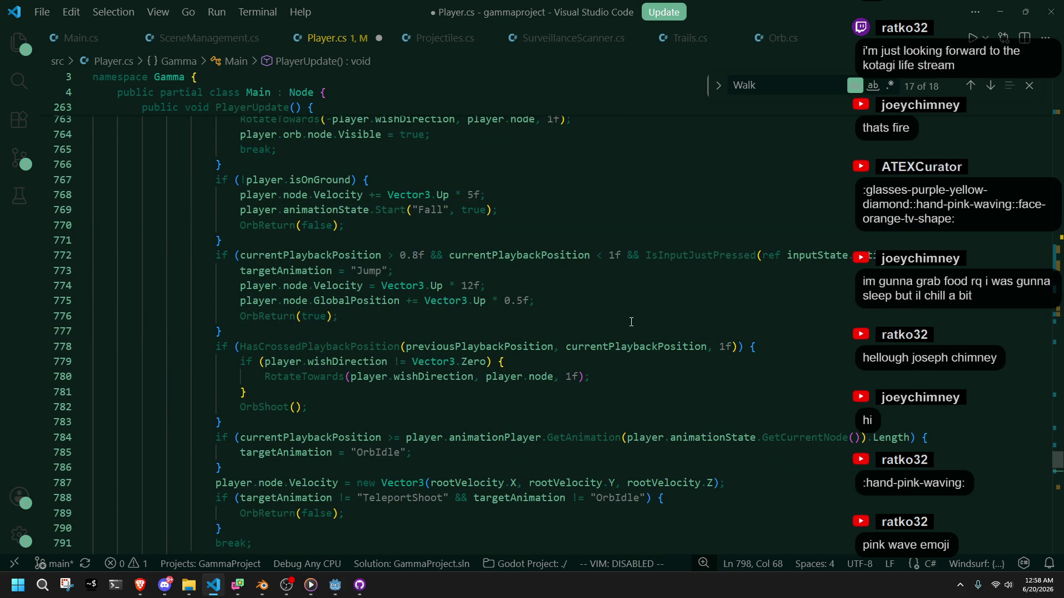
scroll(679, 363, "up", 2)
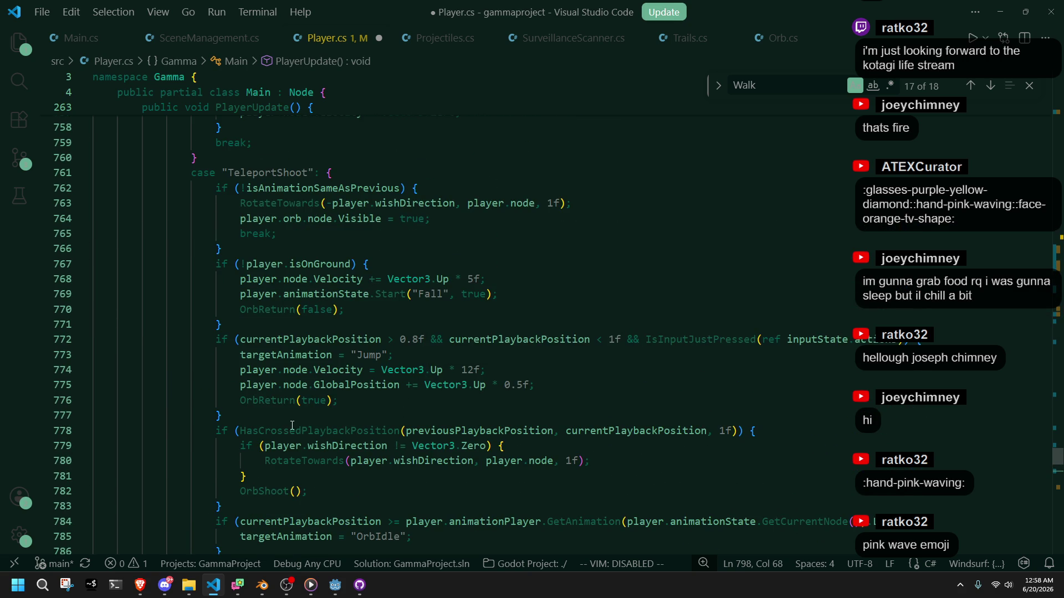
scroll(292, 425, "down", 3)
scroll(292, 425, "down", 2)
left_click(375, 429)
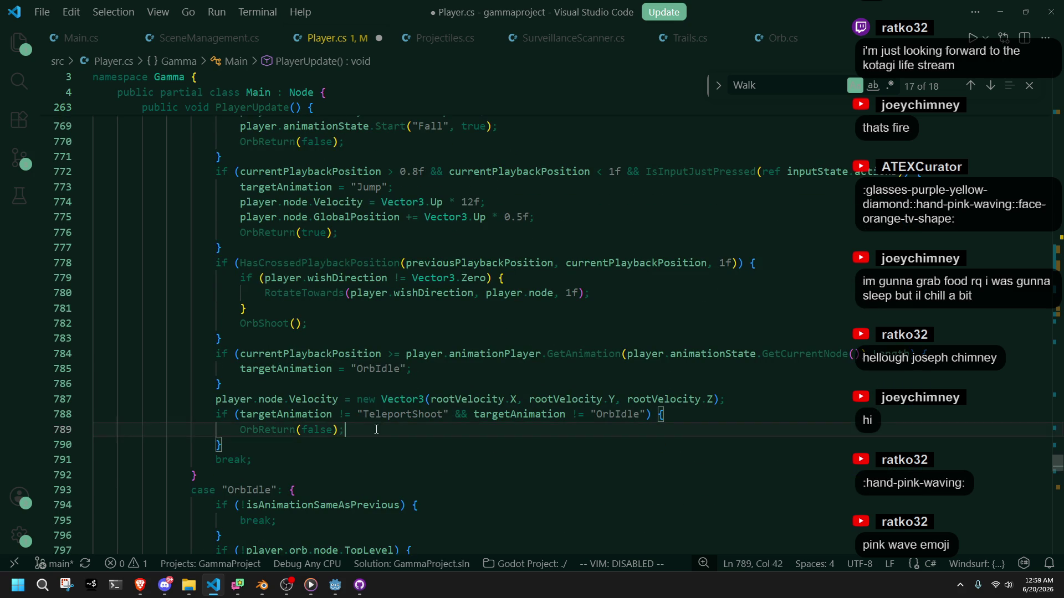
Step: Rename case "Walk" on line 828 to "Move" and save Player.cs
left_click(989, 94)
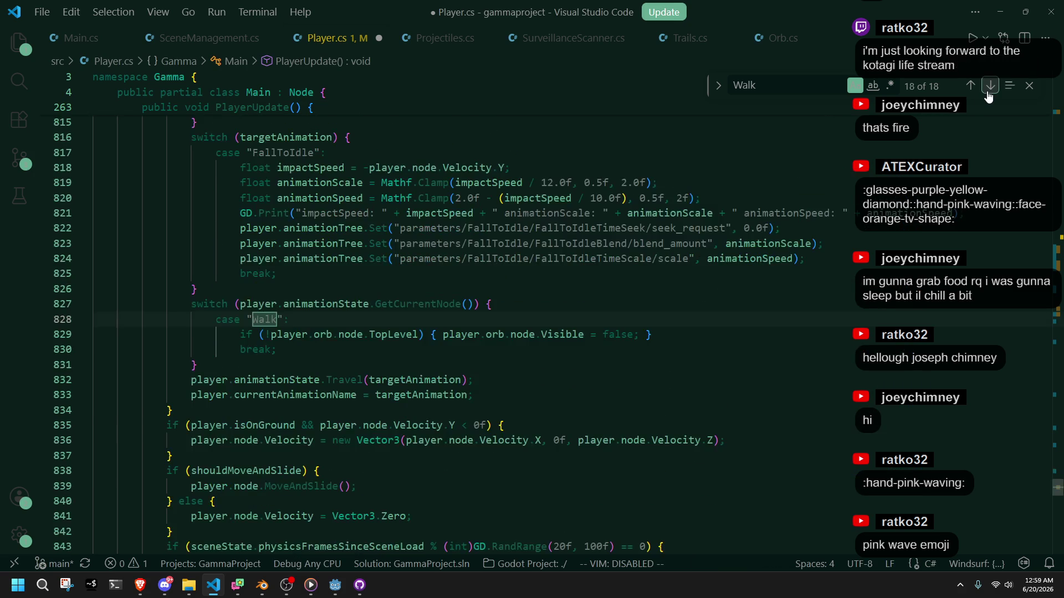
double_click(259, 320)
type("Move")
key("ctrl+s")
Step: Review the remaining Walk matches in Player.cs, then rebuild and run the game in Godot
left_click(990, 86)
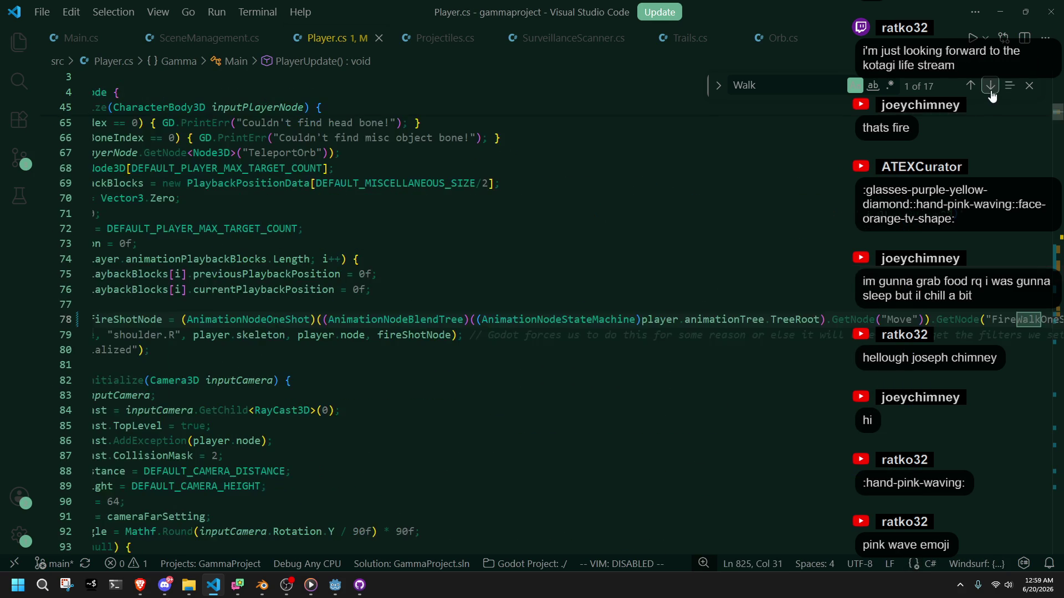
left_click_drag(293, 380, 28, 266)
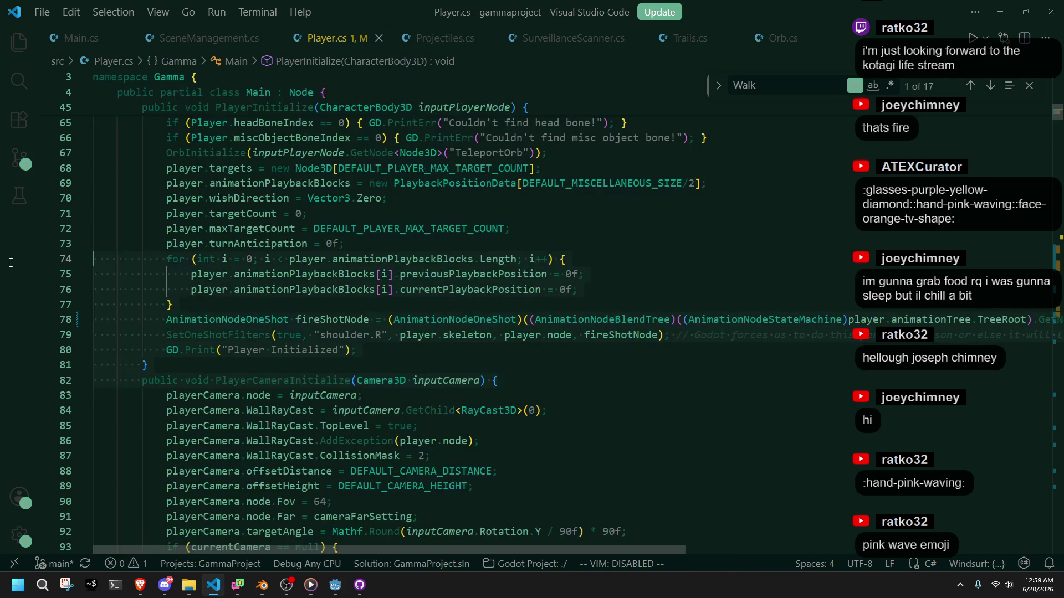
left_click(414, 366)
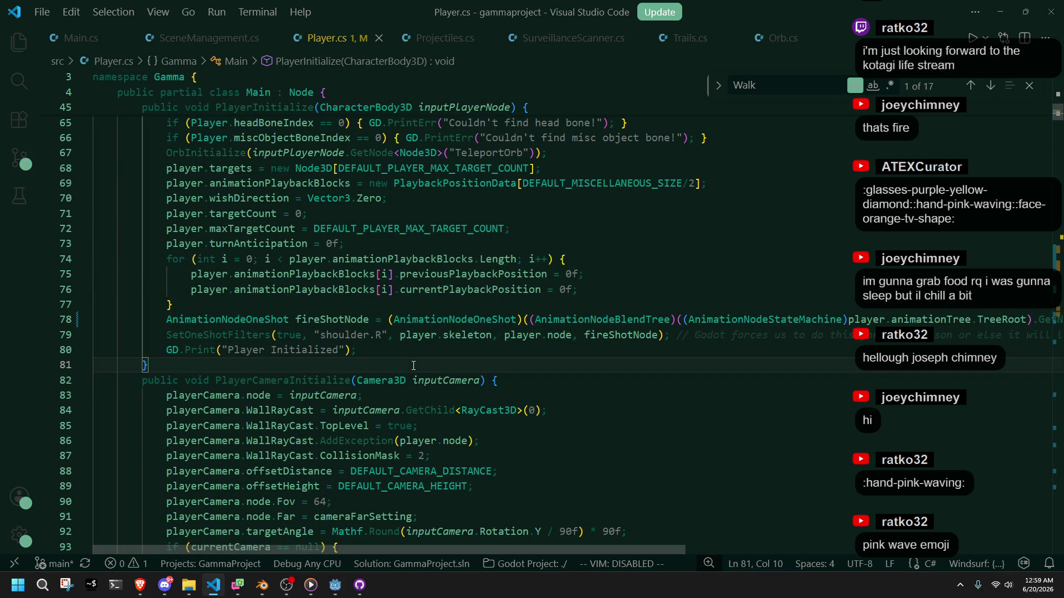
key("alt+Tab")
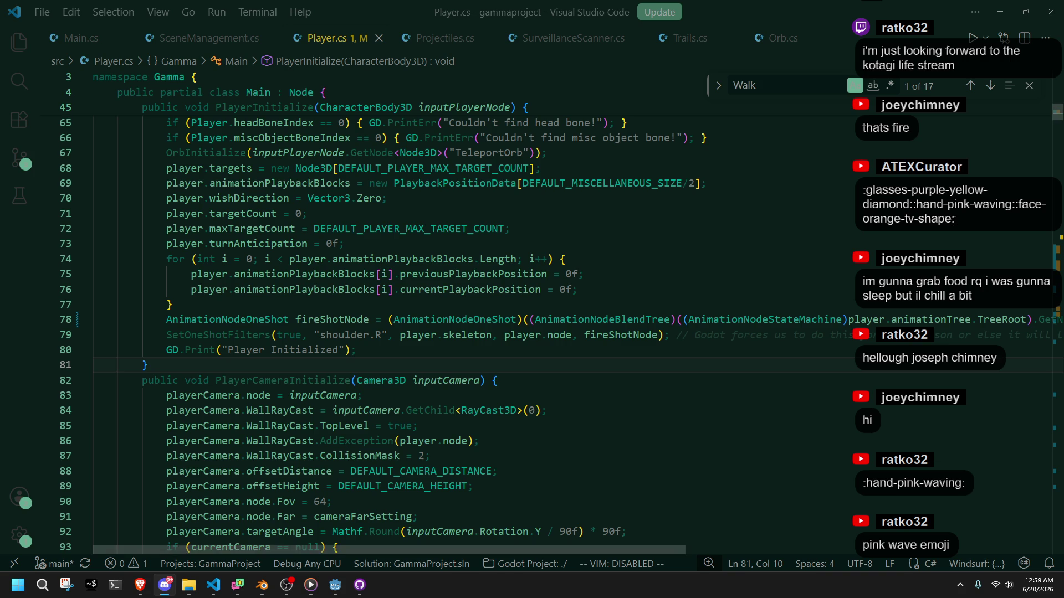
left_click(990, 86)
left_click(872, 320)
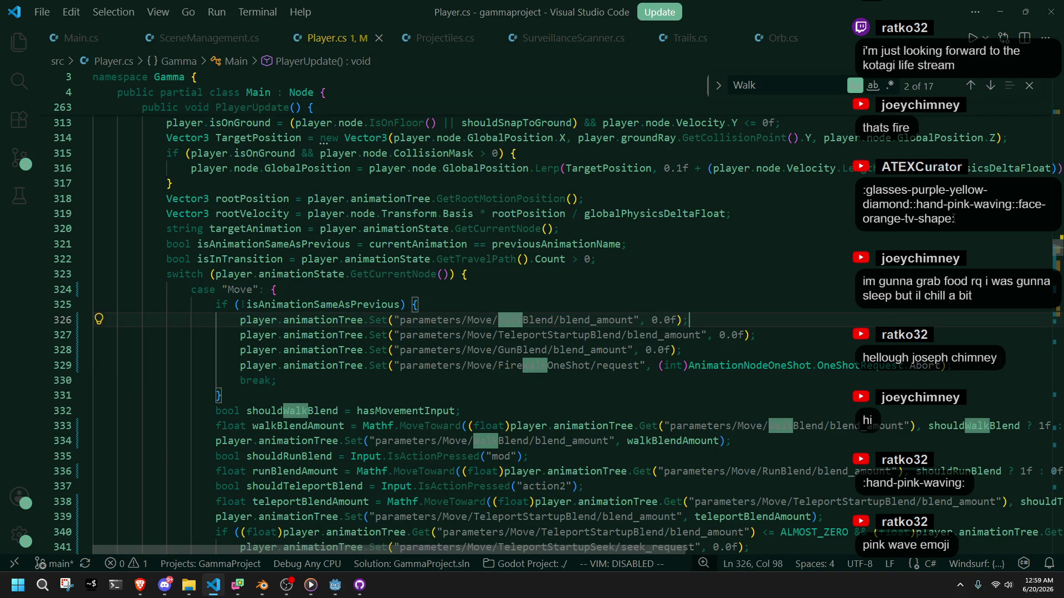
left_click(1029, 86)
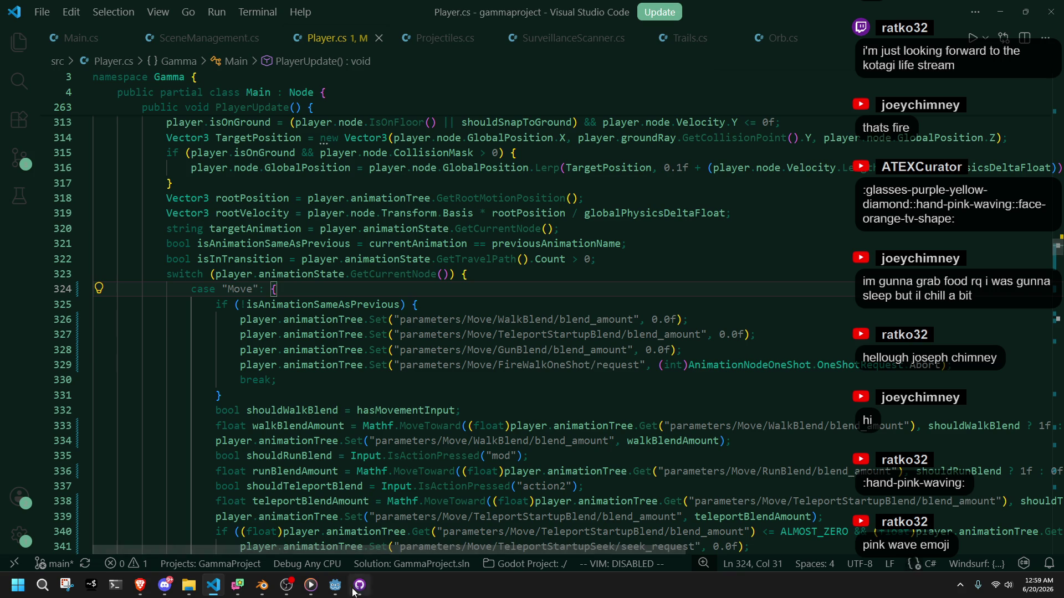
key("alt+Tab")
left_click(982, 22)
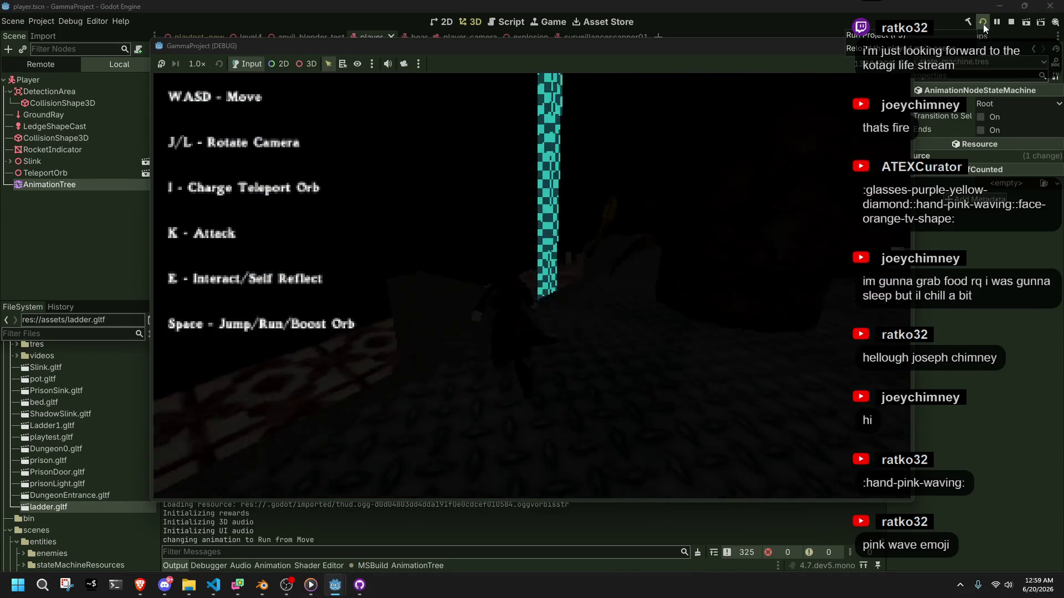
Step: Playtest the running game, making the character run and jump with Space
key("space")
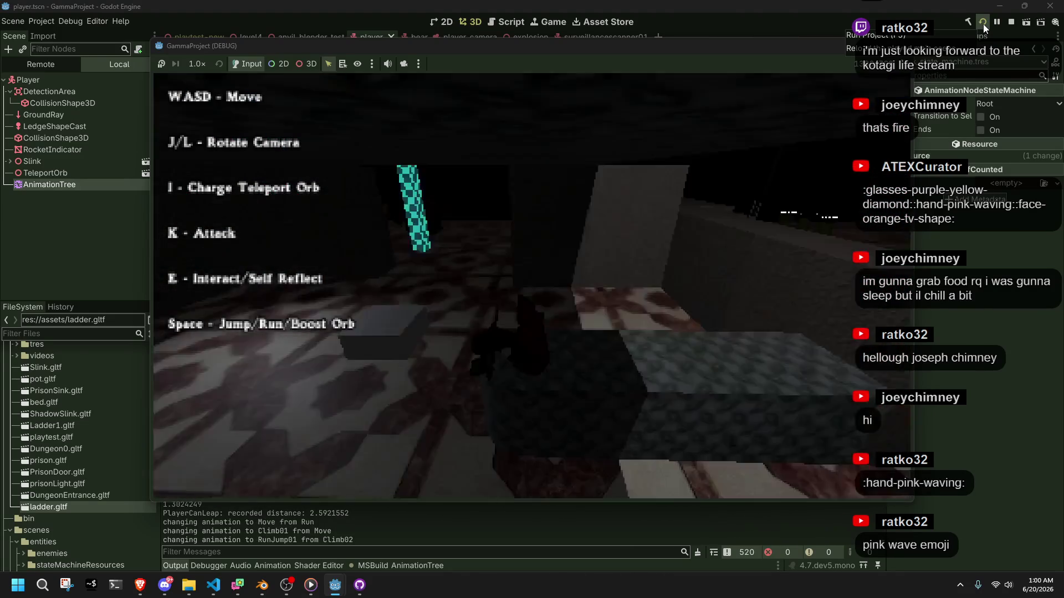
Step: Run the character toward the checkered walls and climb the stone ledge, swinging the camera with L
key("w")
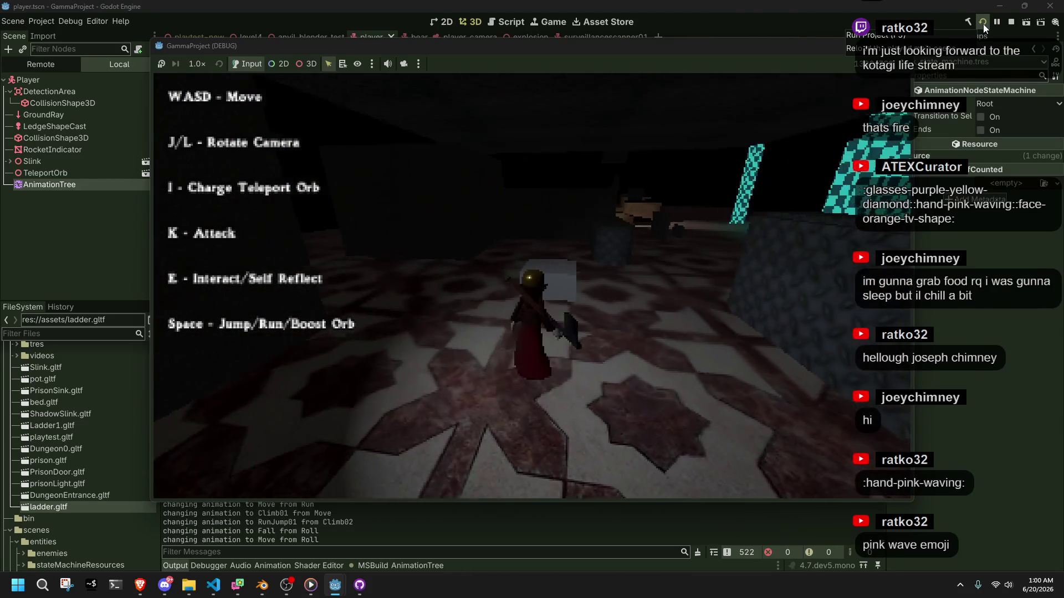
key("l")
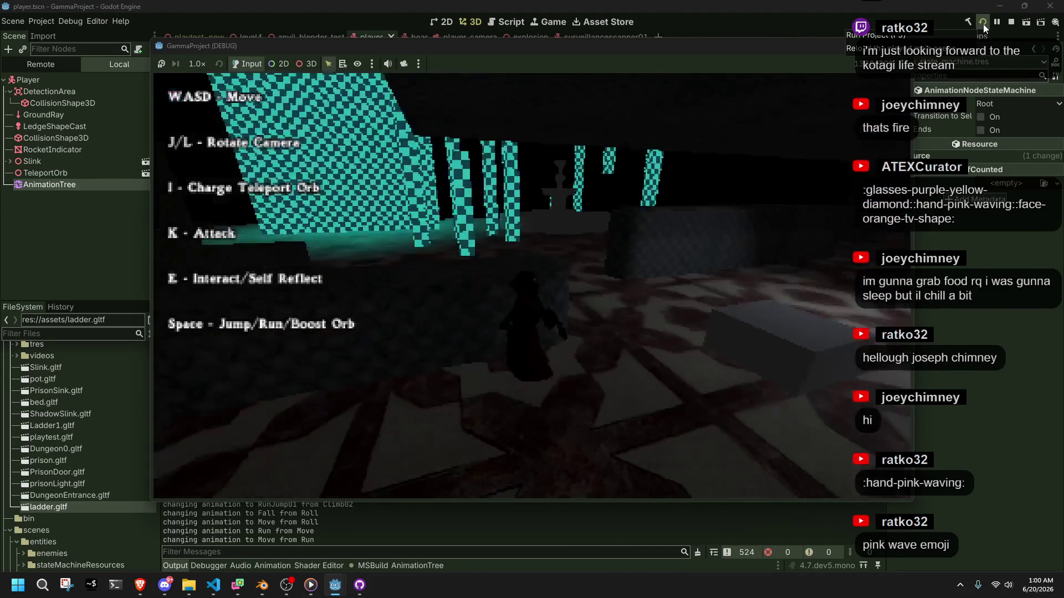
key("l")
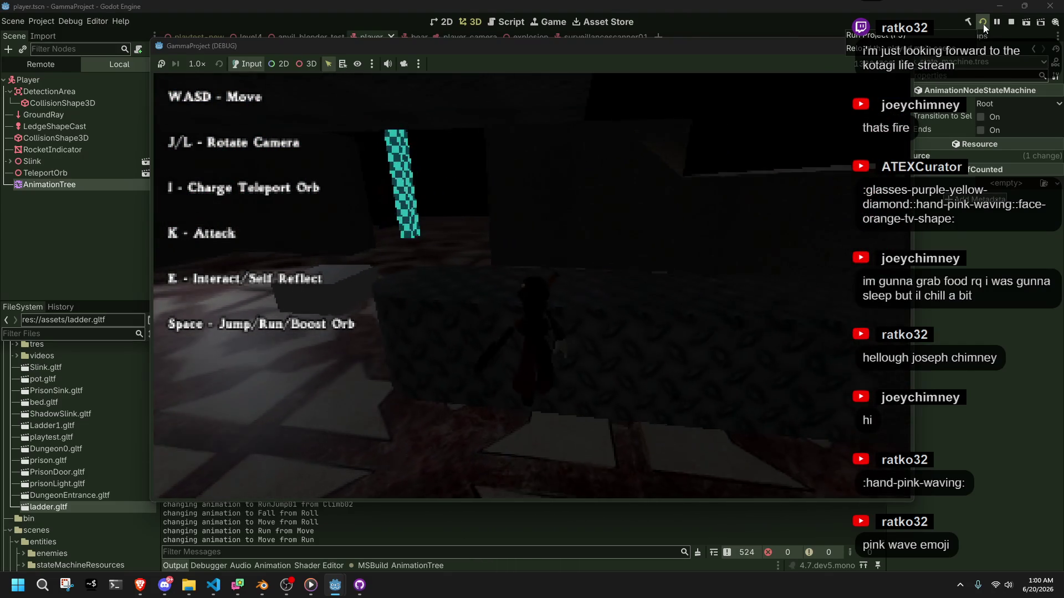
key("l")
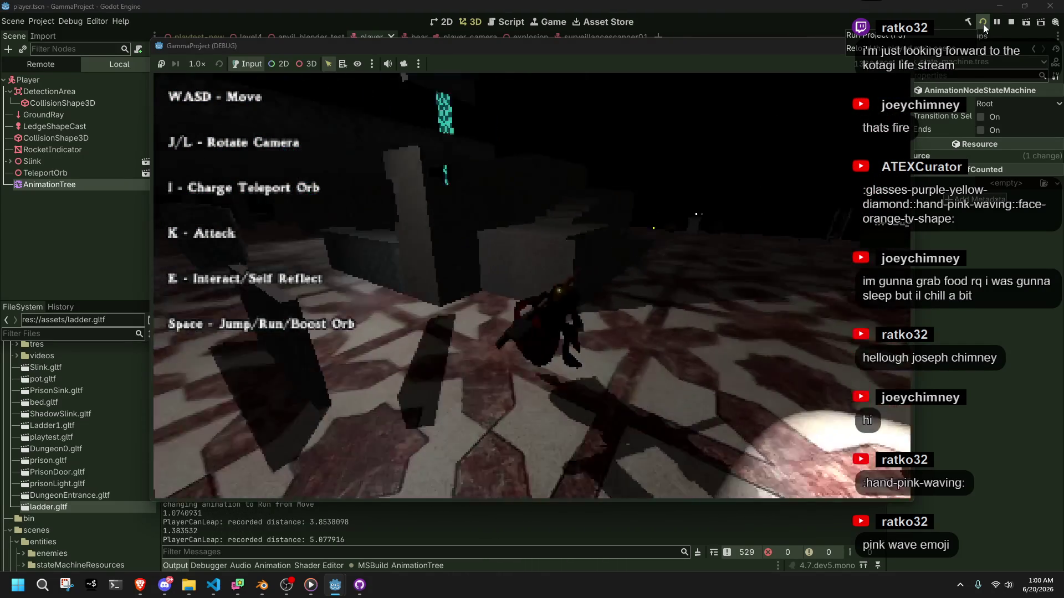
key("l")
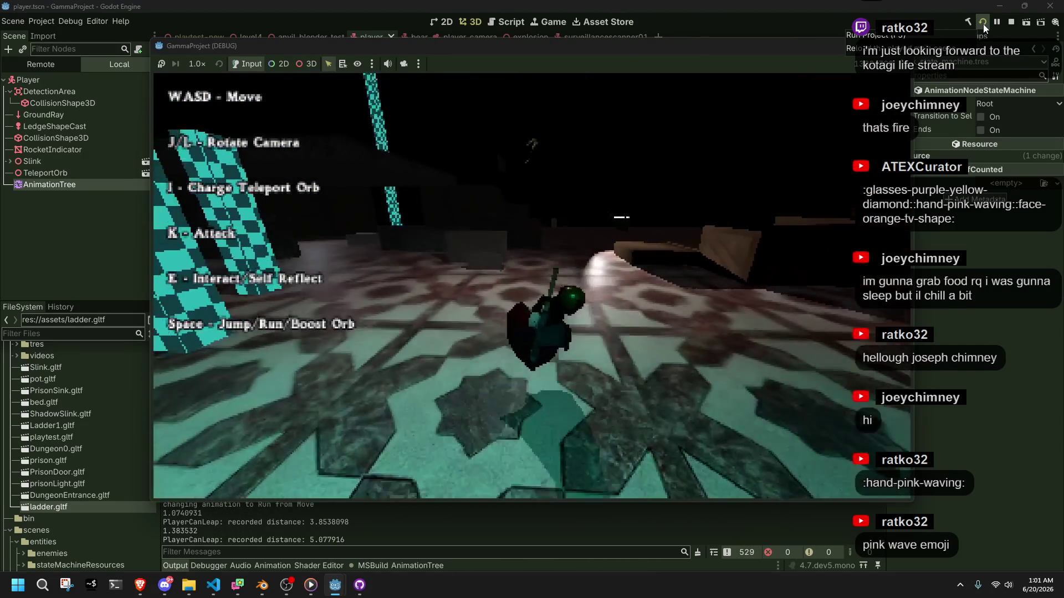
key("w")
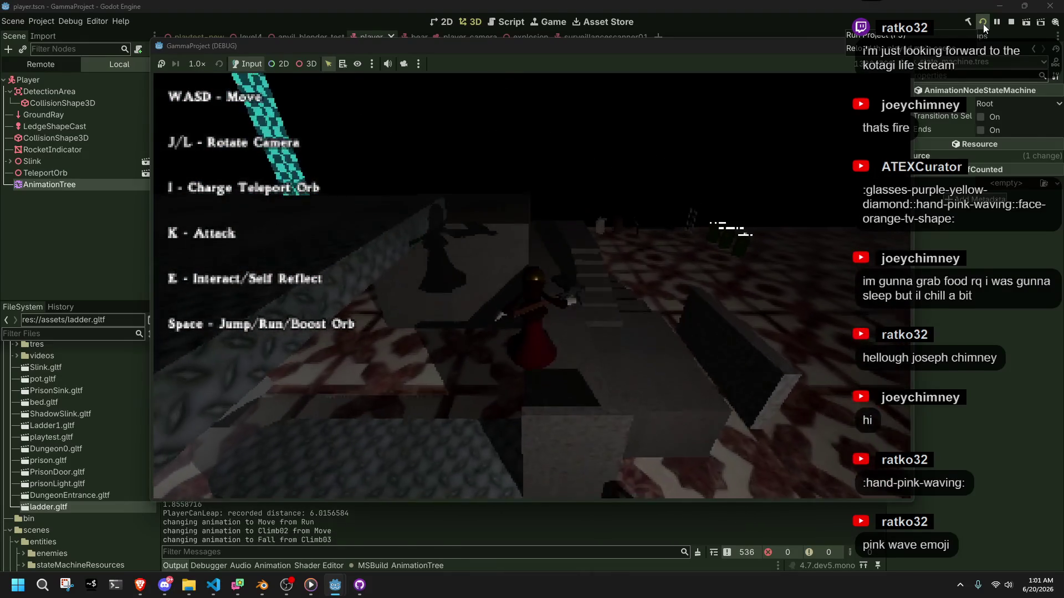
key("w")
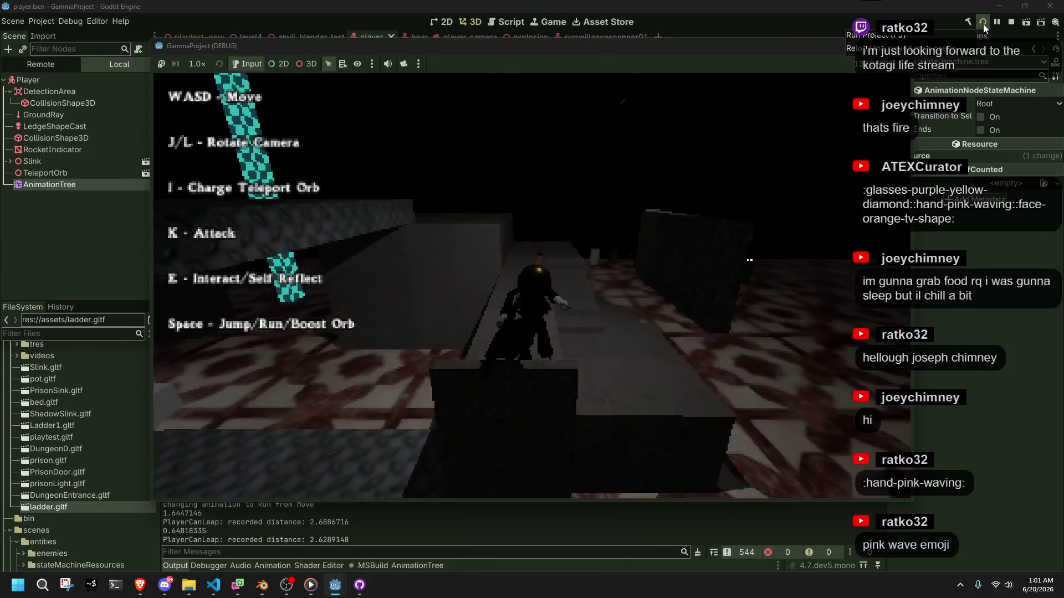
key("w")
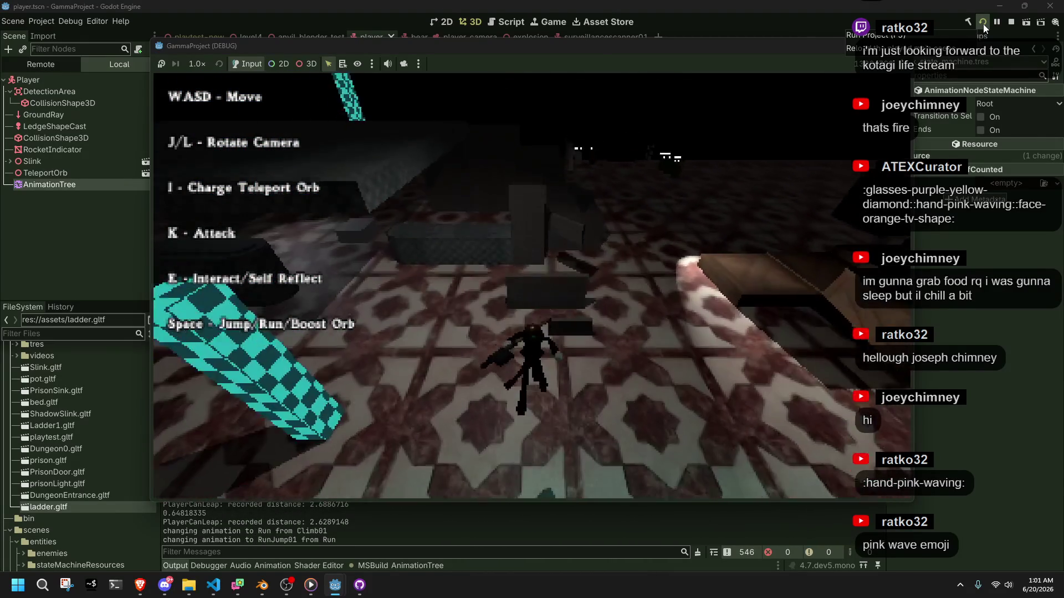
key("w")
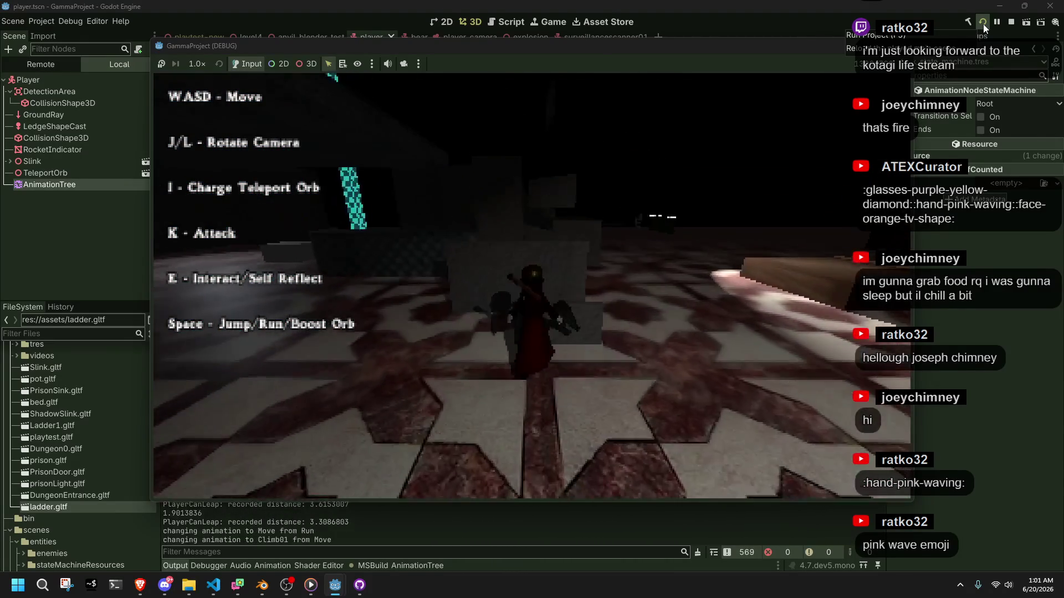
key("w")
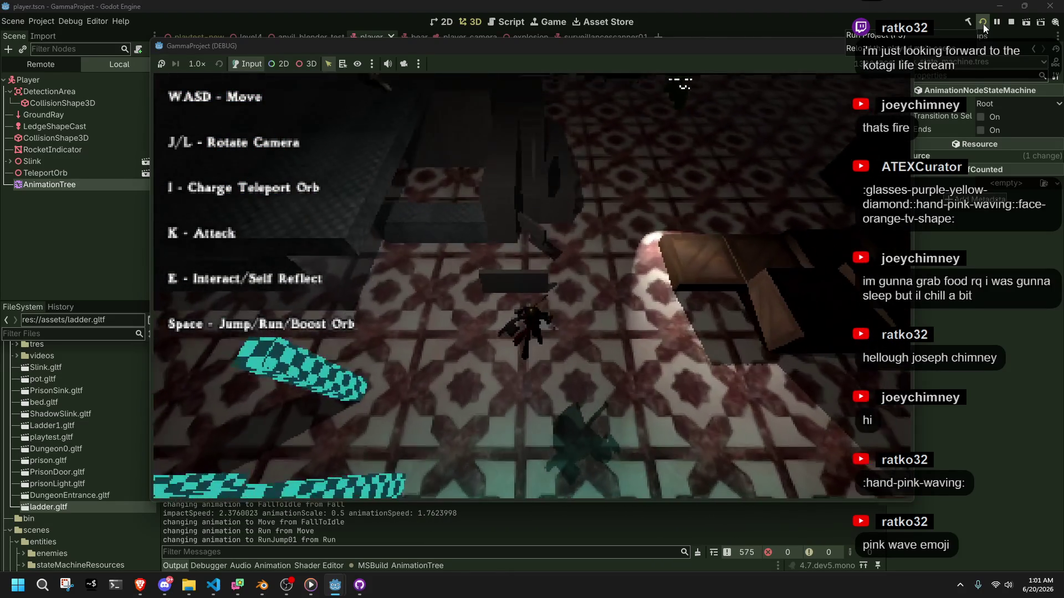
Step: Climb and jump off the ledge, roll on landing and run-jump again while circling the camera
key("space")
key("w")
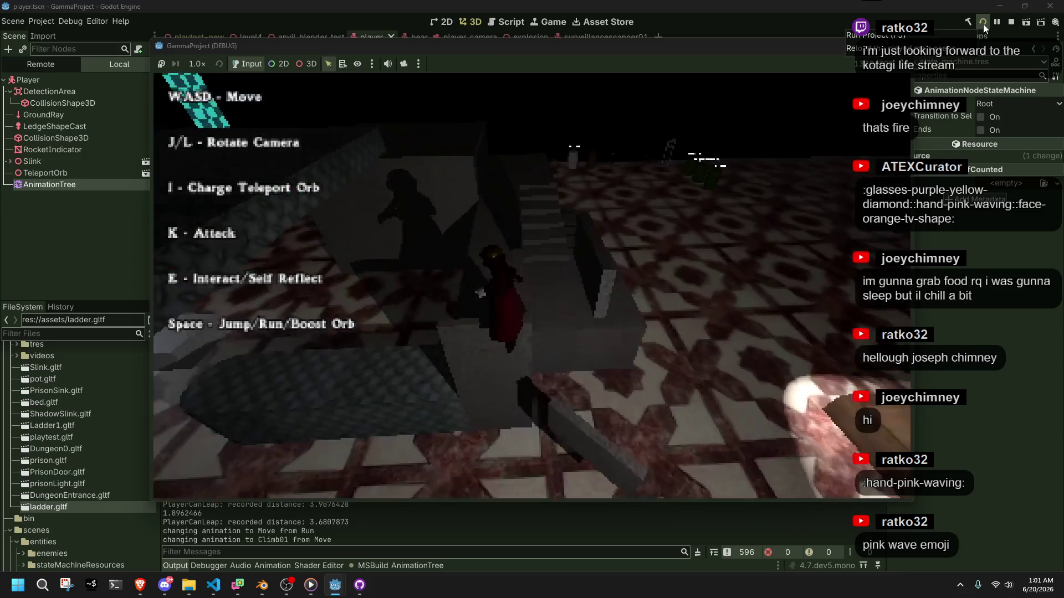
key("space")
key("w")
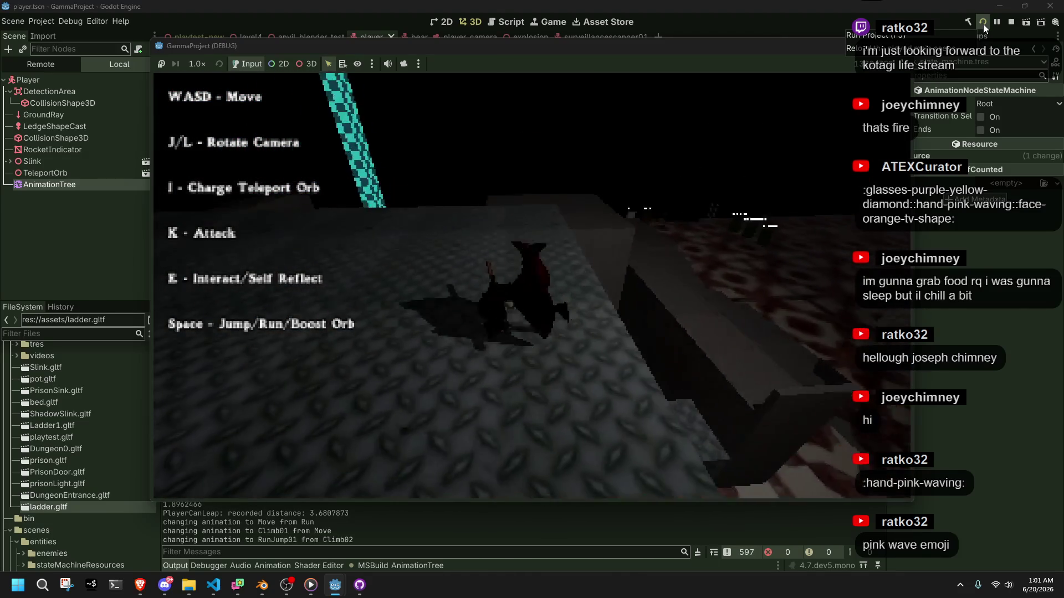
key("l")
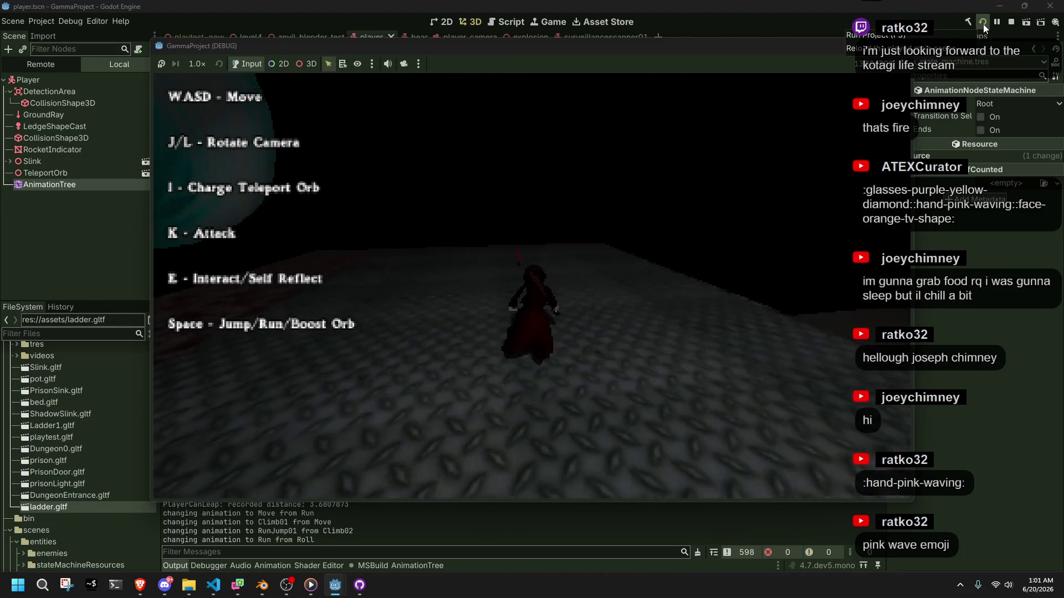
key("l")
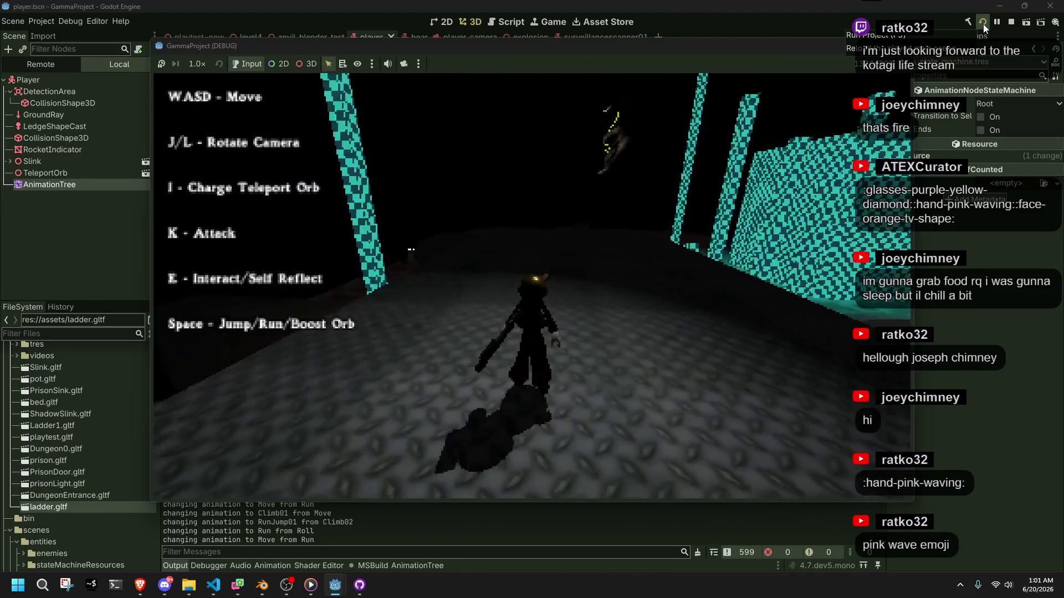
key("l")
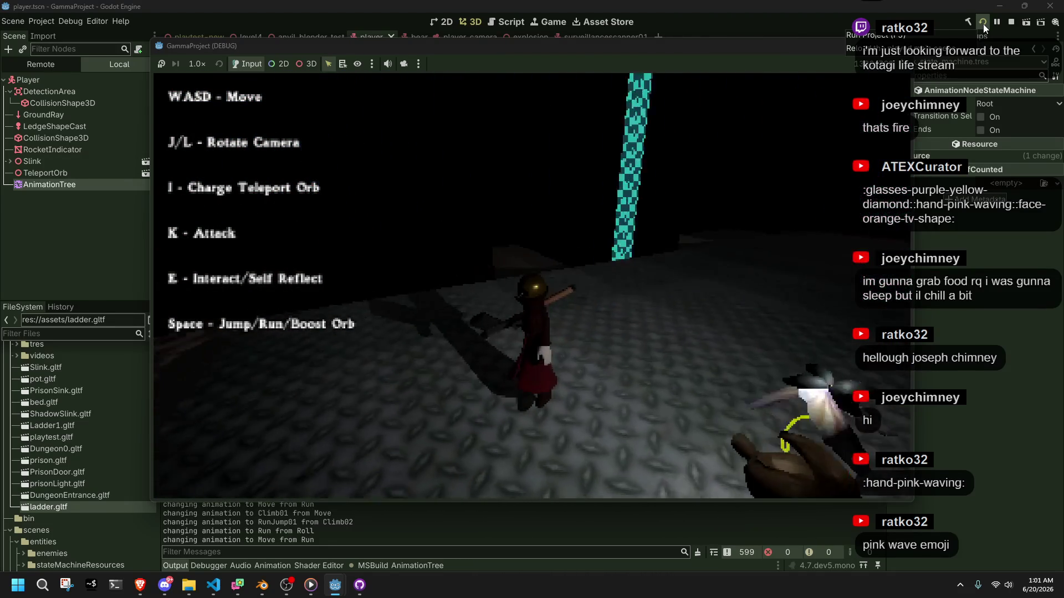
key("space")
key("w")
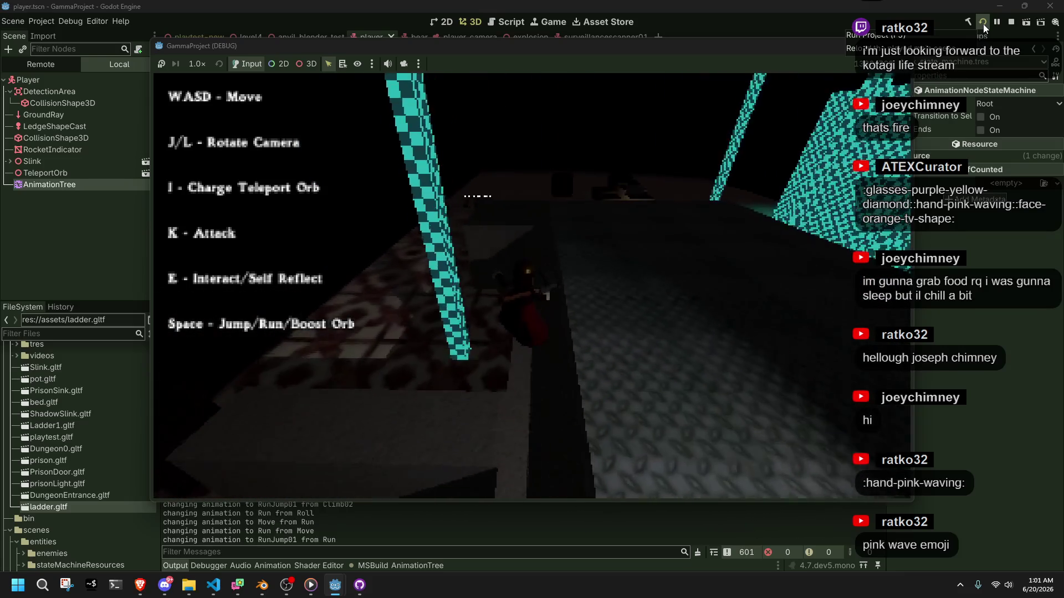
key("w")
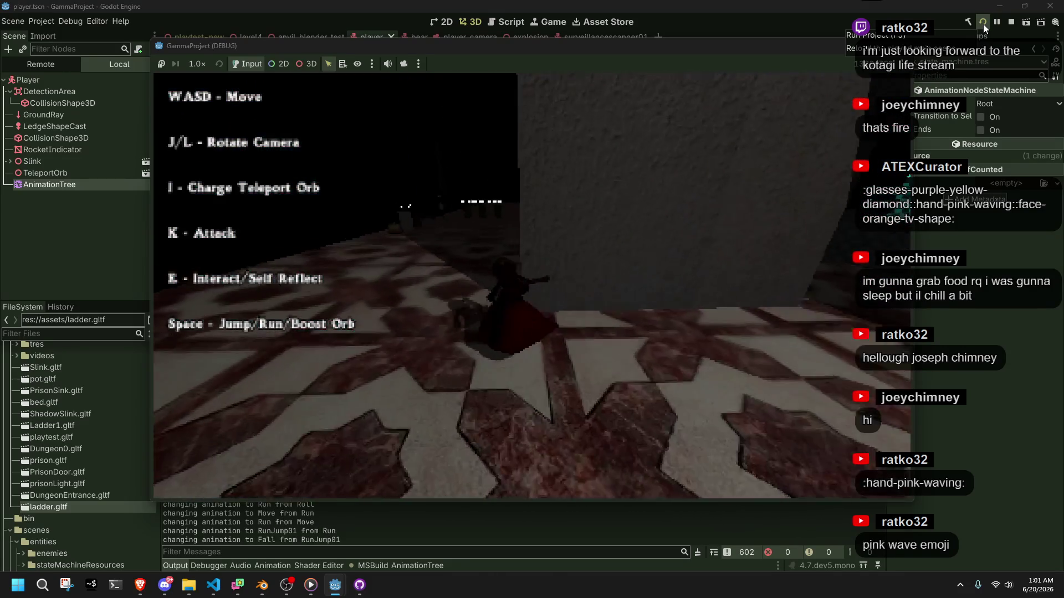
key("l")
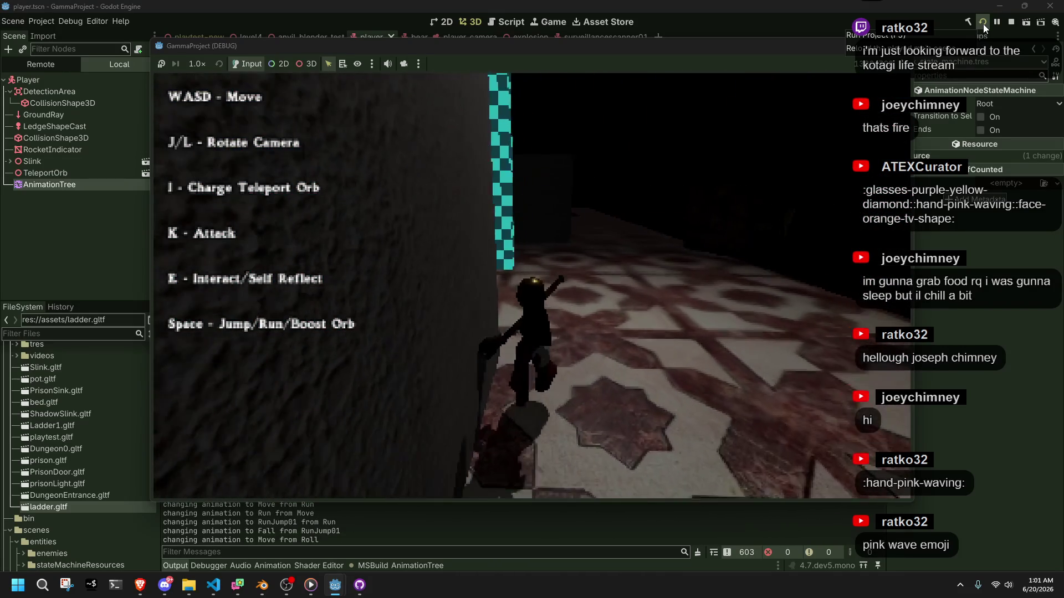
Step: Run past the checkered pillars, climb and jump off the ledge again, then stop the game with F8
key("j")
key("w")
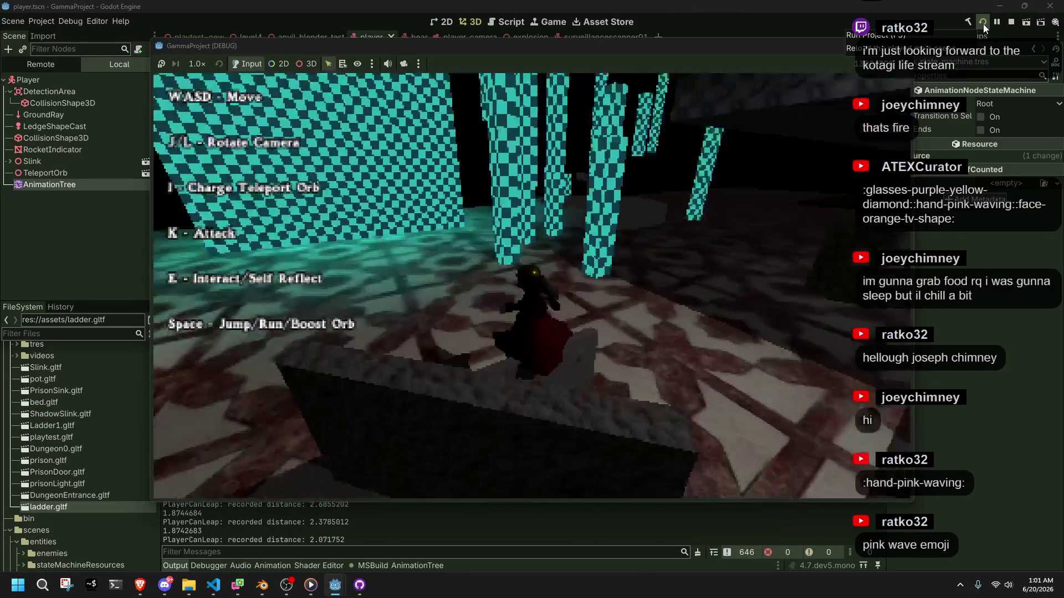
key("space")
key("w")
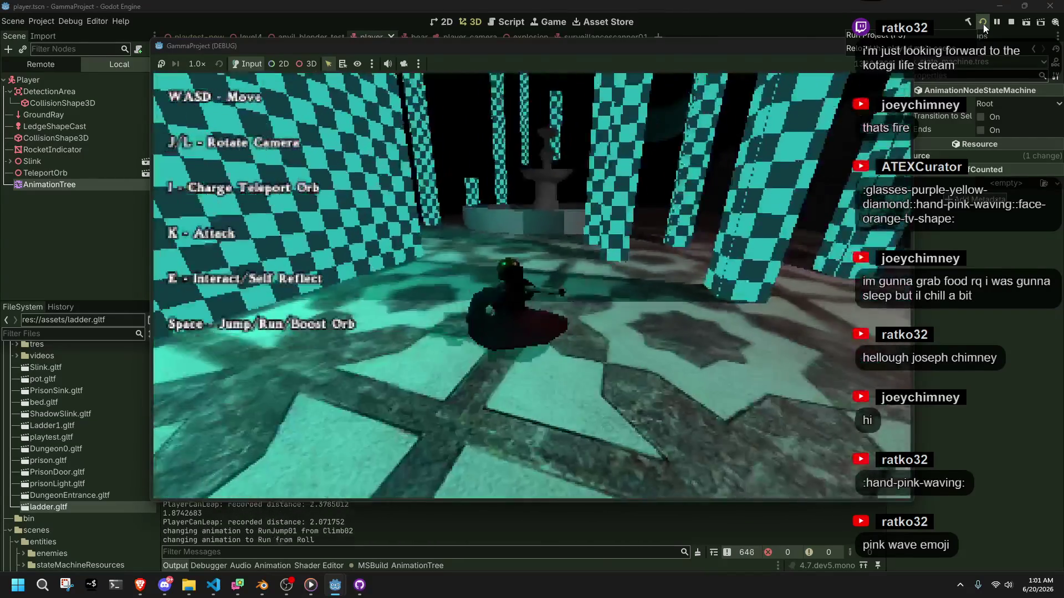
key("w")
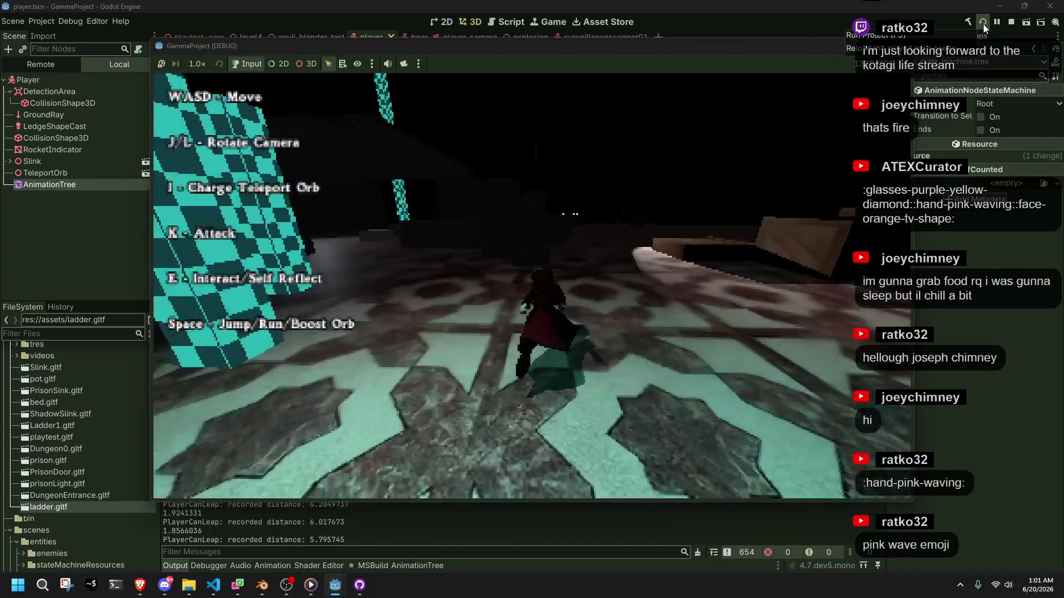
key("w")
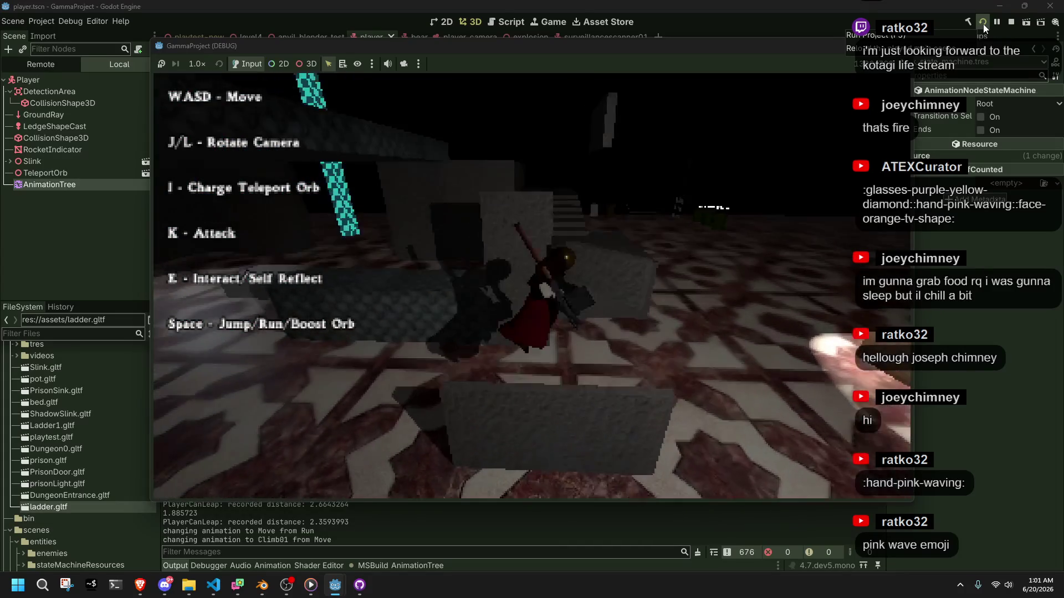
key("w")
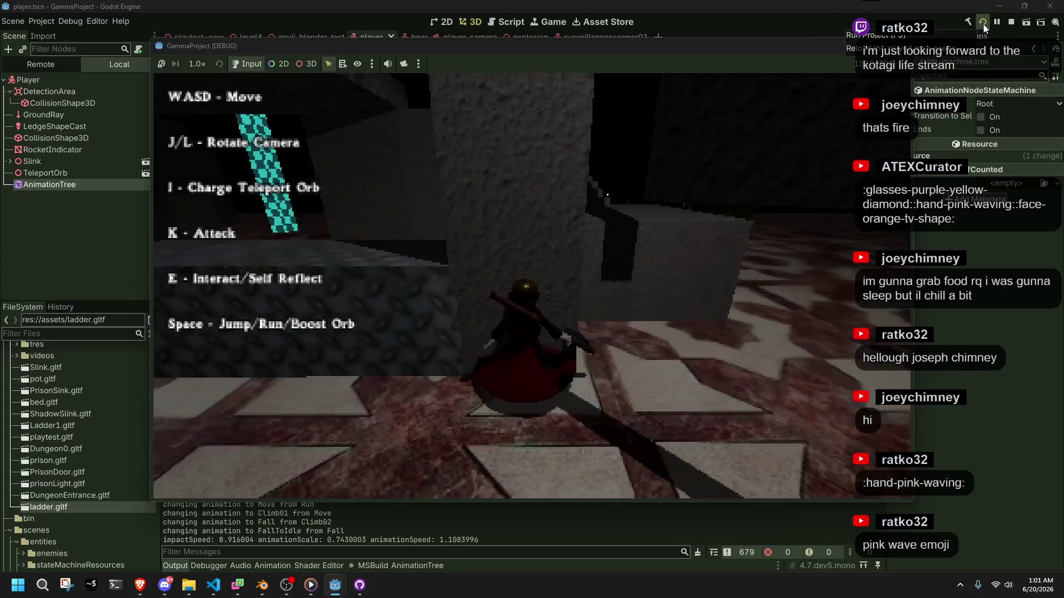
key("w")
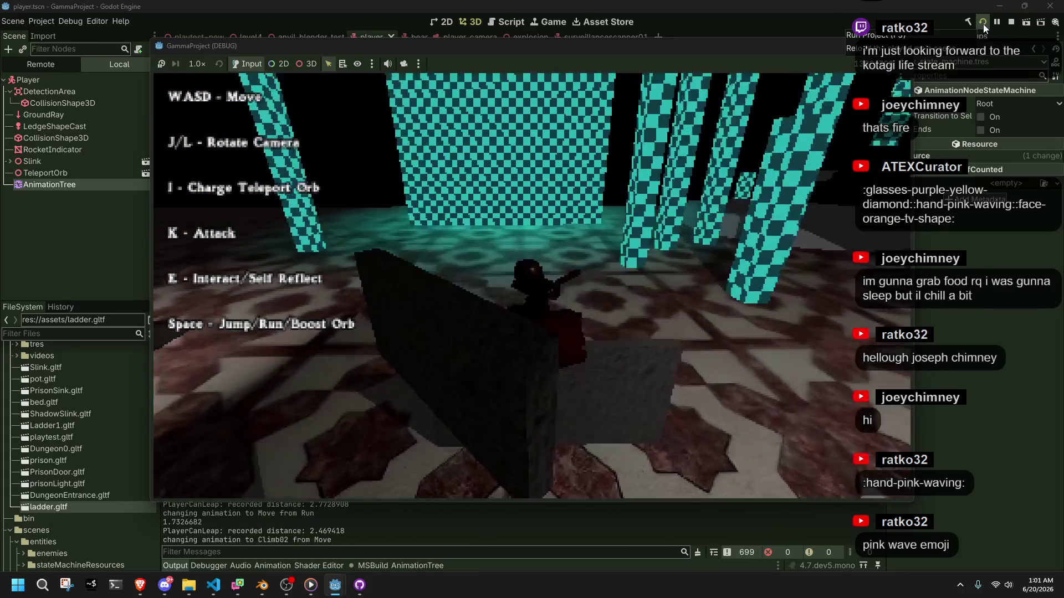
key("space")
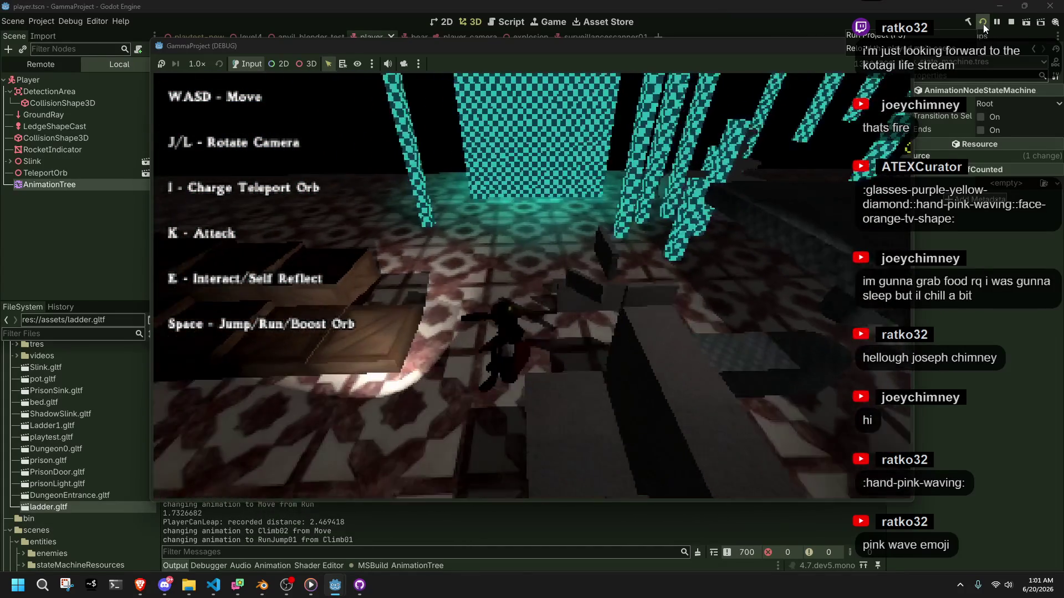
key("l")
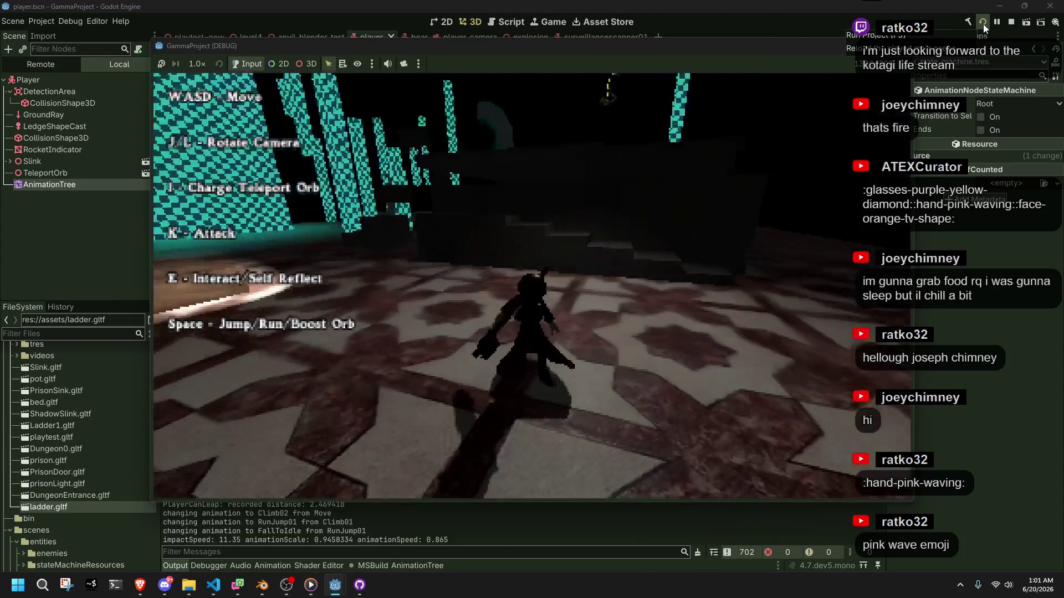
key("w")
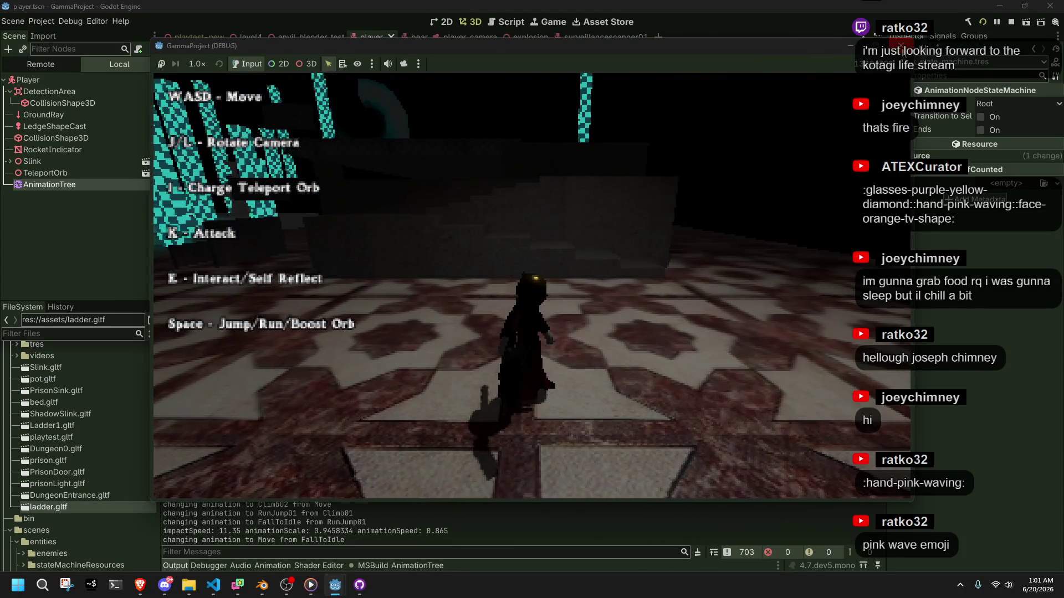
key("F8")
left_click(215, 584)
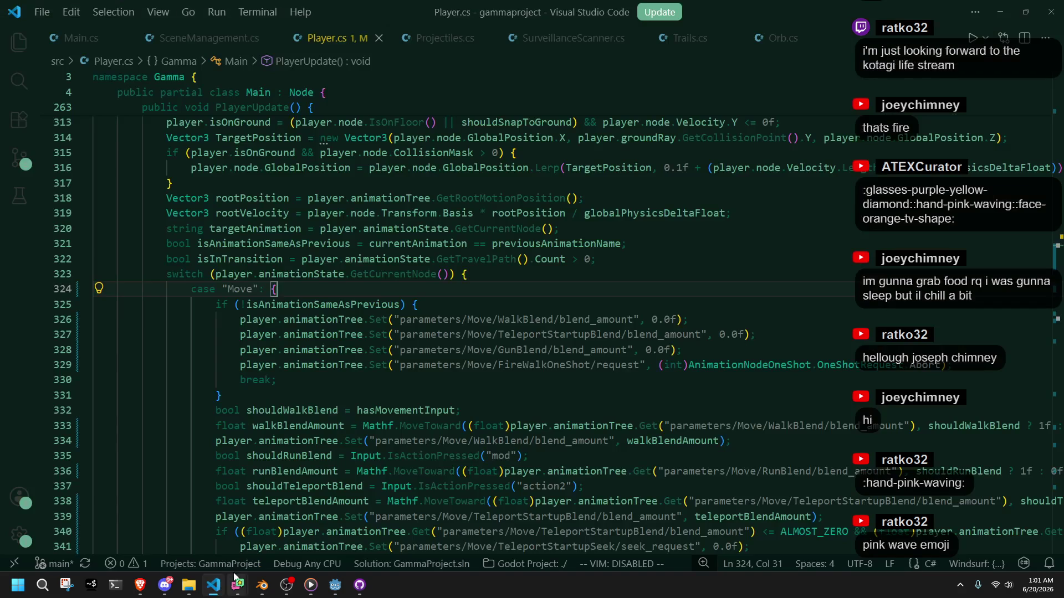
scroll(420, 435, "down", 5)
scroll(420, 435, "down", 4)
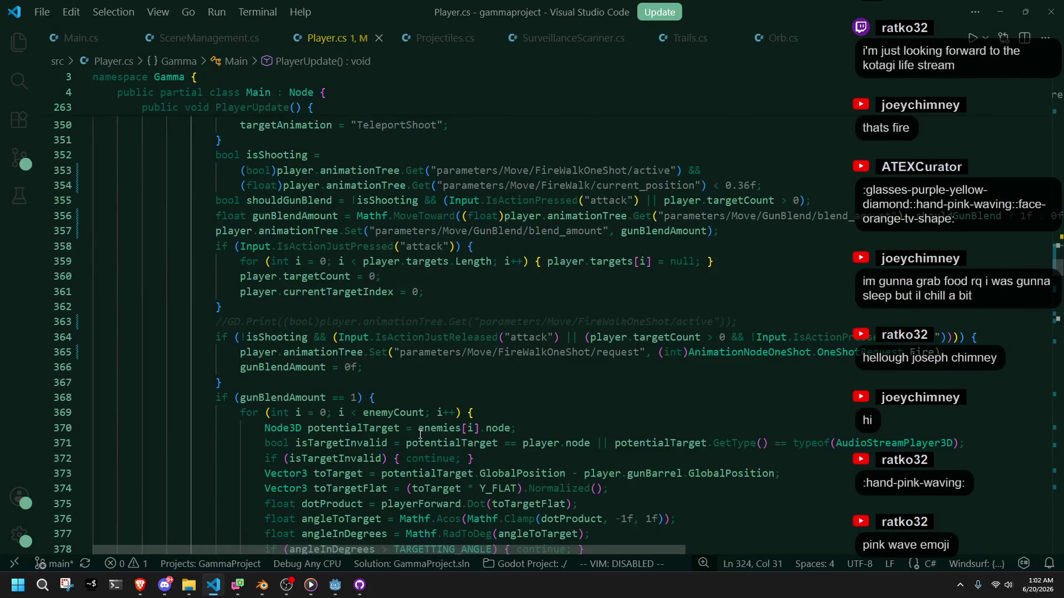
scroll(420, 435, "up", 10)
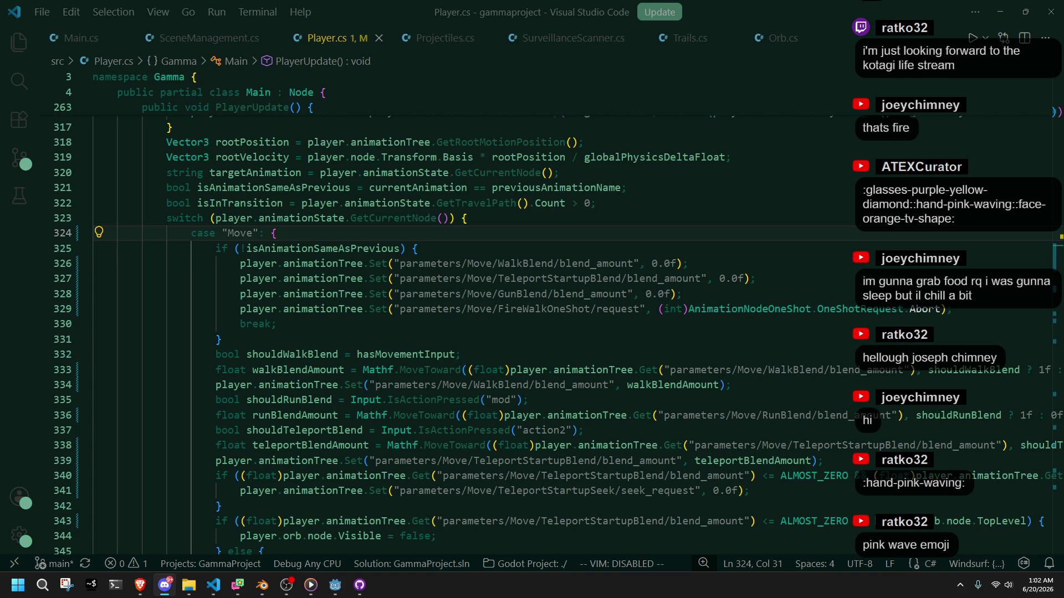
left_click(613, 324)
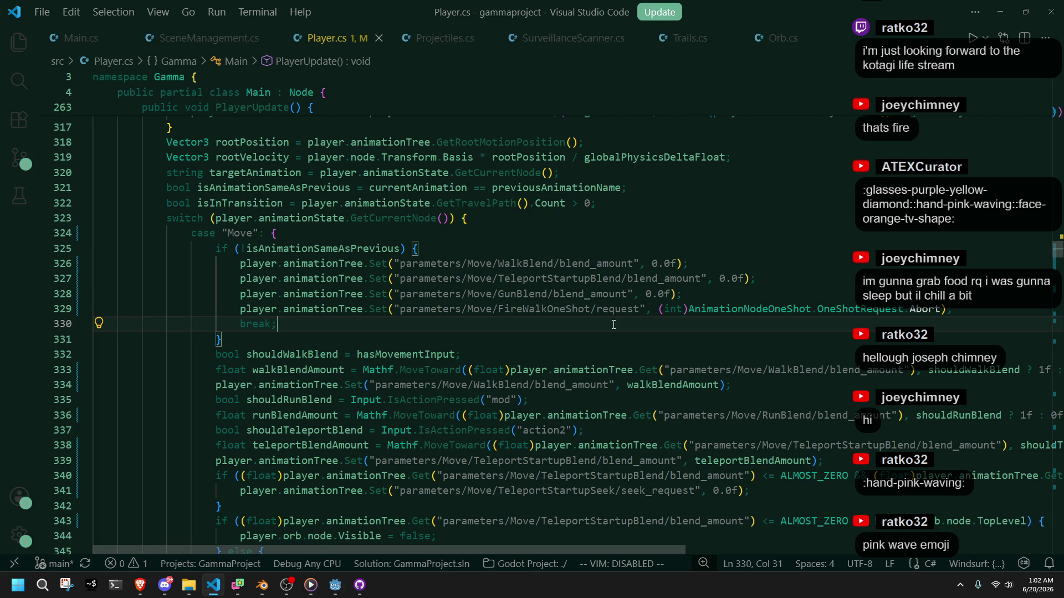
scroll(613, 325, "down", 2)
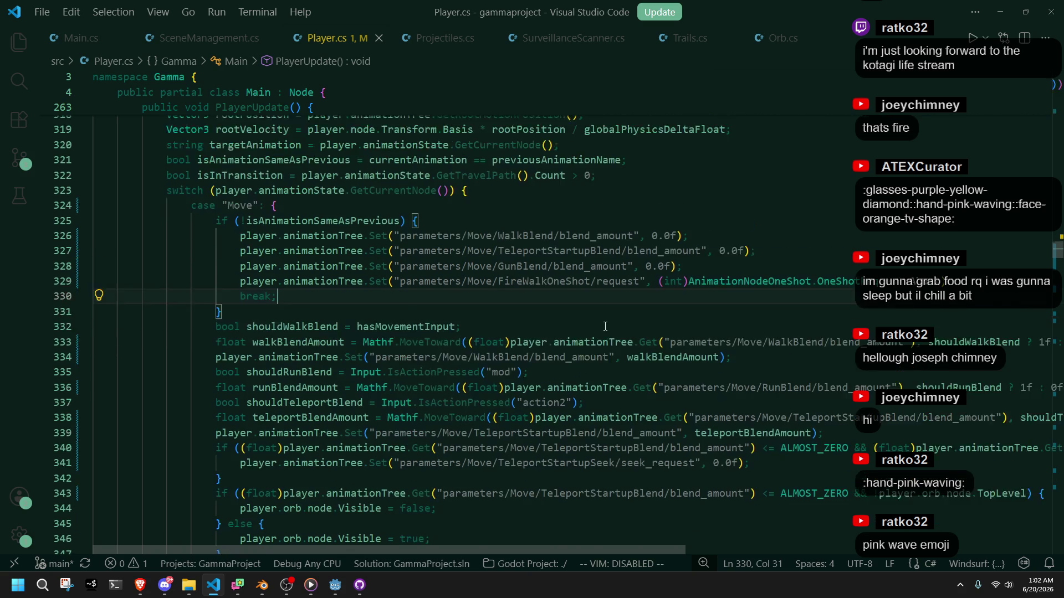
left_click(332, 594)
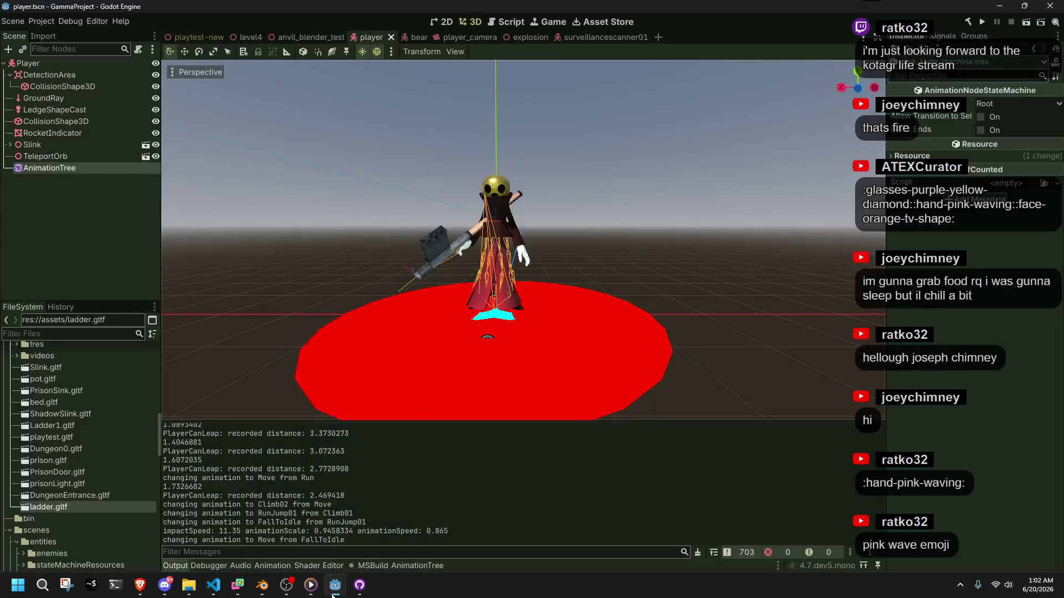
left_click(50, 168)
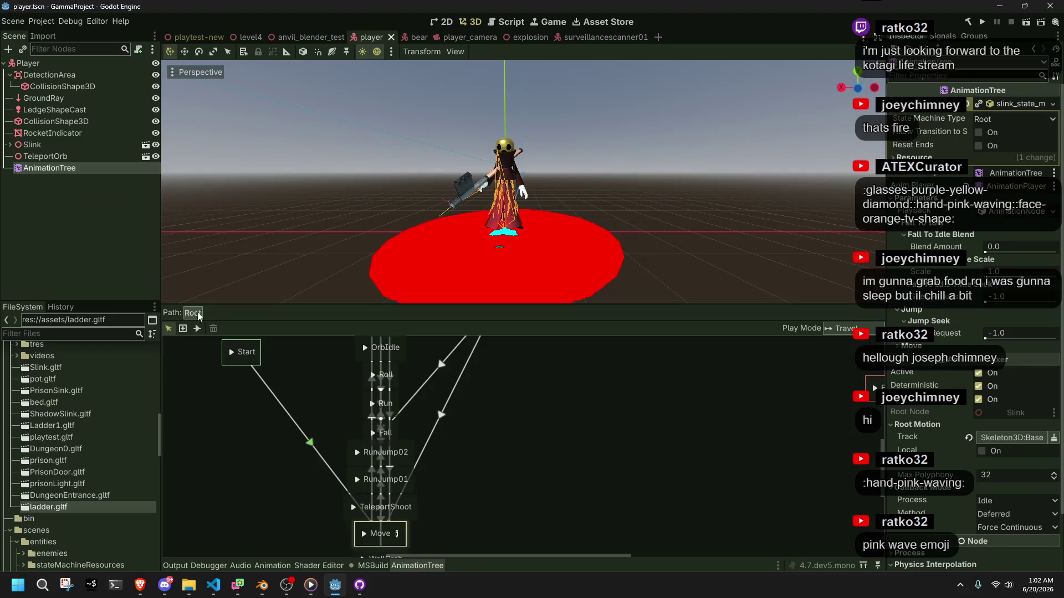
left_click(395, 537)
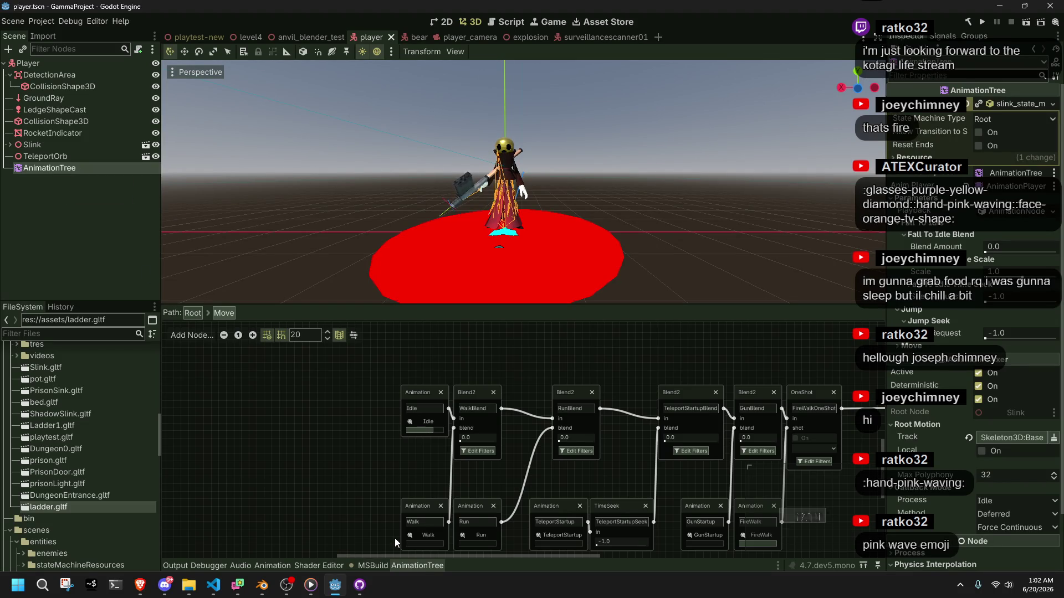
key("alt+Tab")
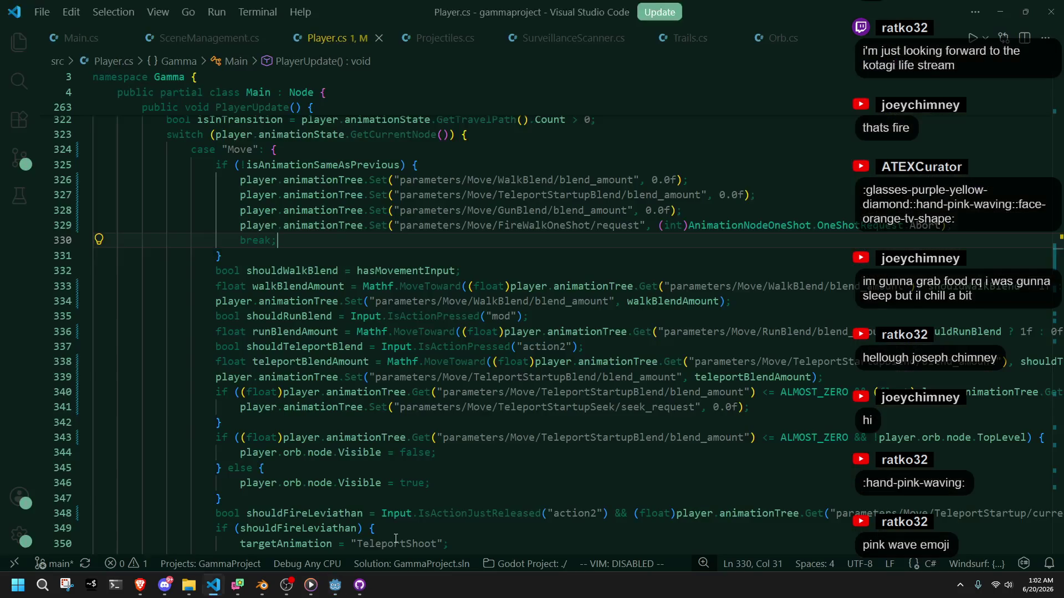
Step: Highlight the uses of shouldRunBlend and runBlendAmount in Player.cs's Move case
left_click(405, 470)
left_click(299, 317)
double_click(315, 332)
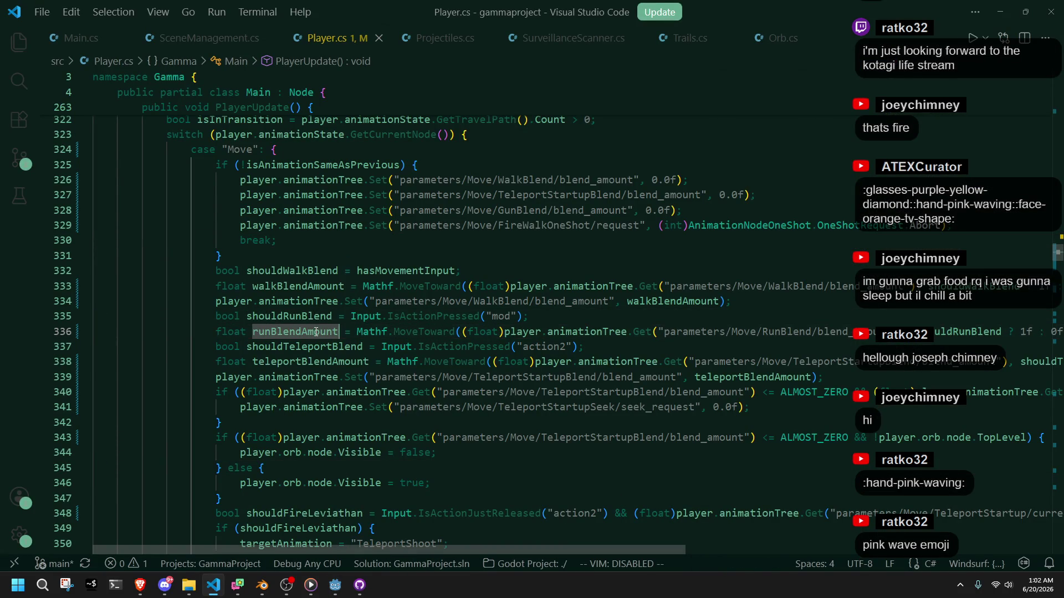
left_click(326, 341)
double_click(311, 331)
Step: After line 336, accept the 'player.' completion setting RunBlend's blend_amount to runBlendAmount
left_click(978, 333)
key("End")
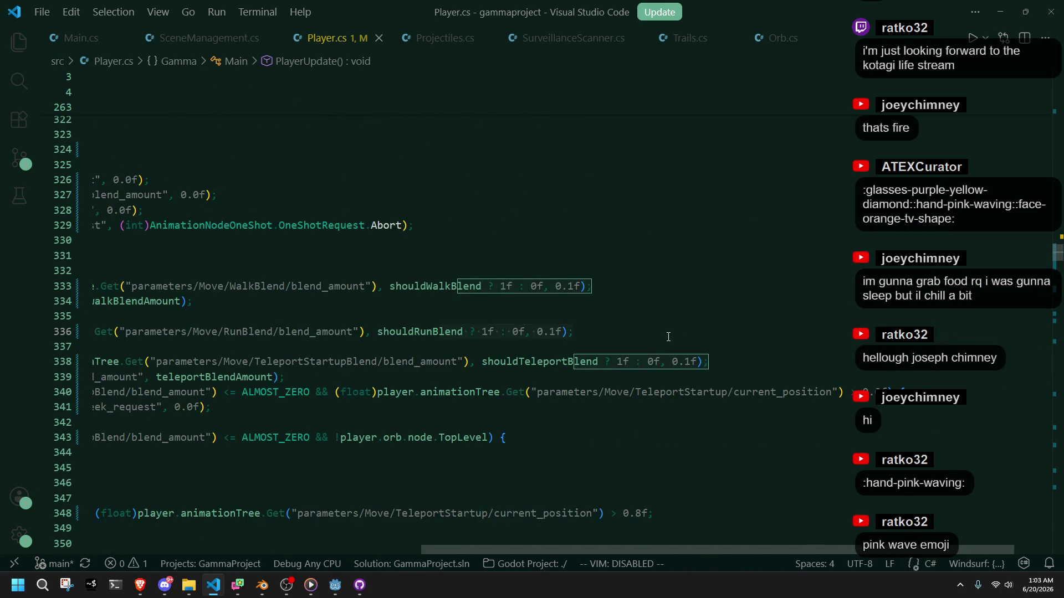
key("Return")
type("player.")
key("Tab")
left_click(335, 585)
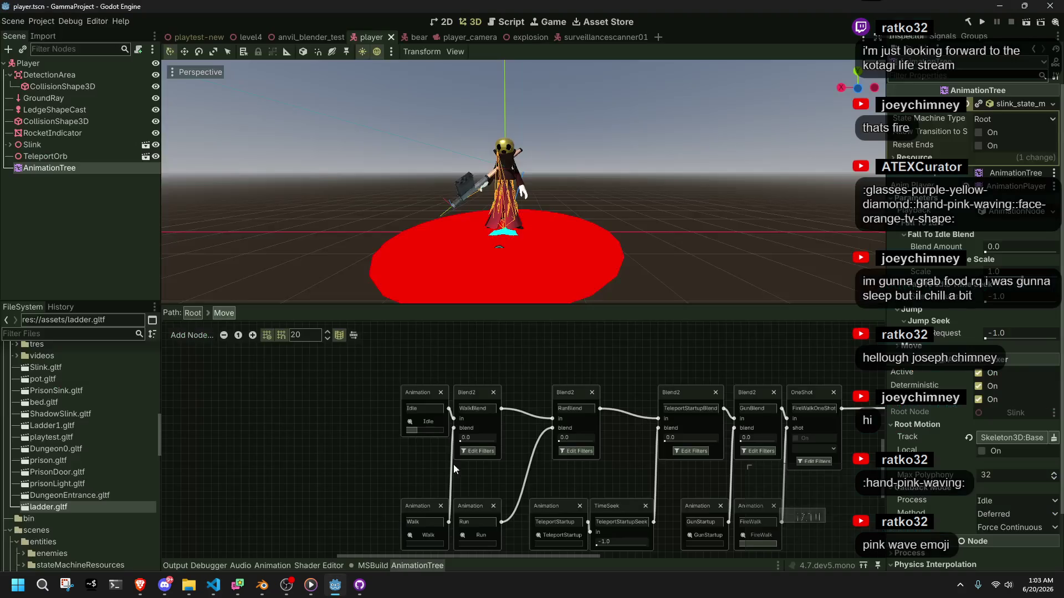
Step: Launch the game, run and jump off the ledge, then climb a block and drop into the courtyard
left_click(981, 22)
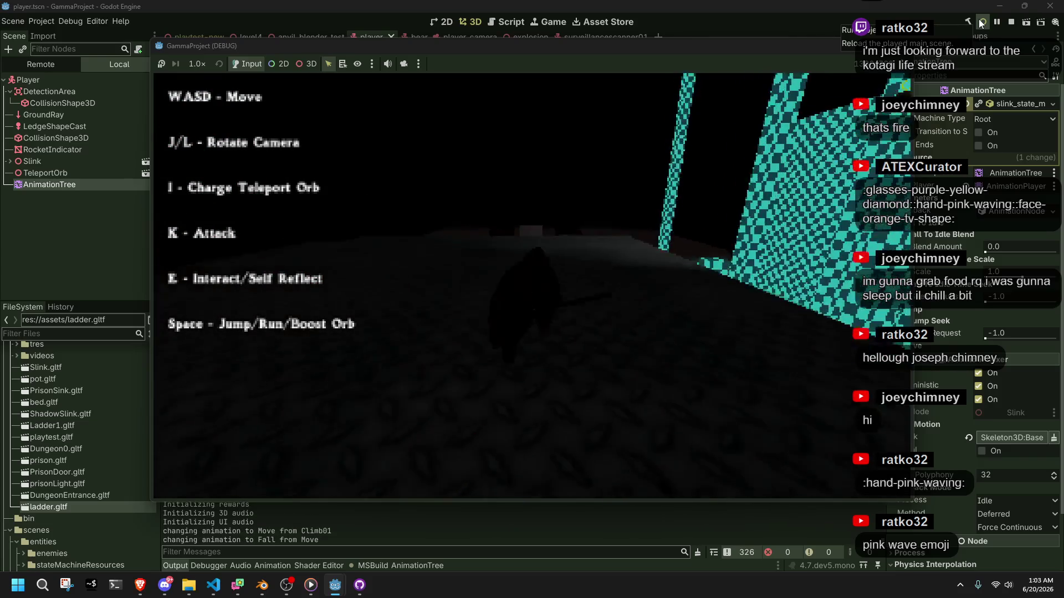
key("w")
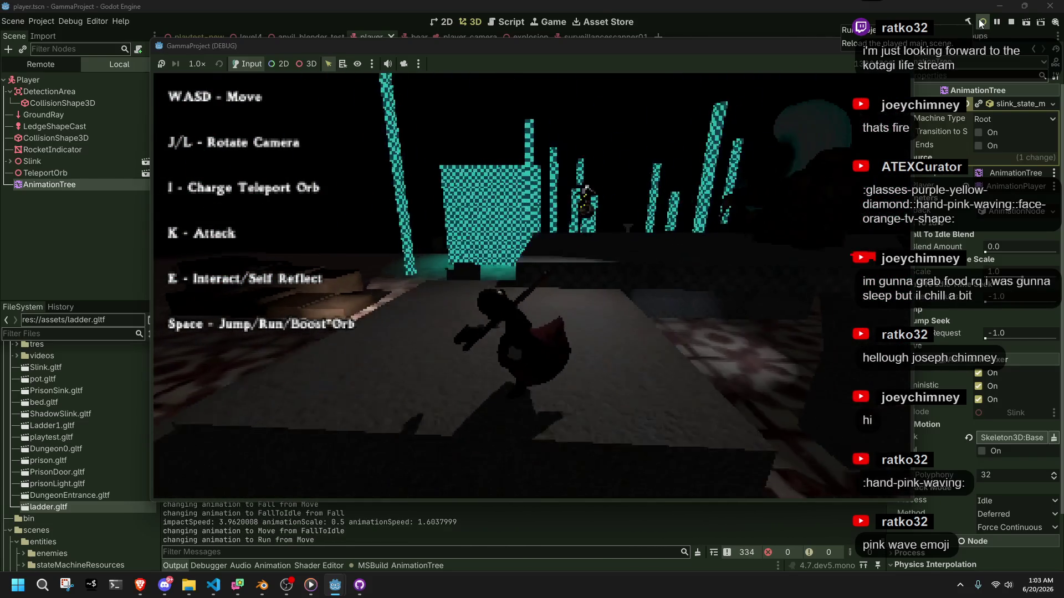
key("space")
key("w")
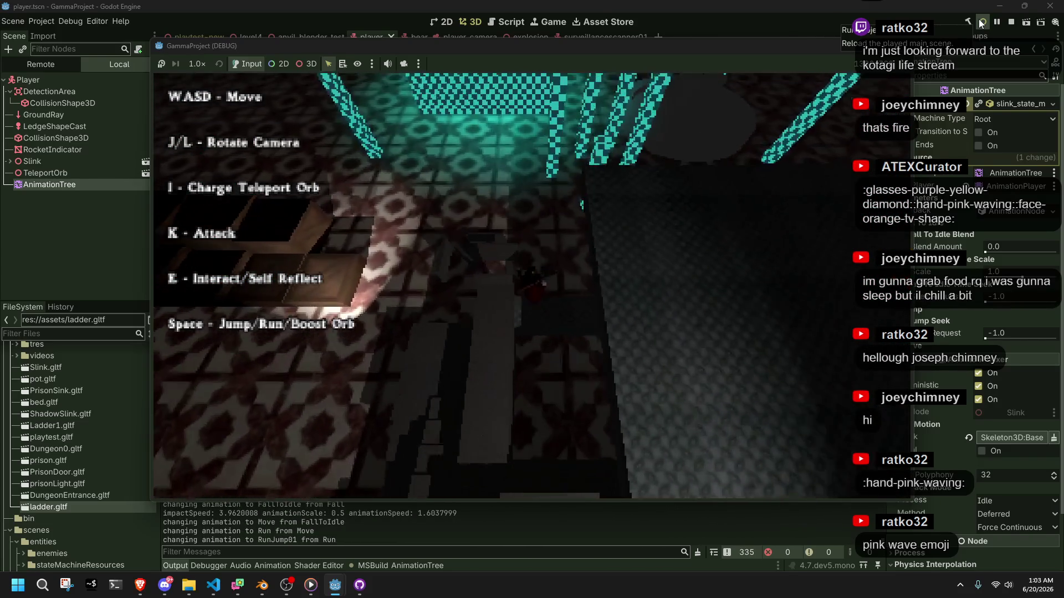
key("w")
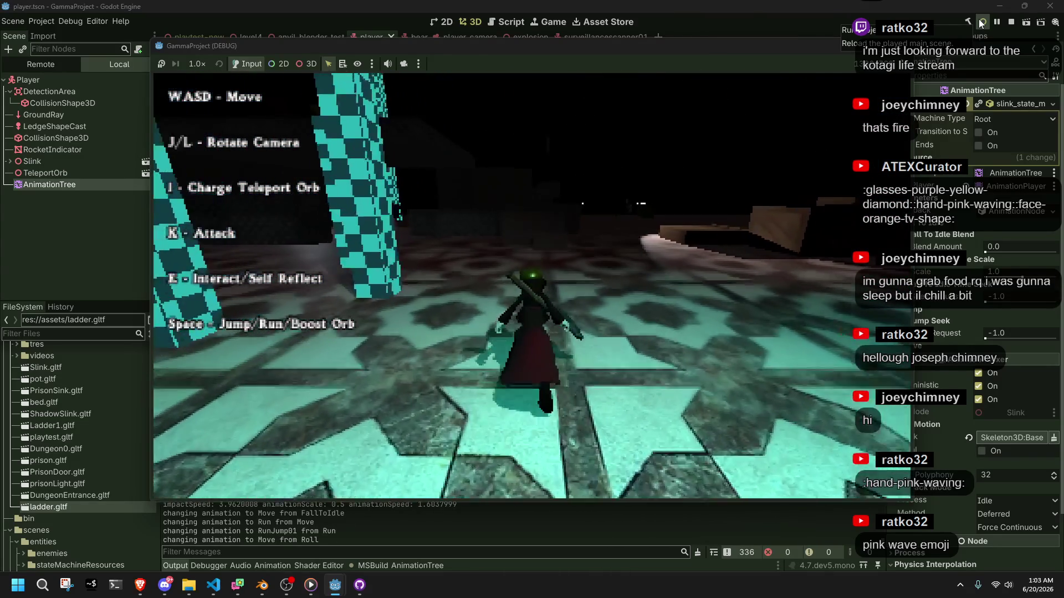
key("w")
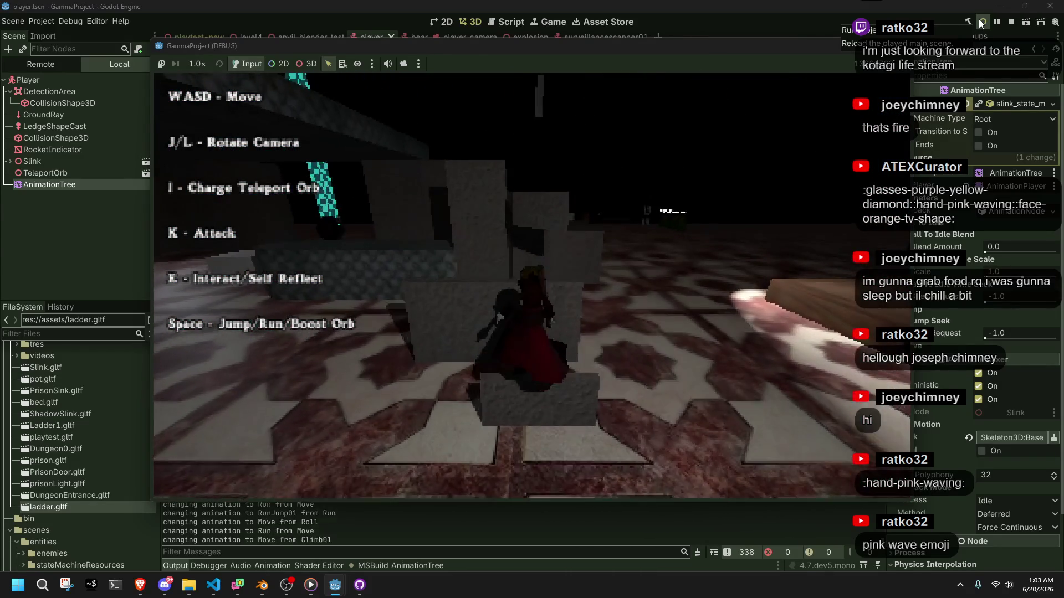
key("w")
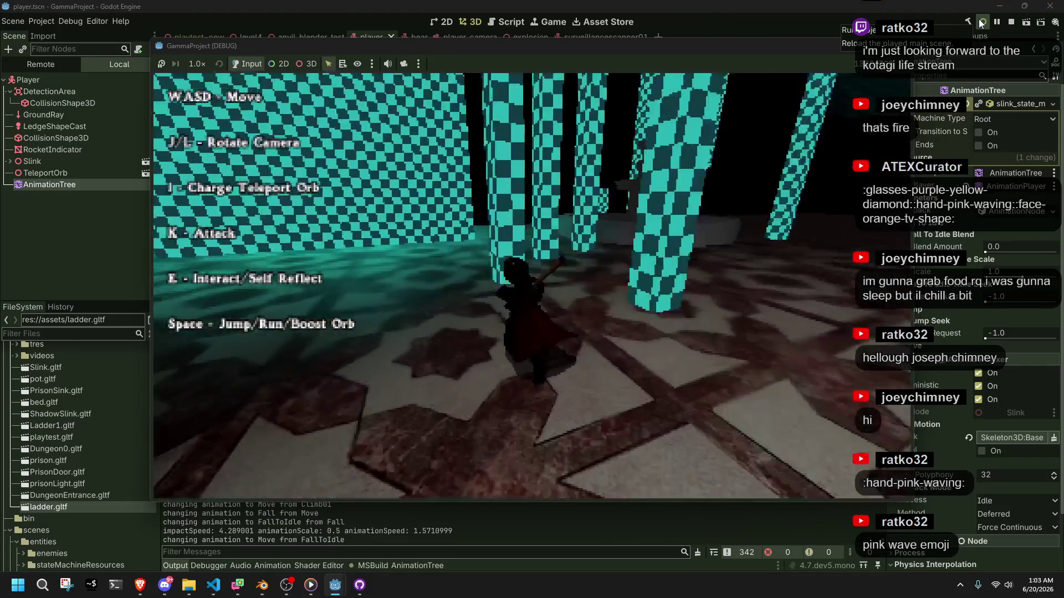
key("w")
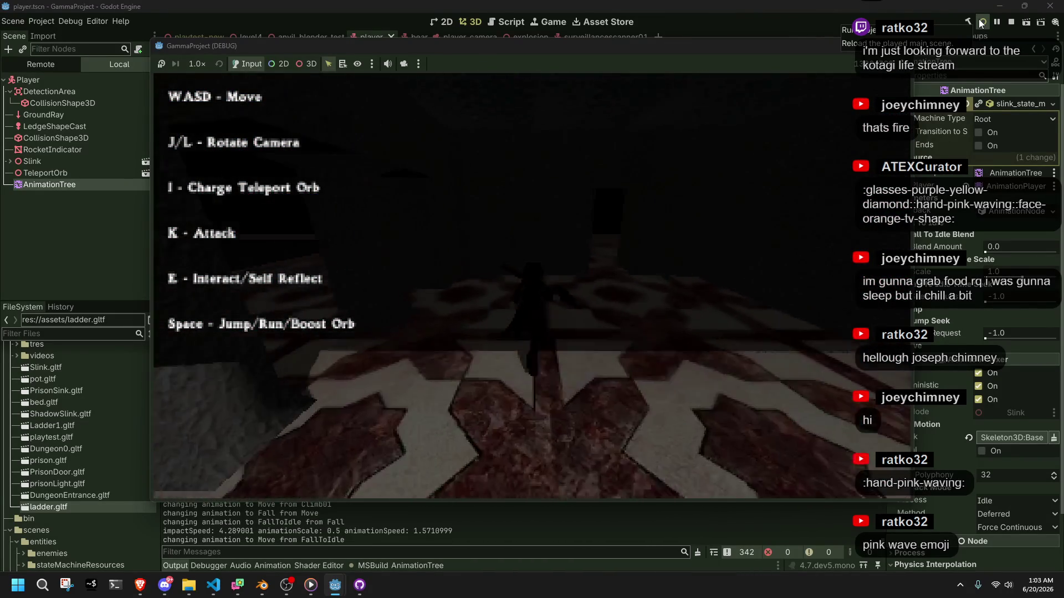
key("w")
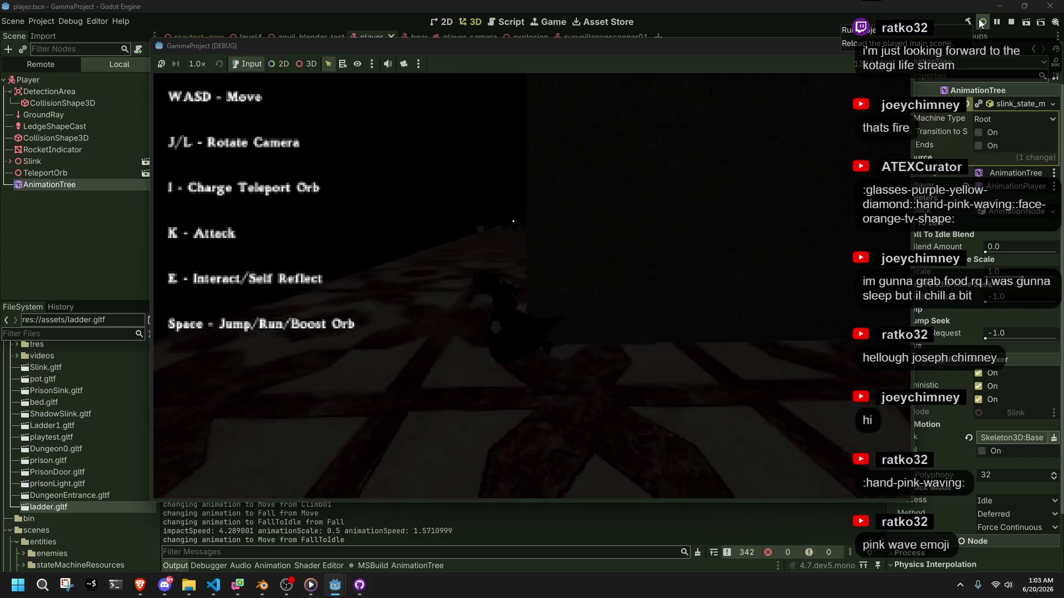
key("w")
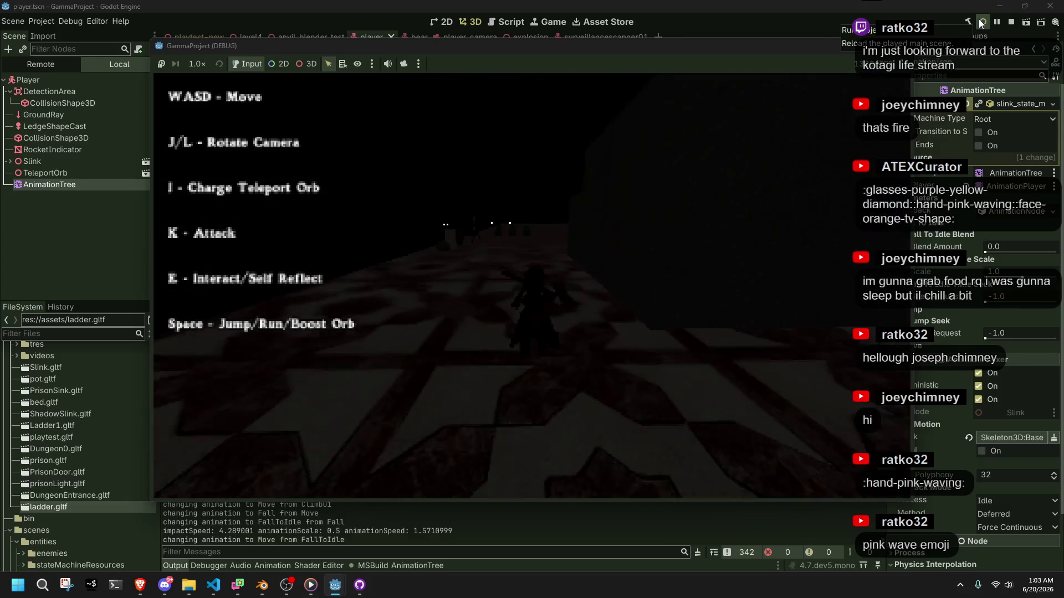
key("w")
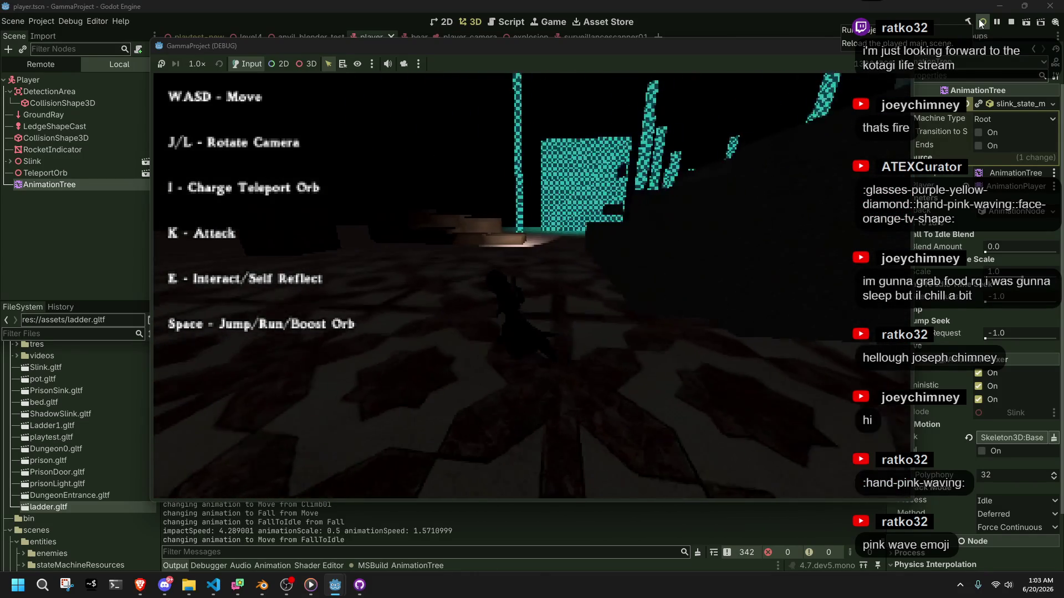
key("w")
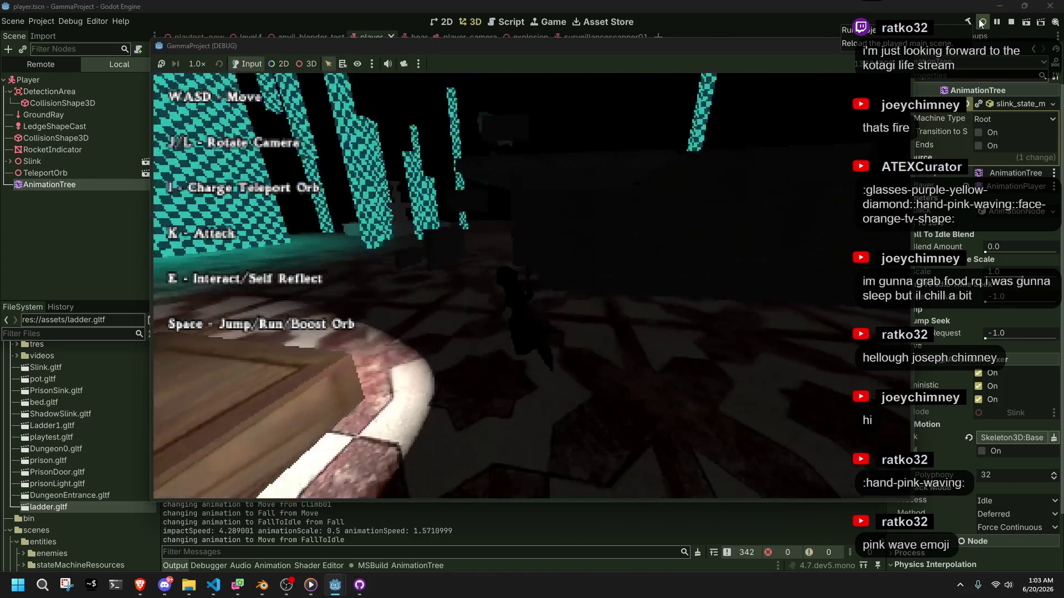
Step: Run past the pillars into the dark corridor, climb a ledge and drop back down, then stop with F8
key("w")
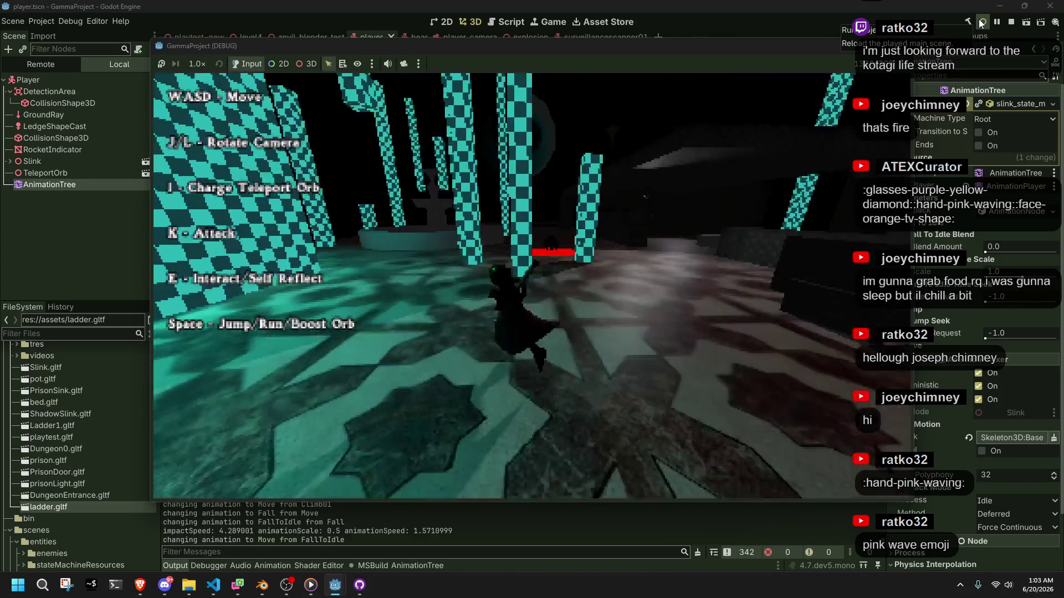
key("w")
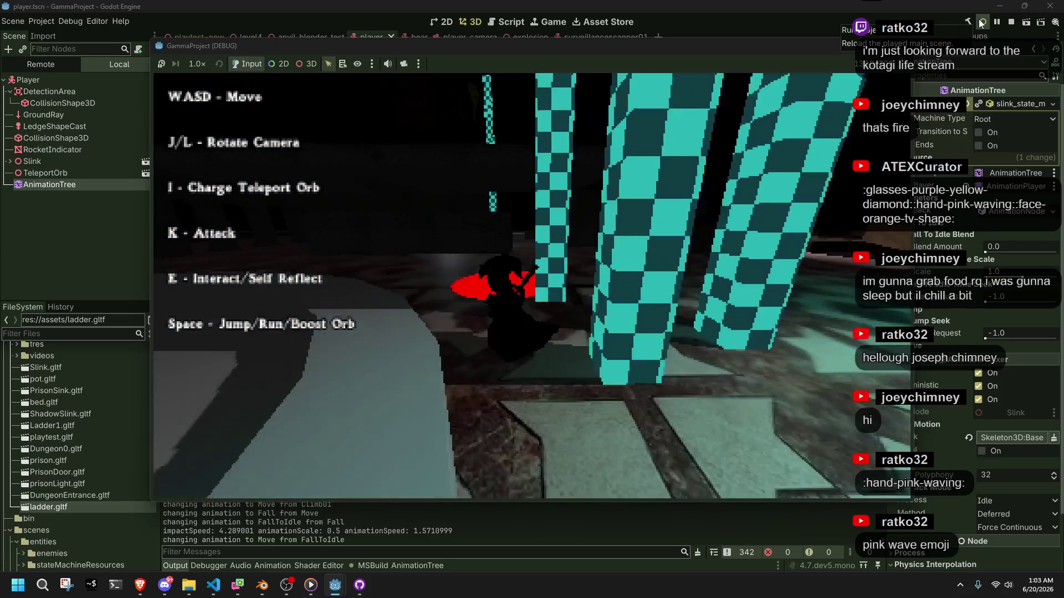
key("w")
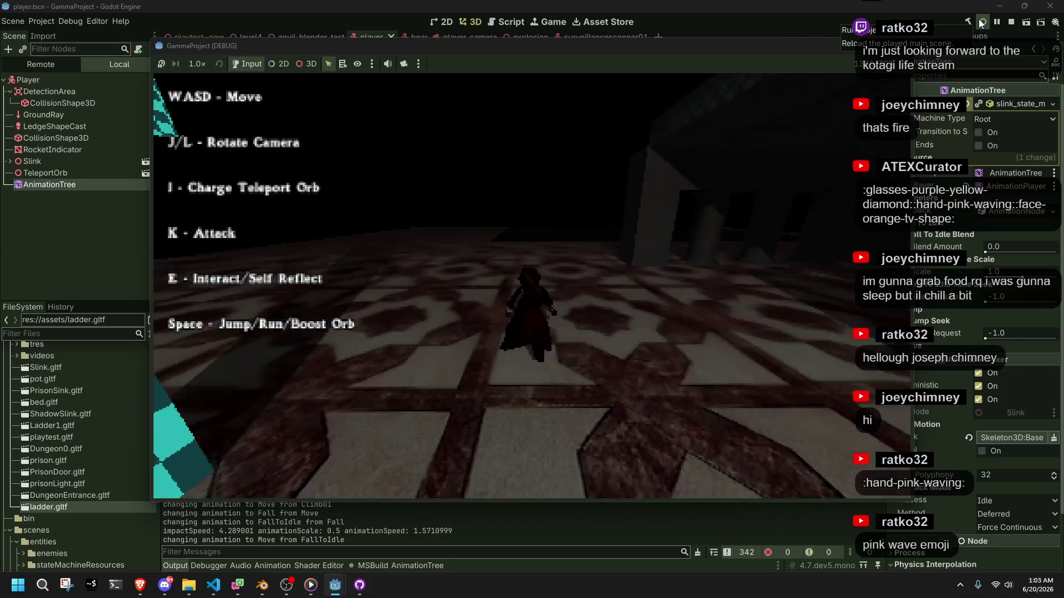
key("w")
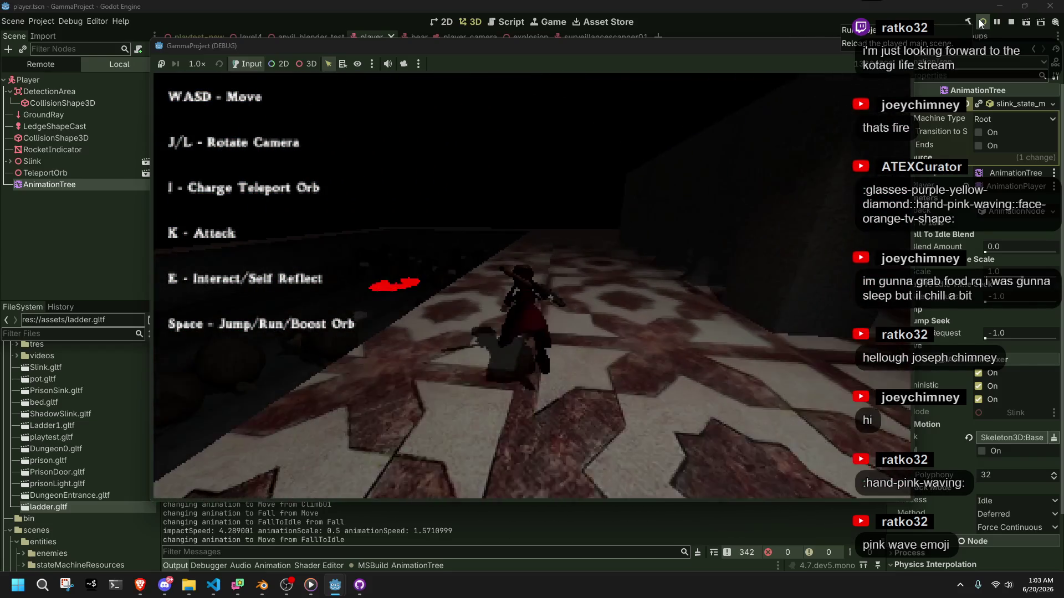
key("w")
key("w")
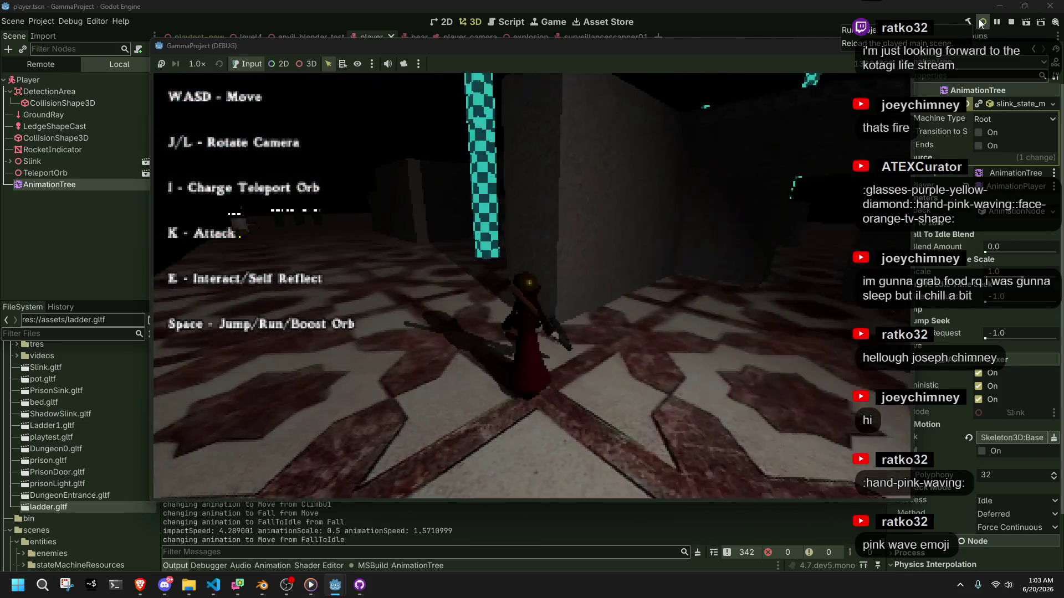
key("w")
key("w")
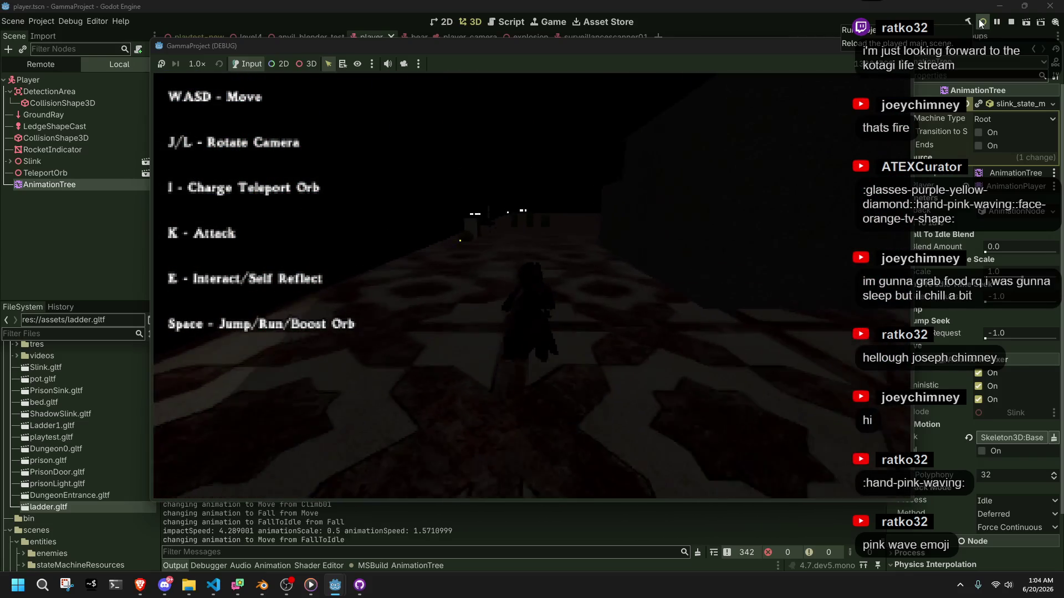
key("w")
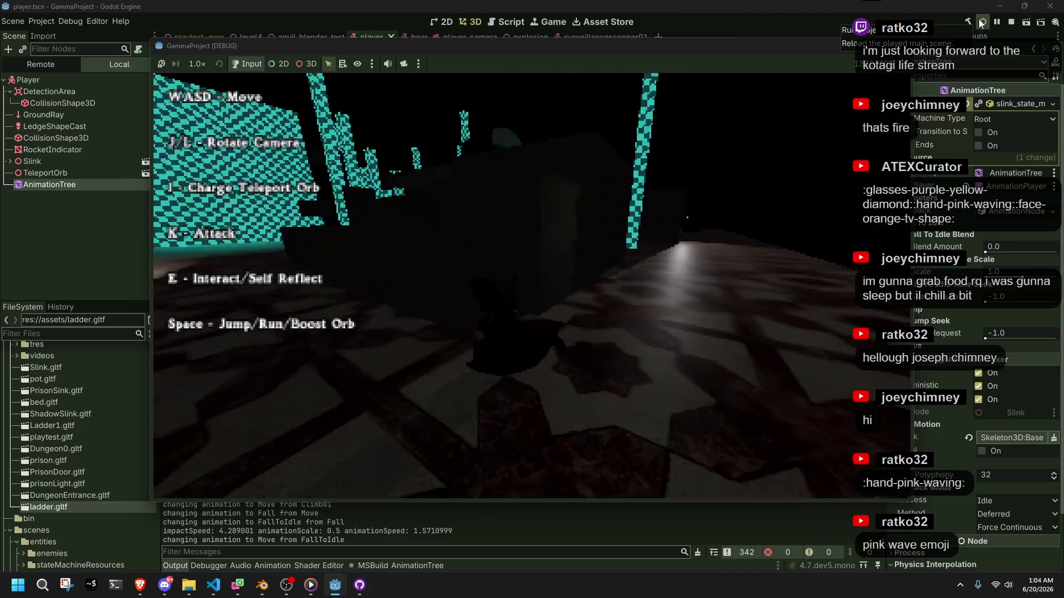
key("w")
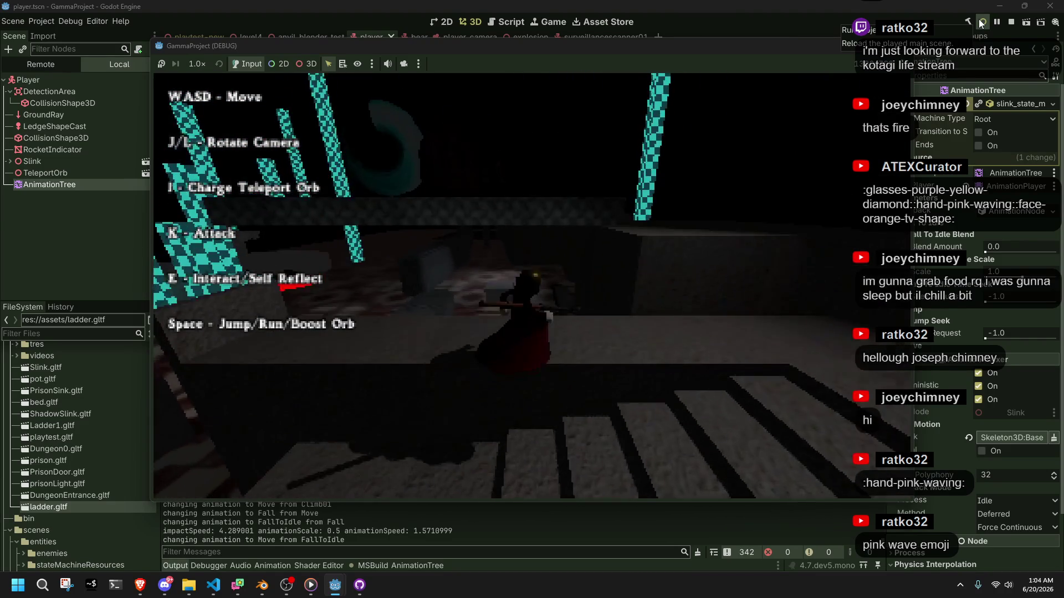
key("w")
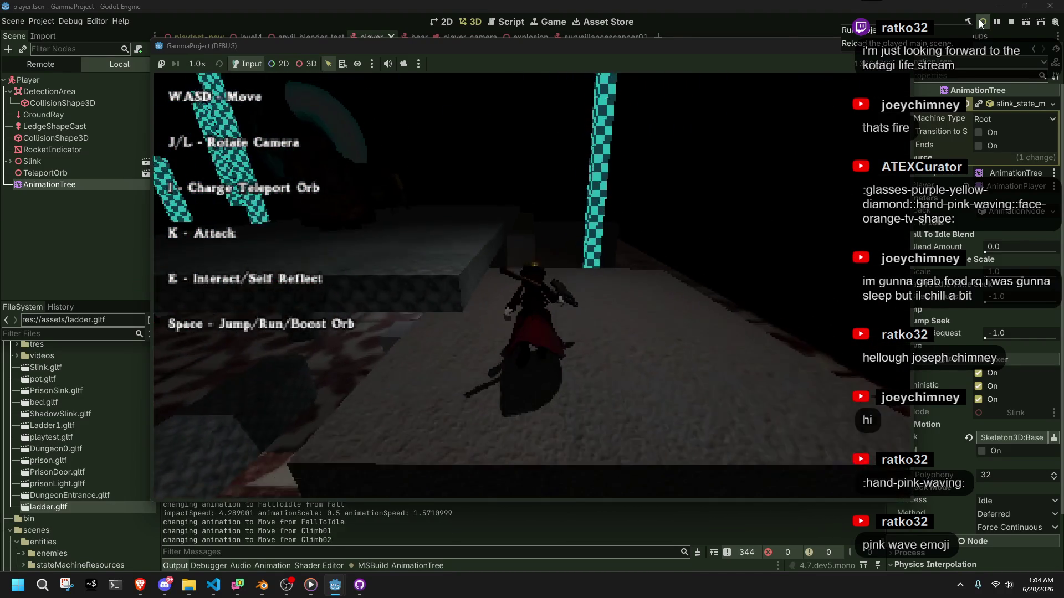
key("w")
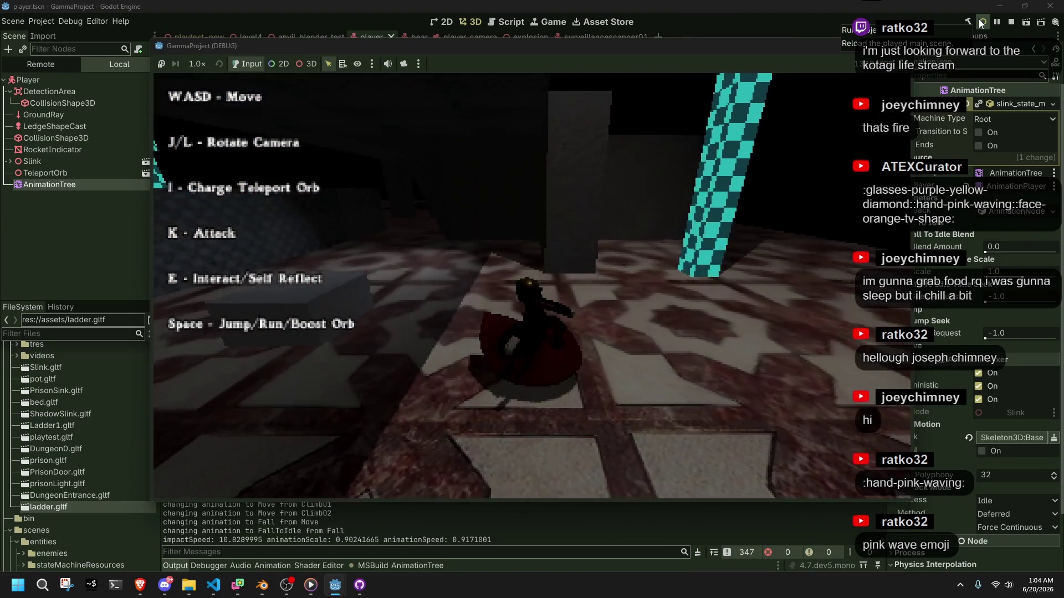
key("w")
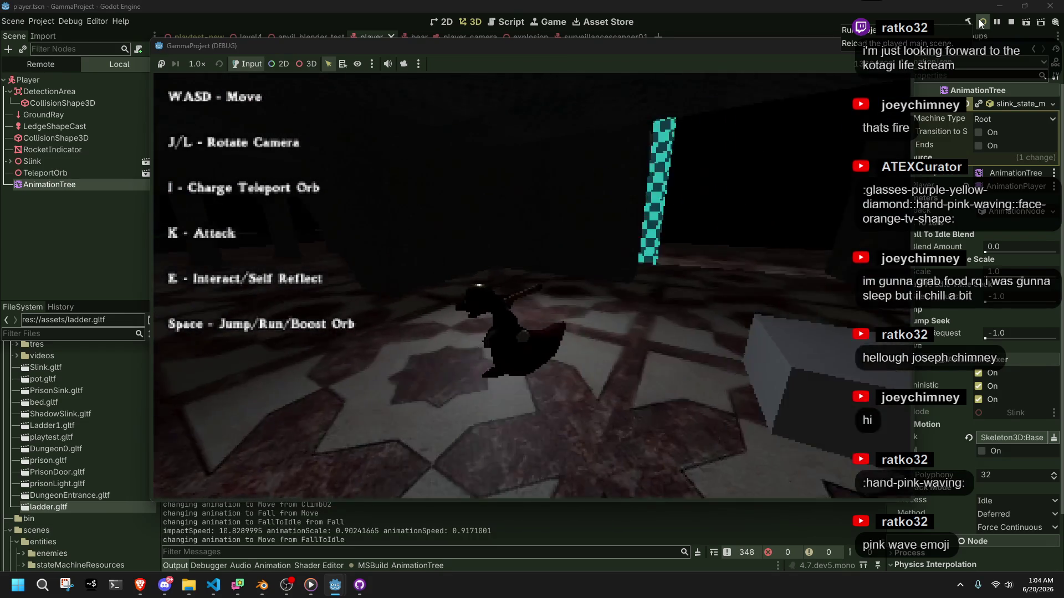
key("w")
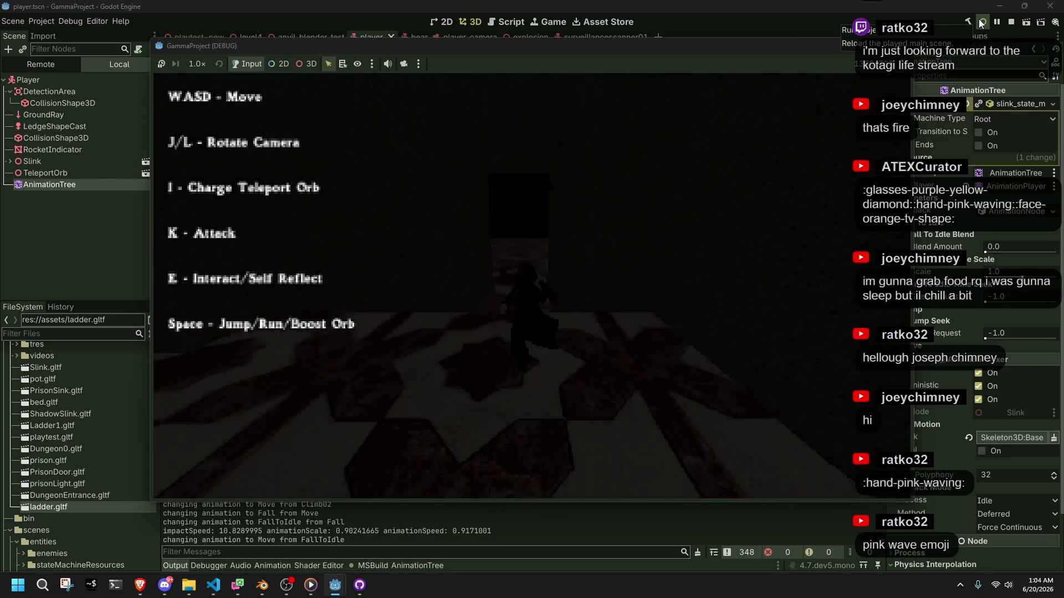
key("w")
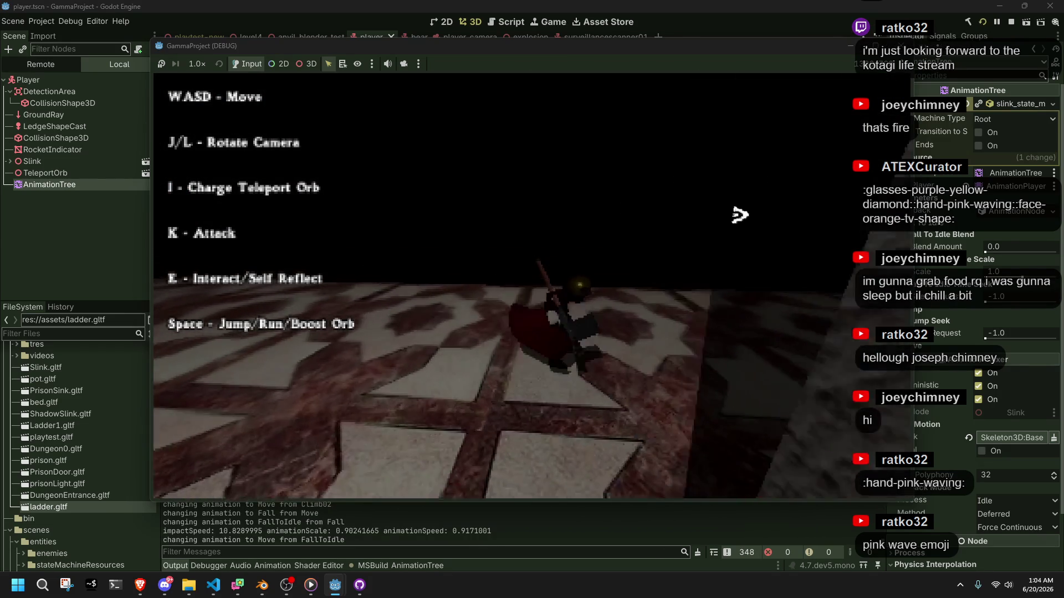
key("F8")
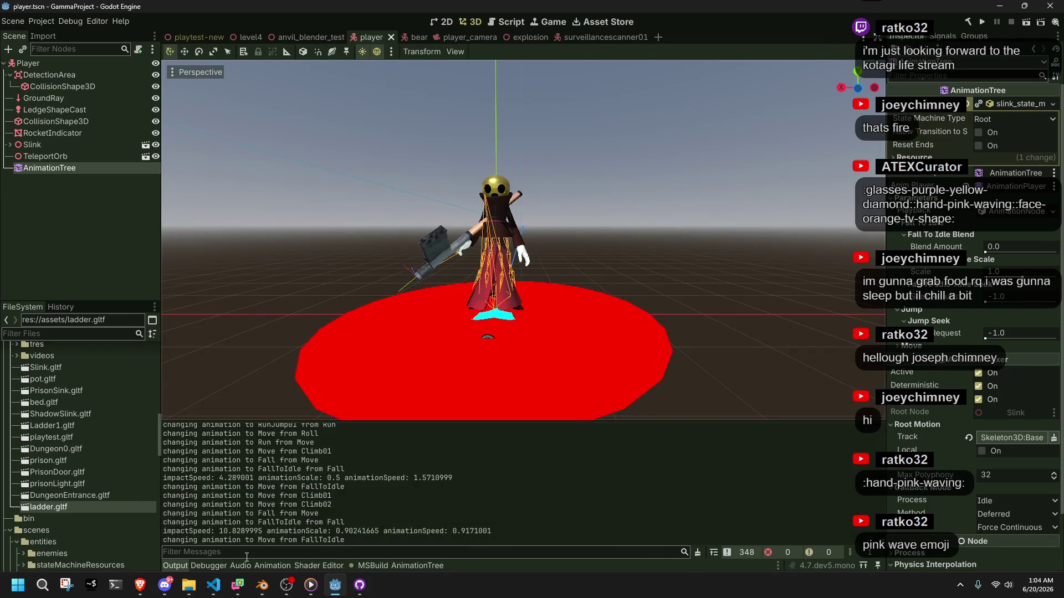
left_click(214, 586)
left_click(214, 587)
left_click(262, 592)
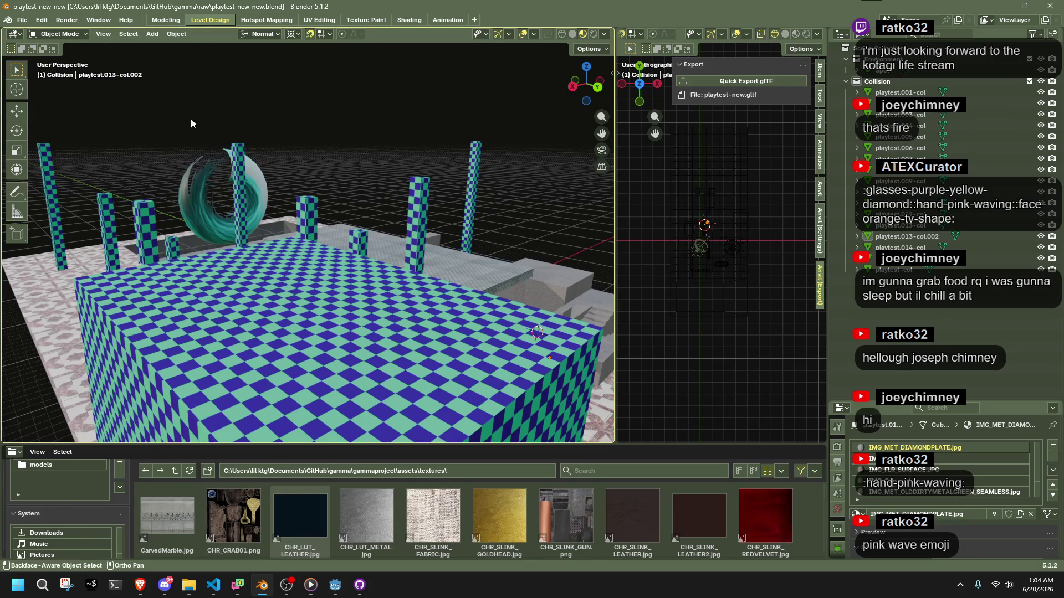
left_click(22, 20)
mouse_move(50, 55)
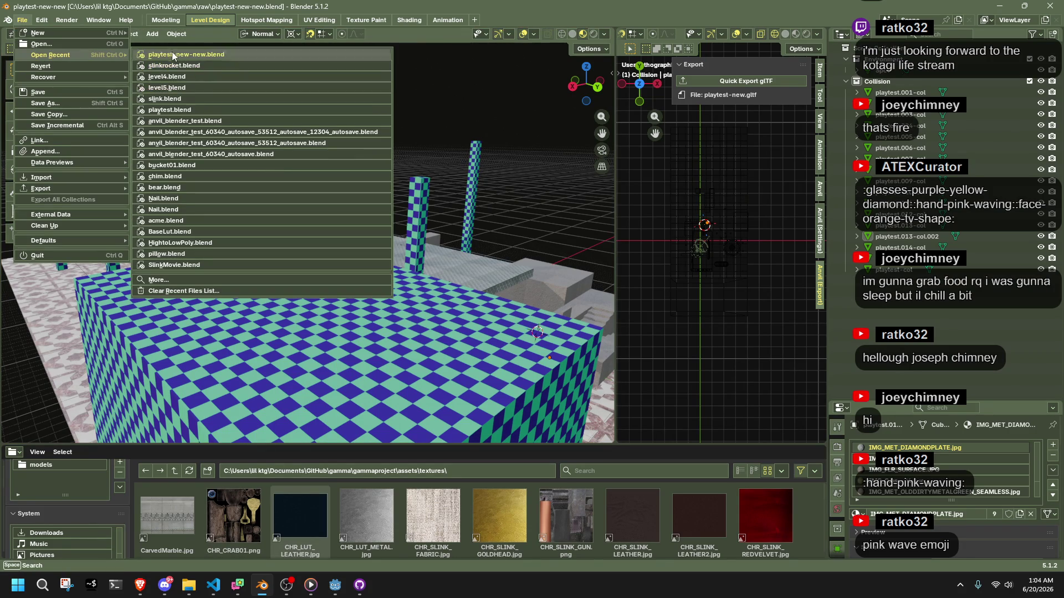
left_click(166, 99)
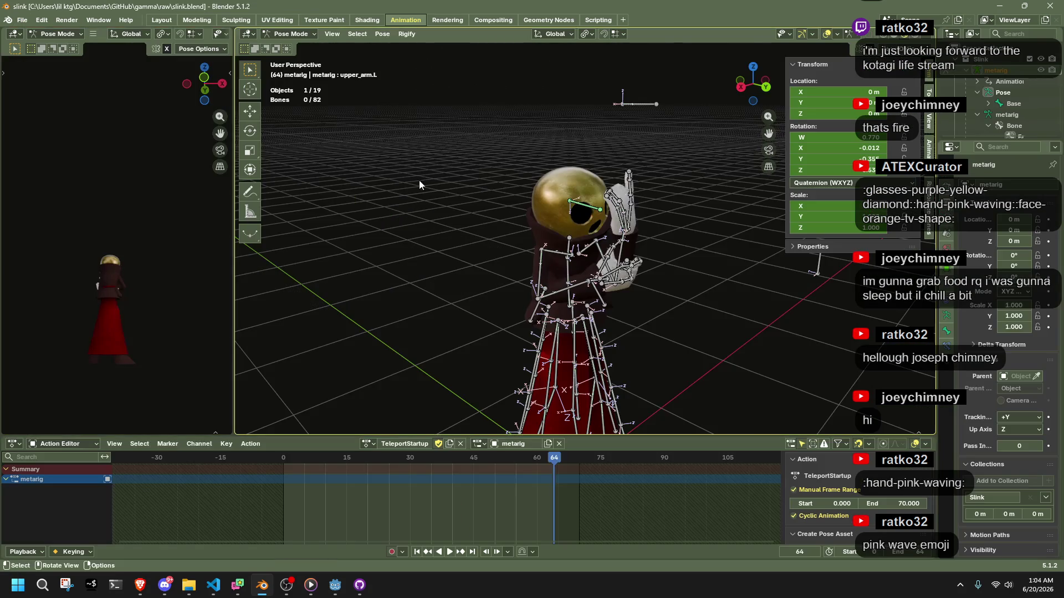
left_click(368, 444)
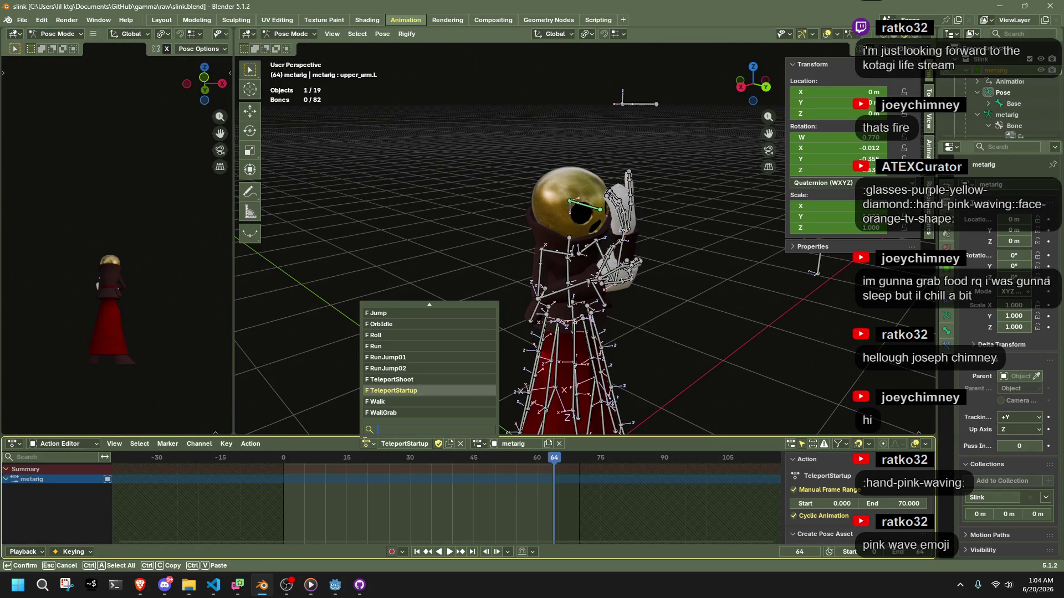
left_click(387, 346)
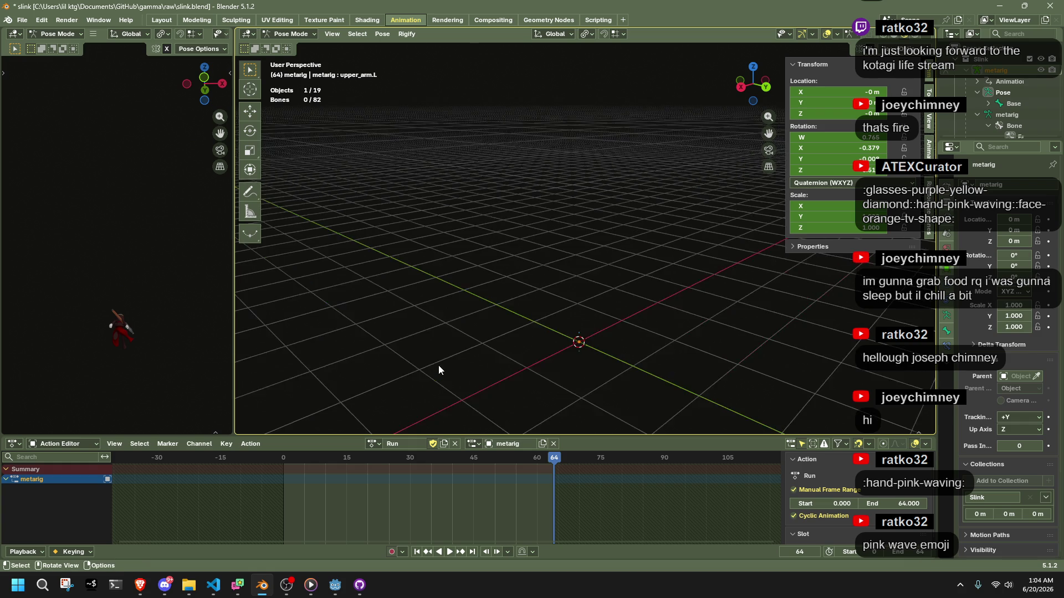
left_click(743, 87)
key("space")
mouse_move(397, 449)
left_mouse_down()
mouse_move(281, 464)
mouse_move(353, 483)
mouse_move(554, 493)
left_mouse_up()
scroll(606, 318, "down", 4)
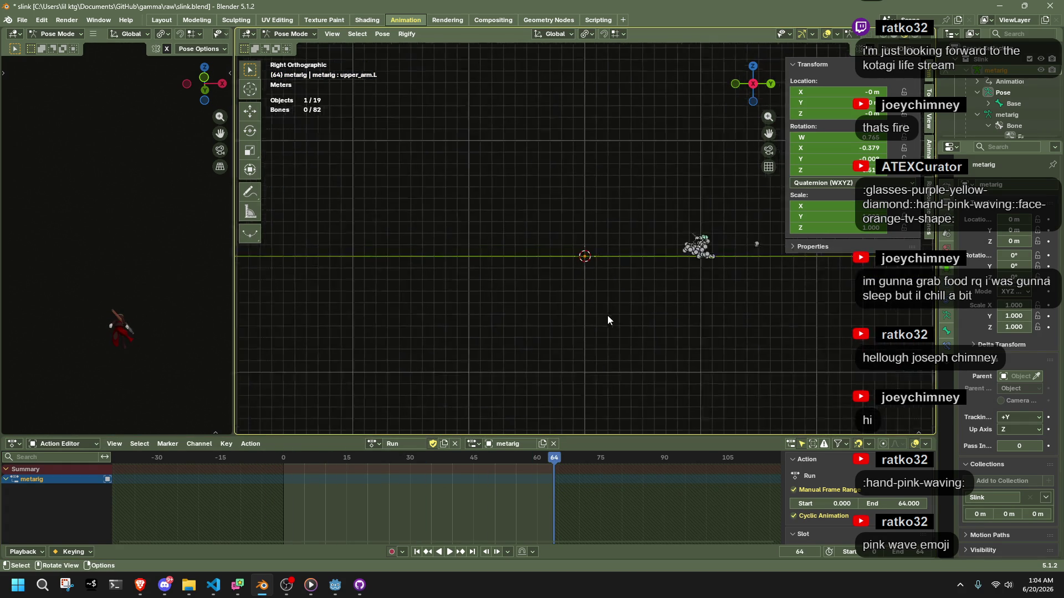
scroll(687, 259, "up", 3)
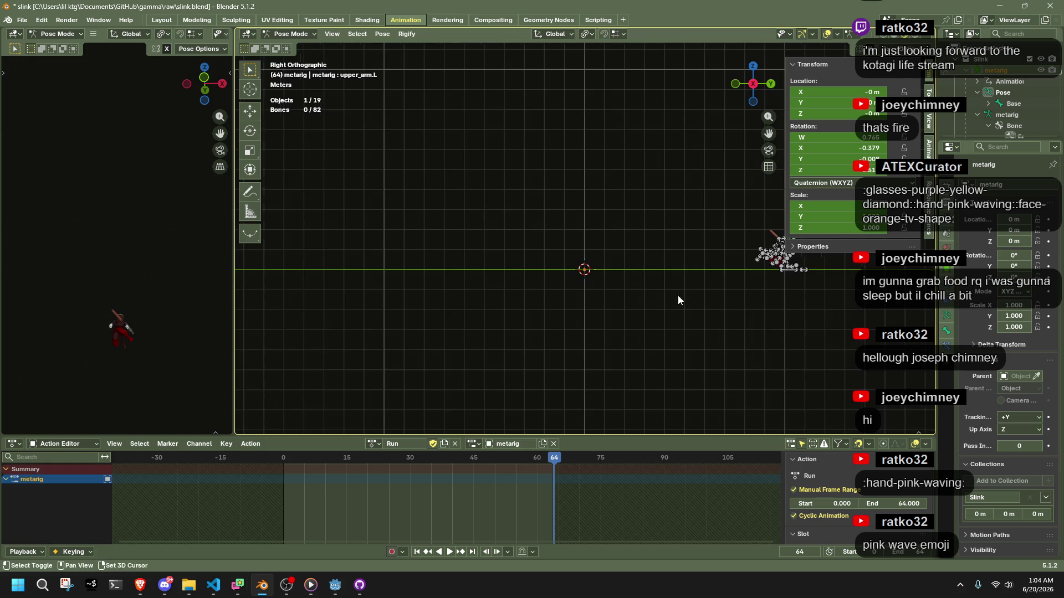
left_click_drag(684, 293, 510, 328)
left_click(564, 321)
scroll(577, 394, "up", 2)
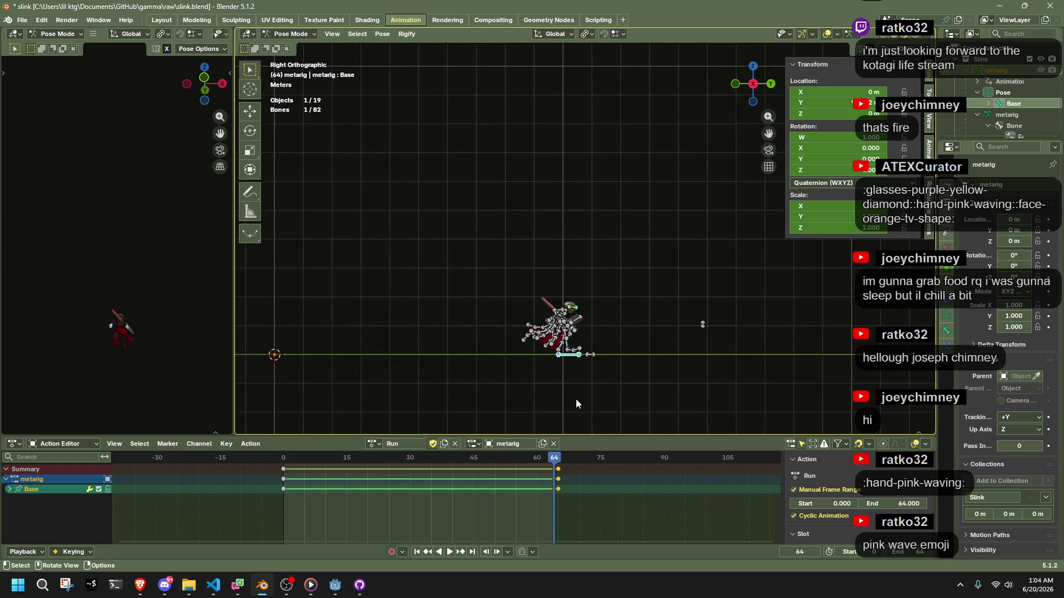
left_click_drag(558, 460, 559, 460)
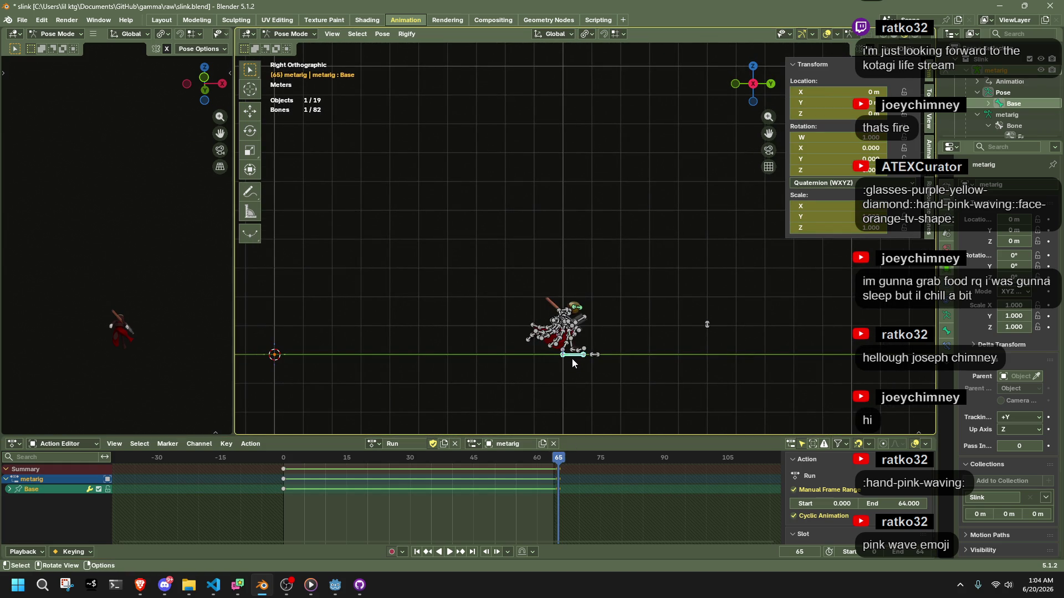
left_click(282, 459)
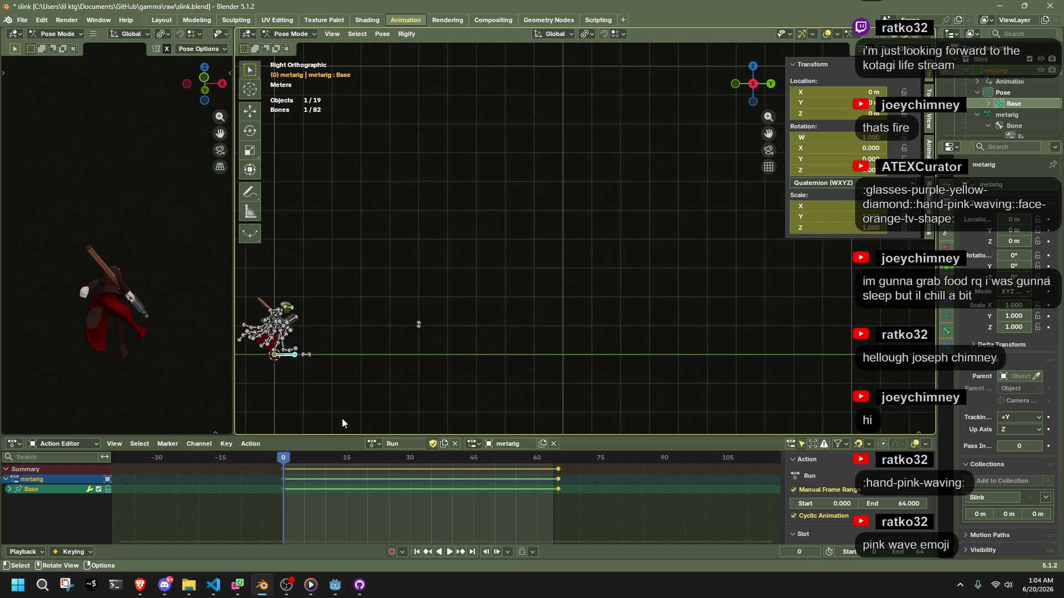
left_click_drag(558, 460, 559, 462)
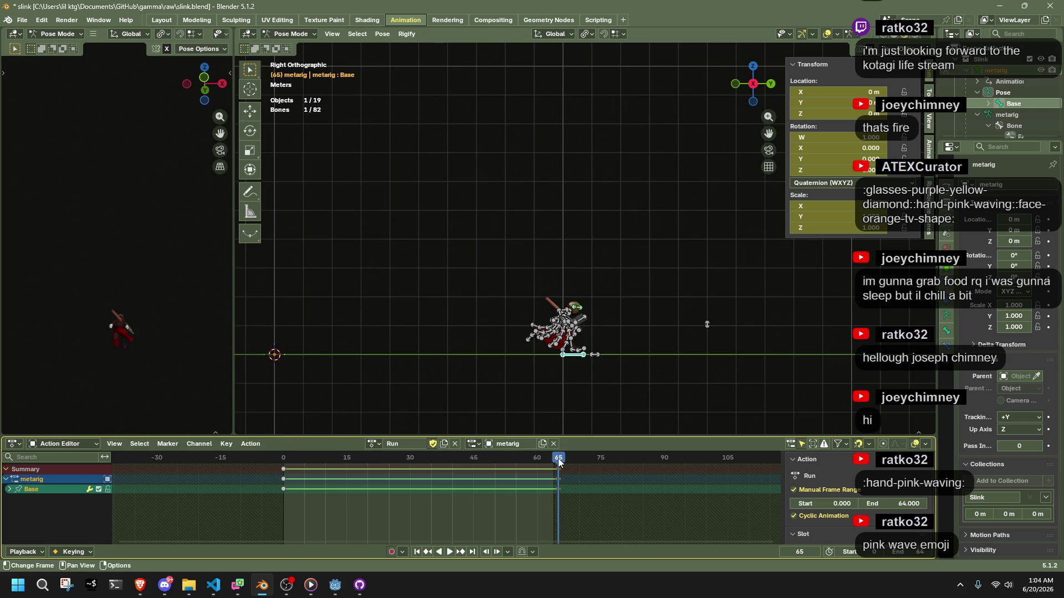
scroll(483, 368, "down", 3)
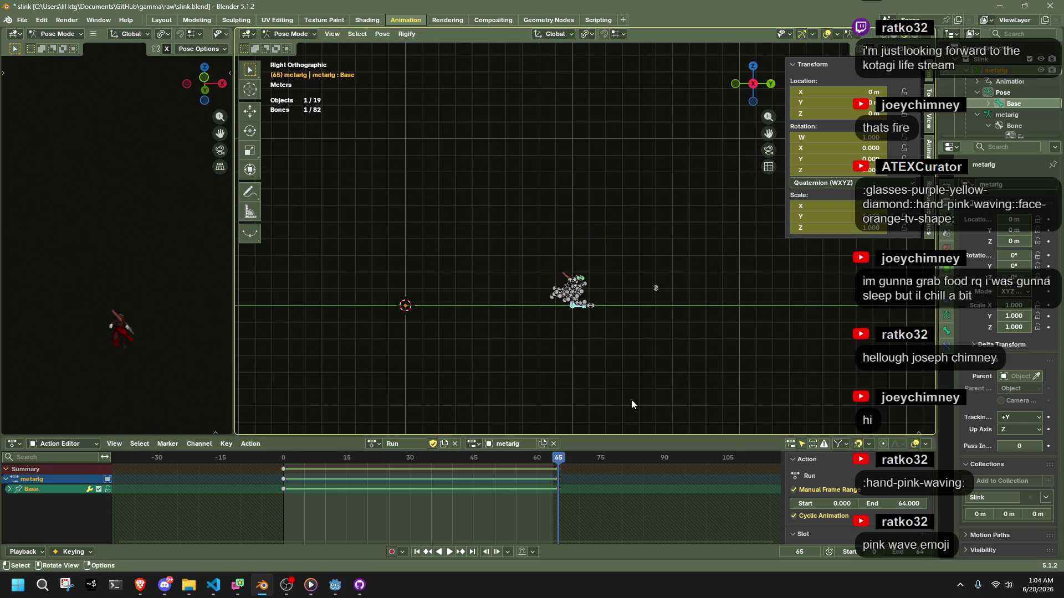
scroll(613, 381, "up", 2)
mouse_move(553, 458)
left_mouse_down()
mouse_move(438, 494)
mouse_move(301, 505)
mouse_move(550, 527)
mouse_move(559, 530)
mouse_move(504, 533)
mouse_move(553, 541)
left_mouse_up()
left_click(371, 444)
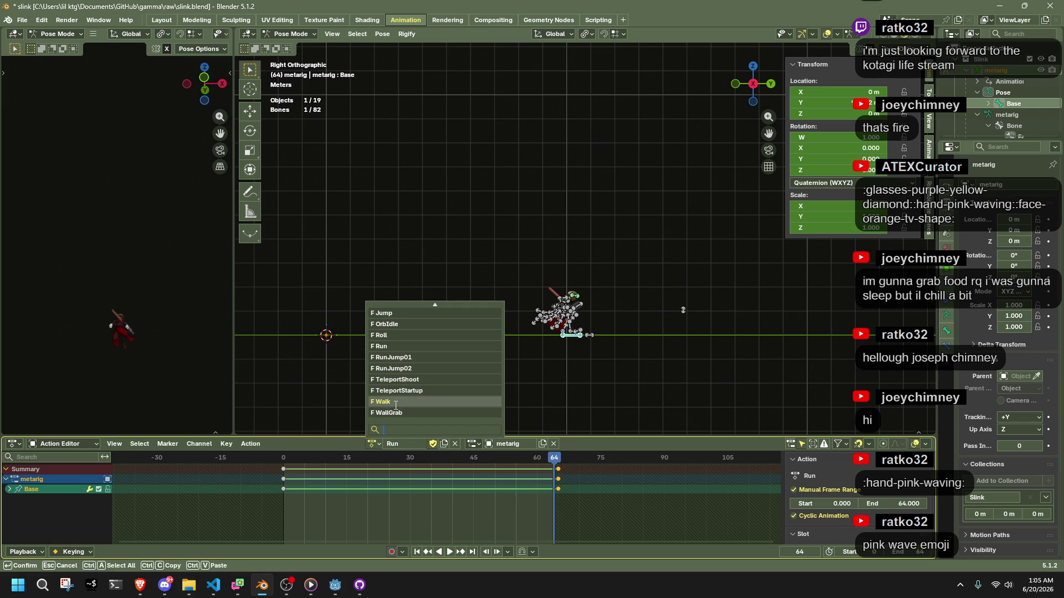
Step: Pick Walk as the rig's action in the Action Editor and scrub through its cycle
left_click(396, 403)
scroll(400, 493, "down", 4)
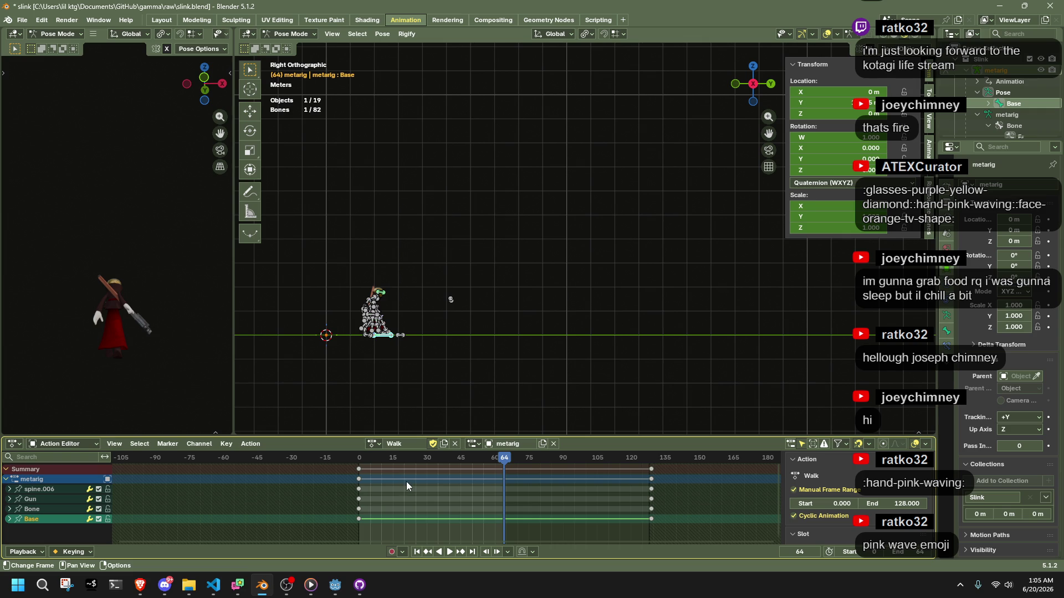
mouse_move(564, 457)
left_mouse_down()
mouse_move(646, 462)
mouse_move(504, 481)
left_mouse_up()
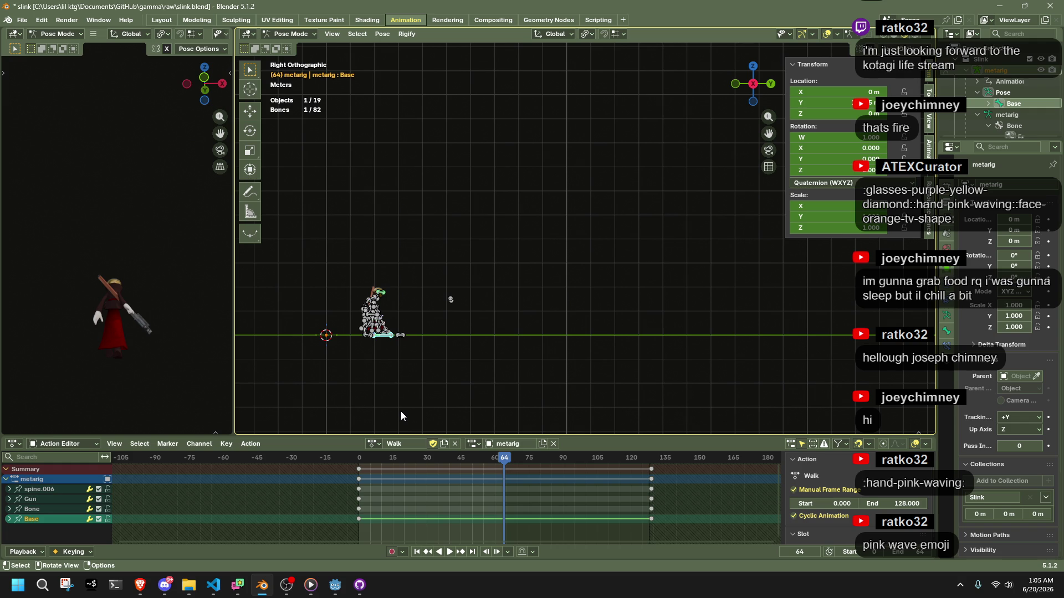
left_click(215, 586)
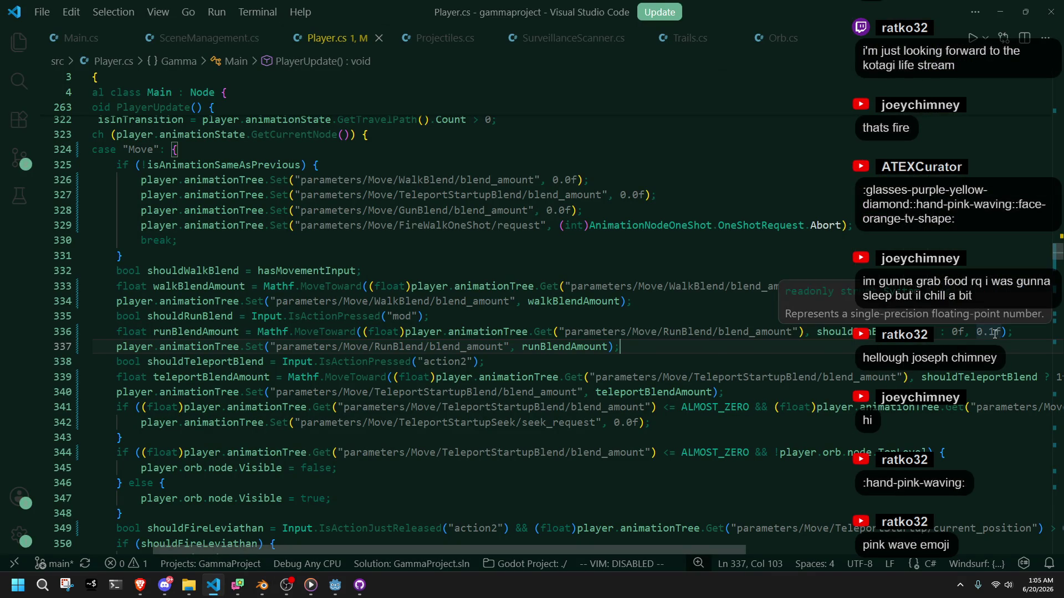
Step: Select runBlendAmount on line 336 to see its uses, then rebuild and launch the game in Godot
double_click(215, 330)
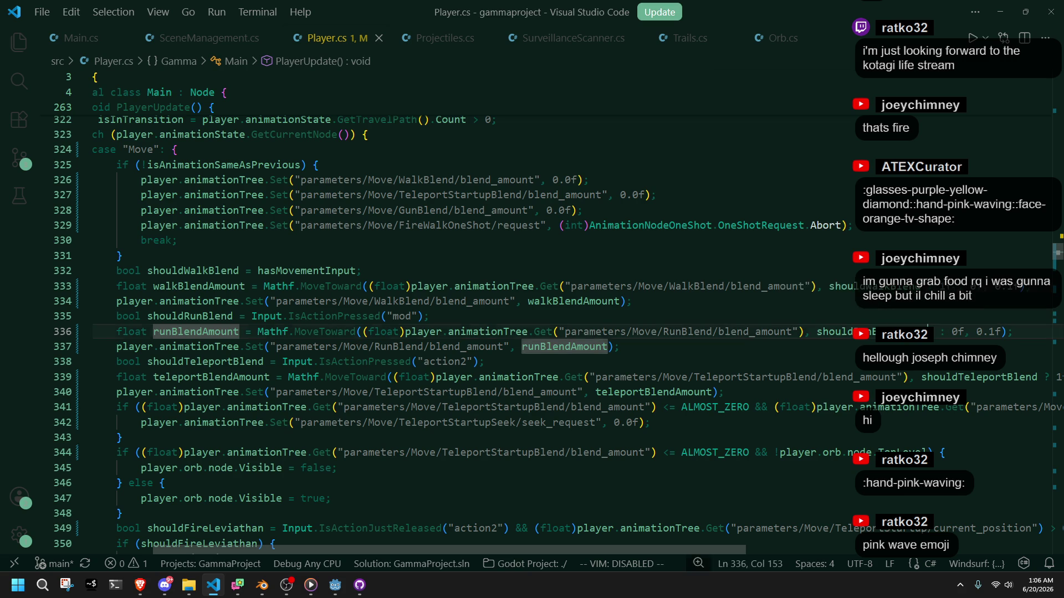
left_click(1004, 331)
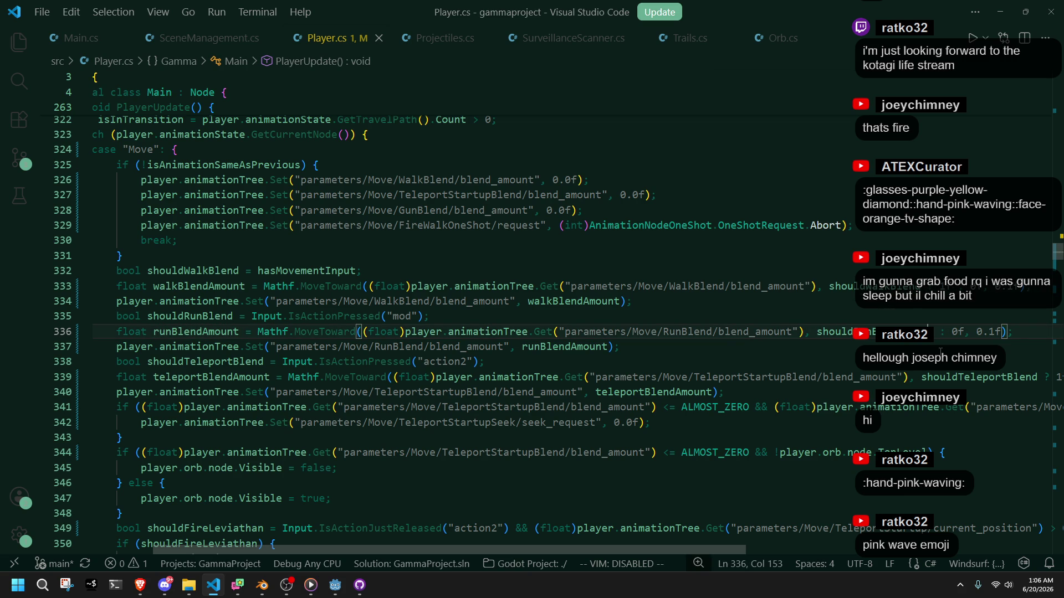
left_click(339, 576)
left_click(982, 23)
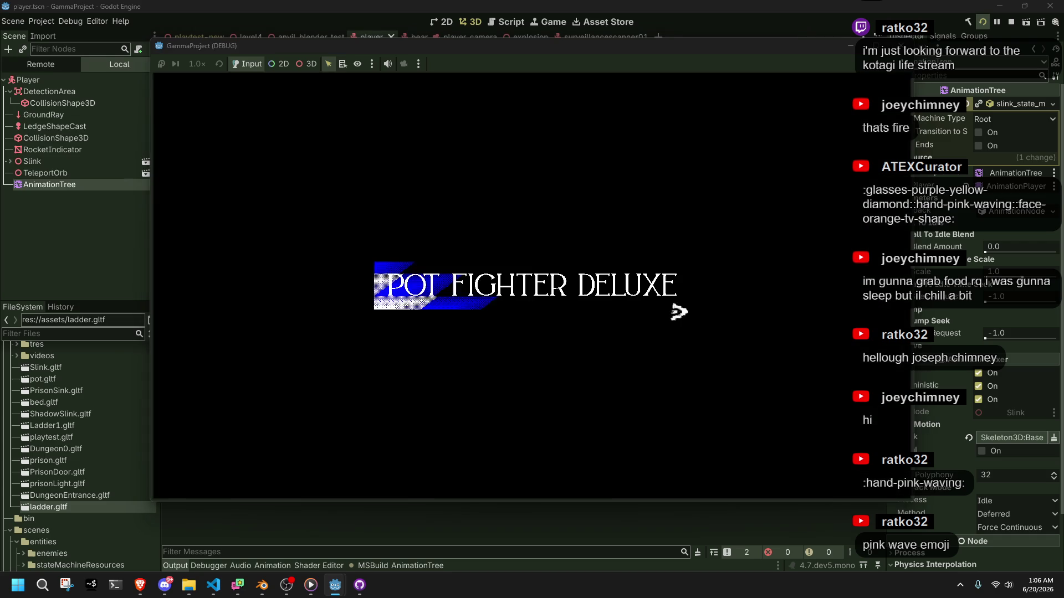
Step: Rotate the camera around the character and walk it toward the checkered pillars
key("l")
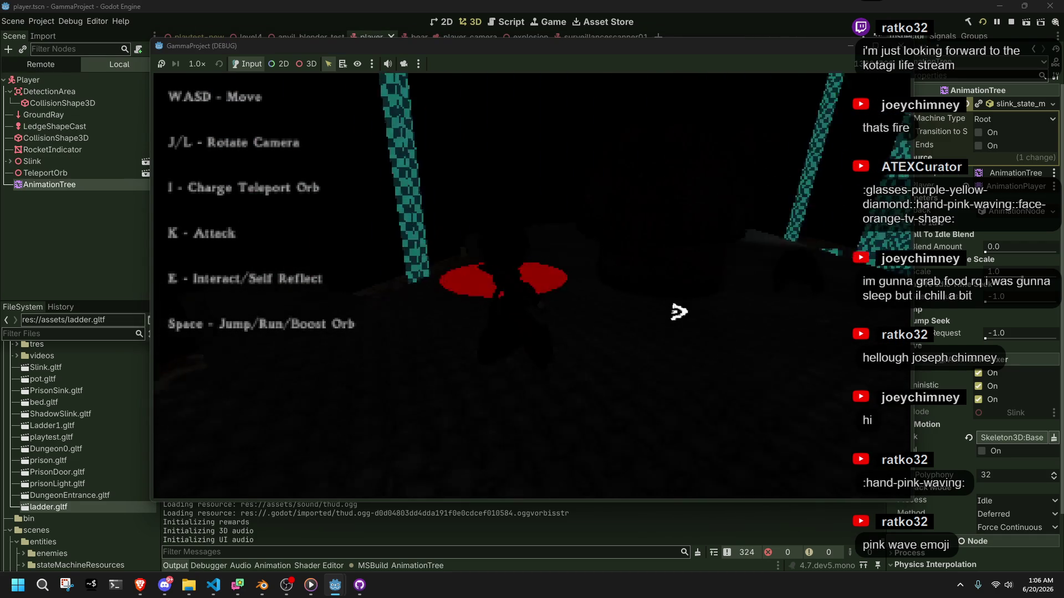
key("l")
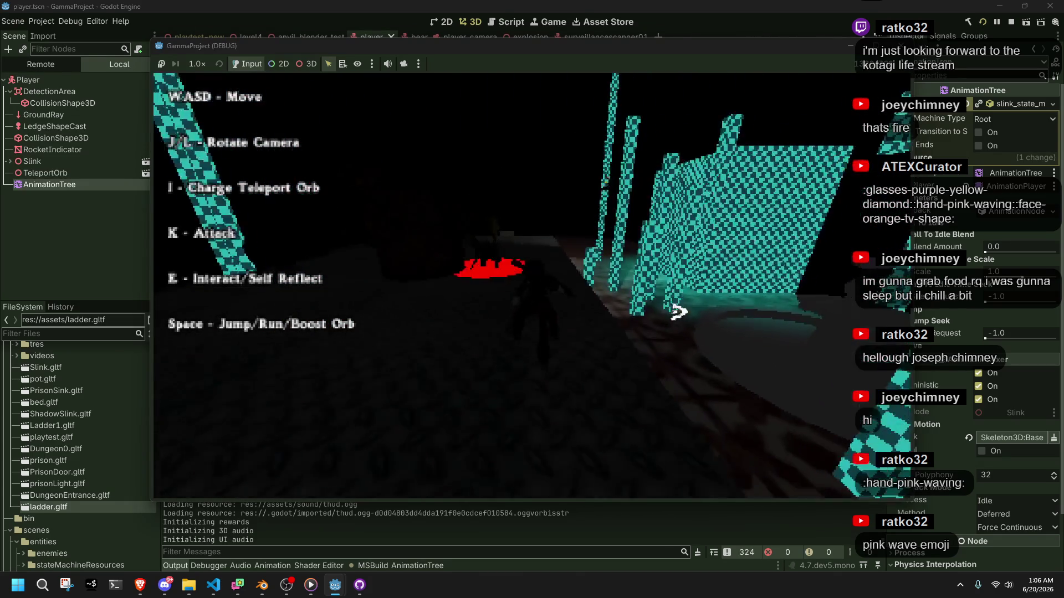
key("l")
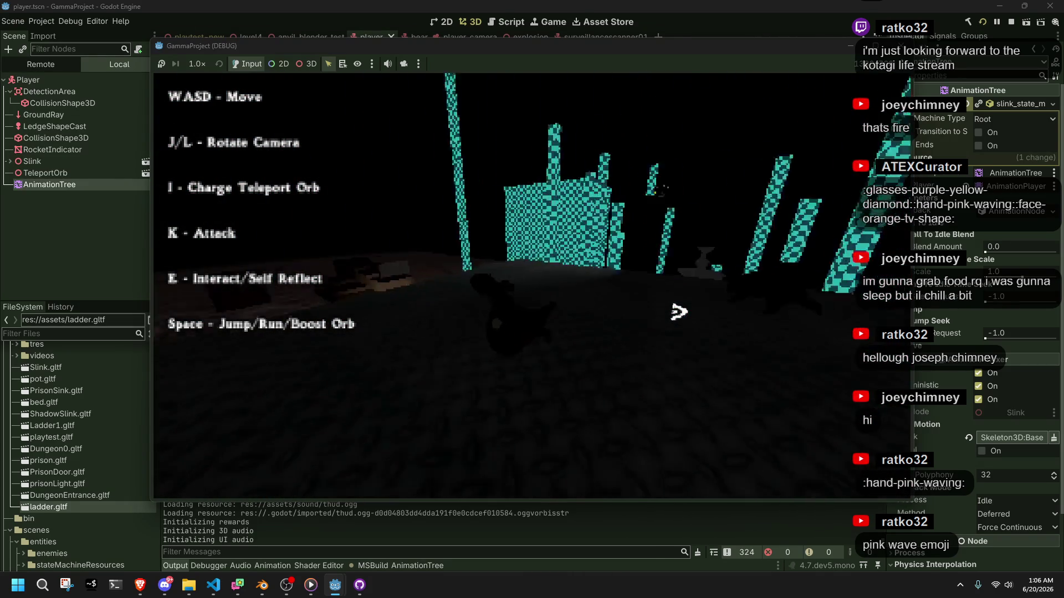
key("l")
key("w")
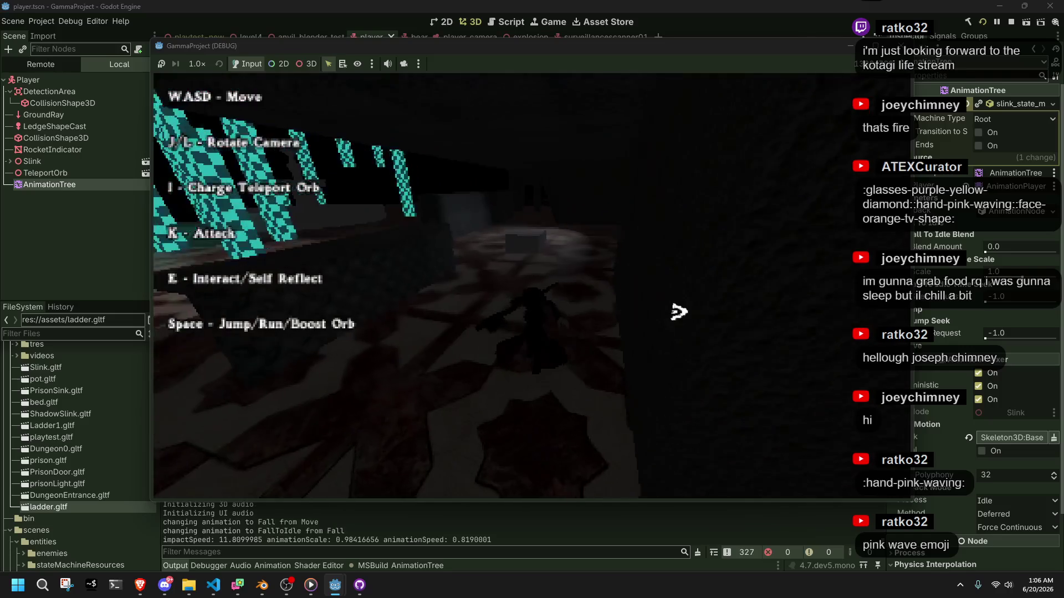
key("l")
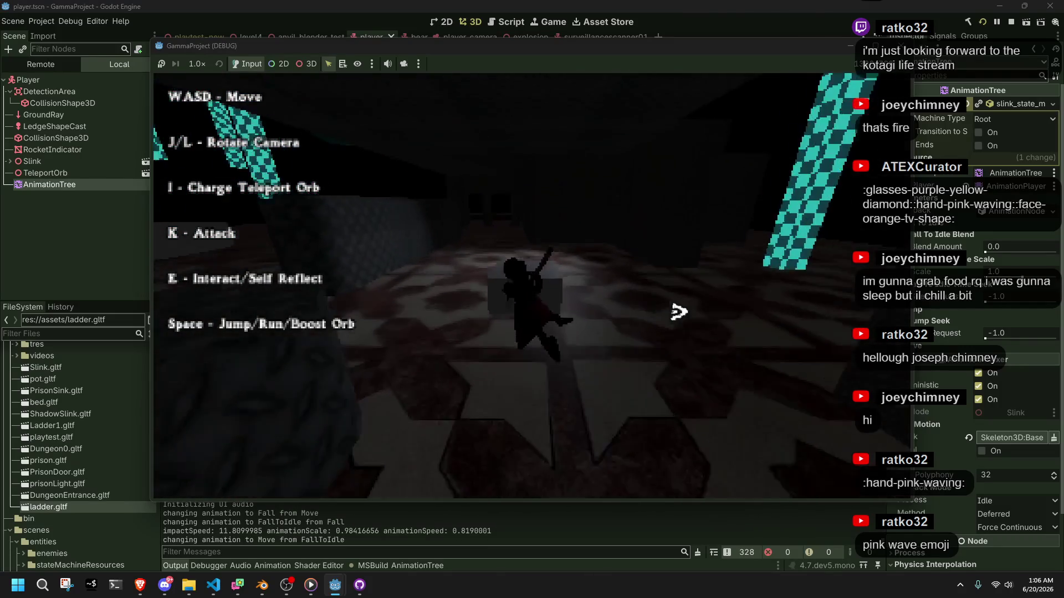
key("j")
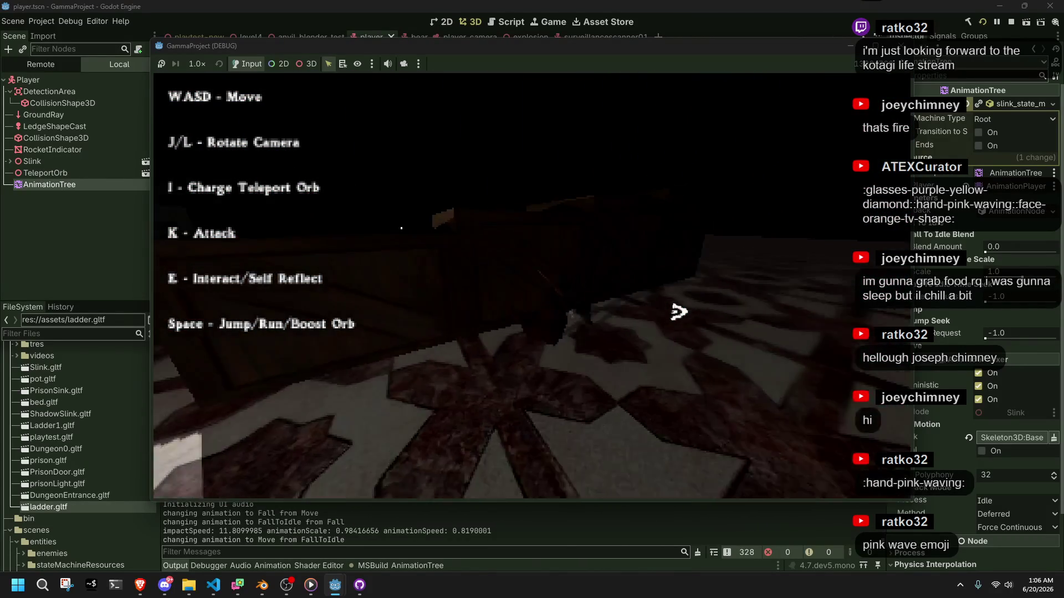
key("j")
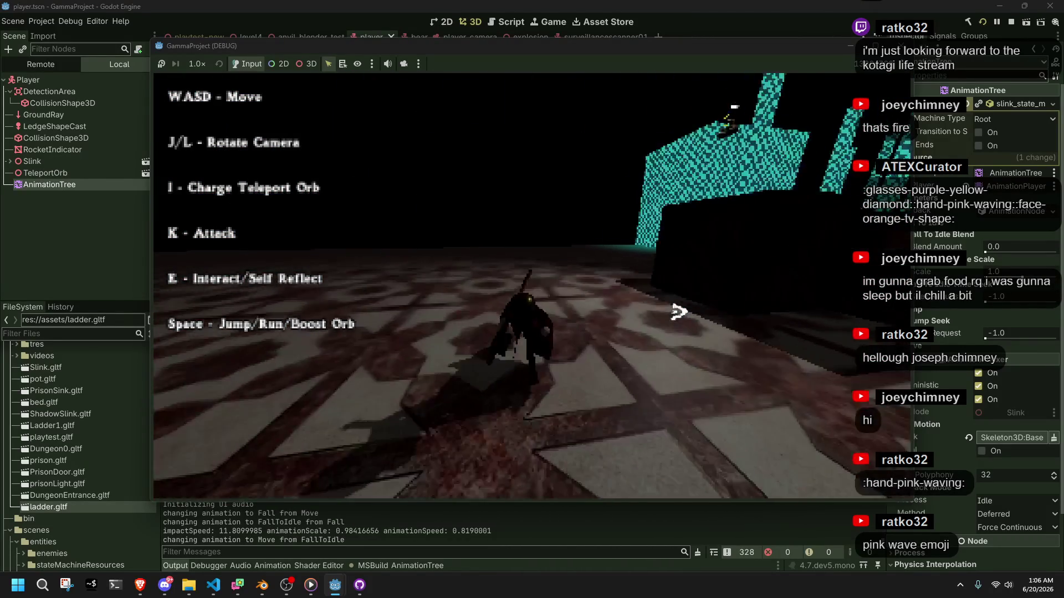
key("l")
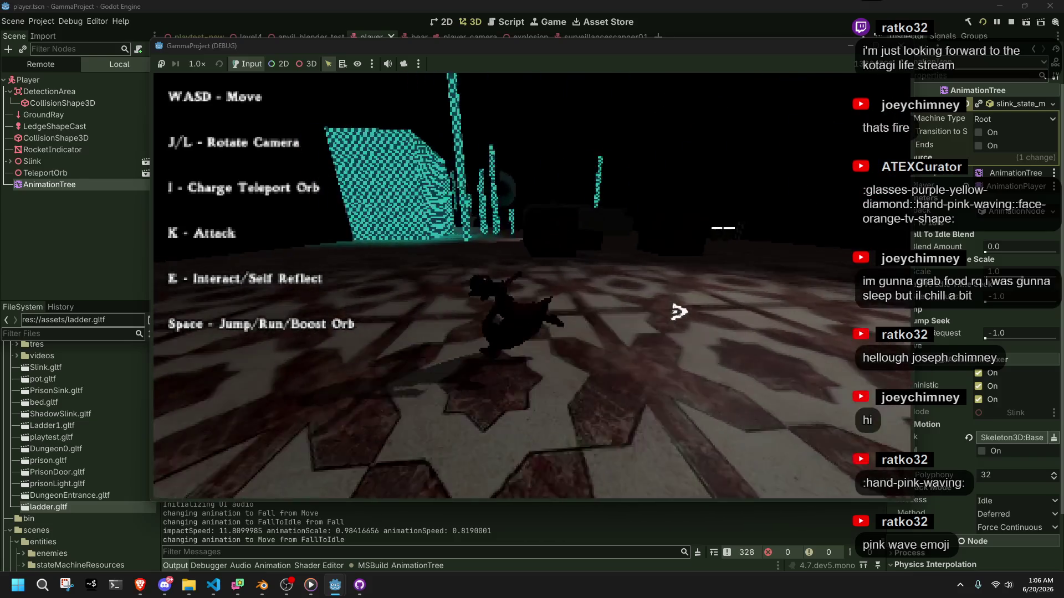
key("w")
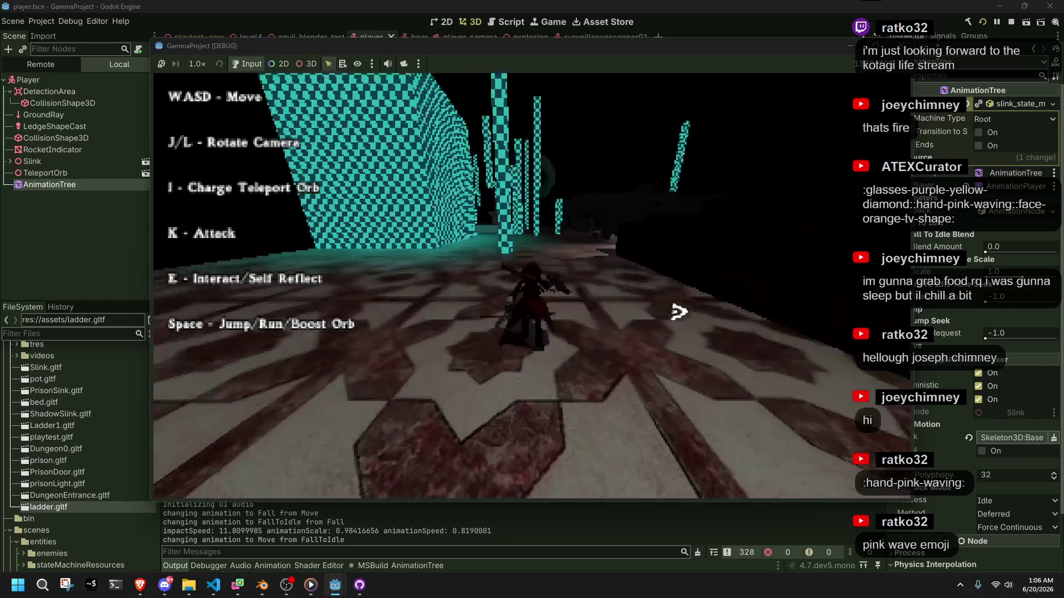
Step: Run past the pillars to the fountain, turn around and walk back, then stop the game with F8
key("j")
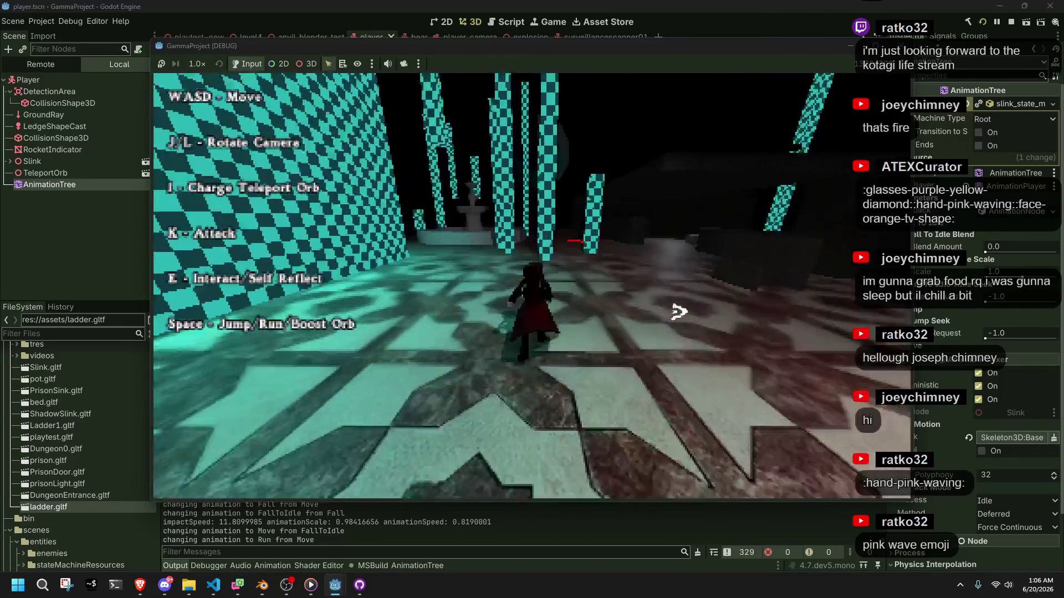
key("w")
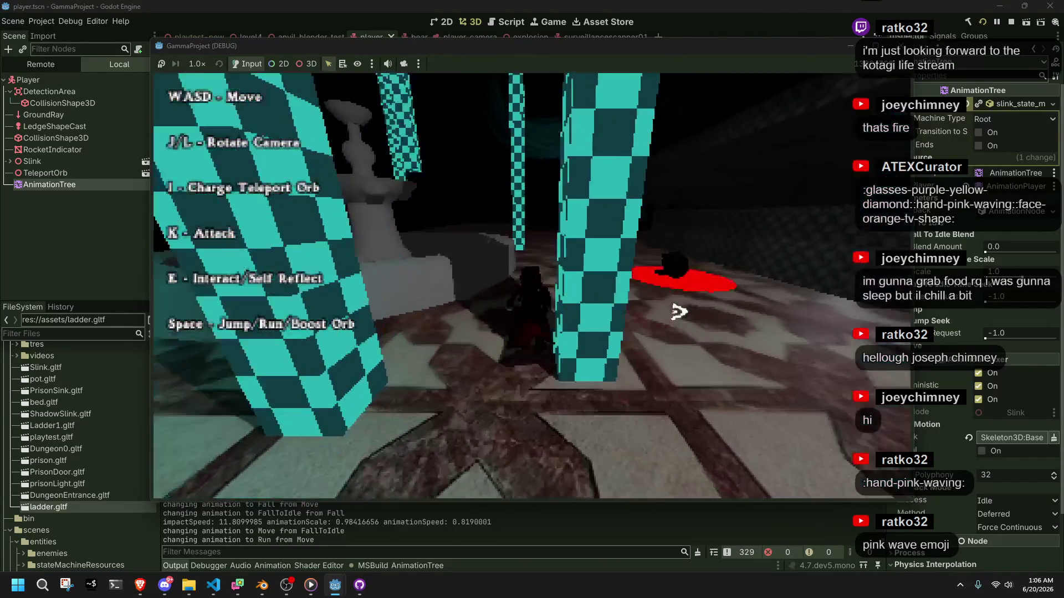
key("w")
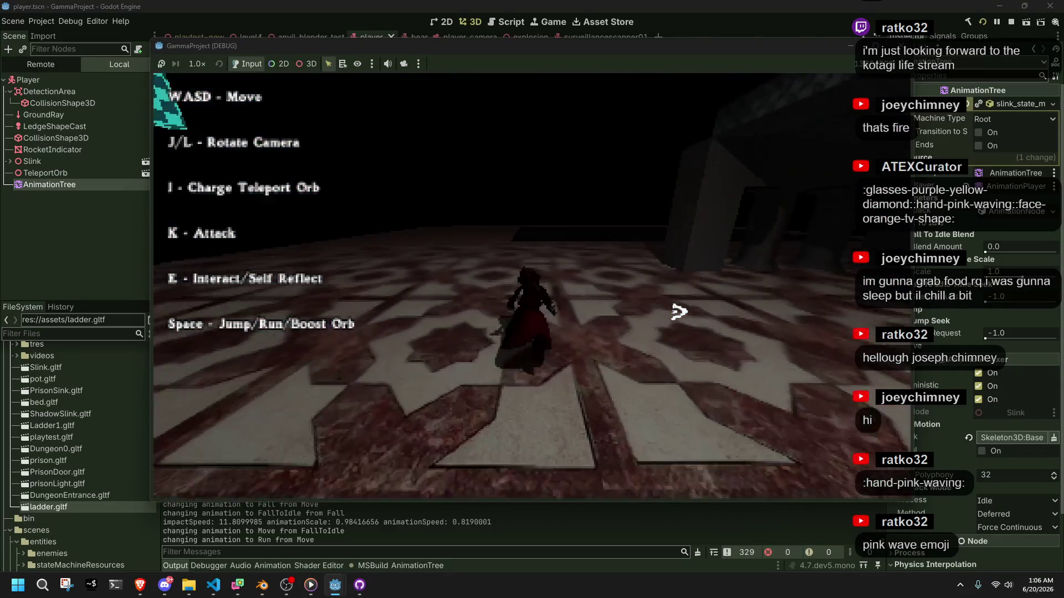
key("a")
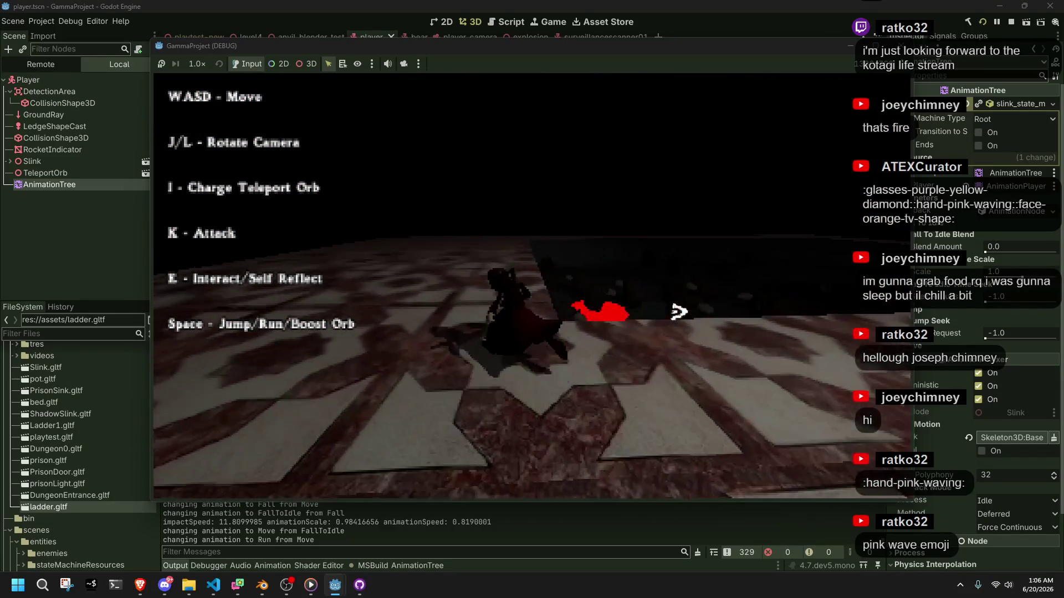
key("w")
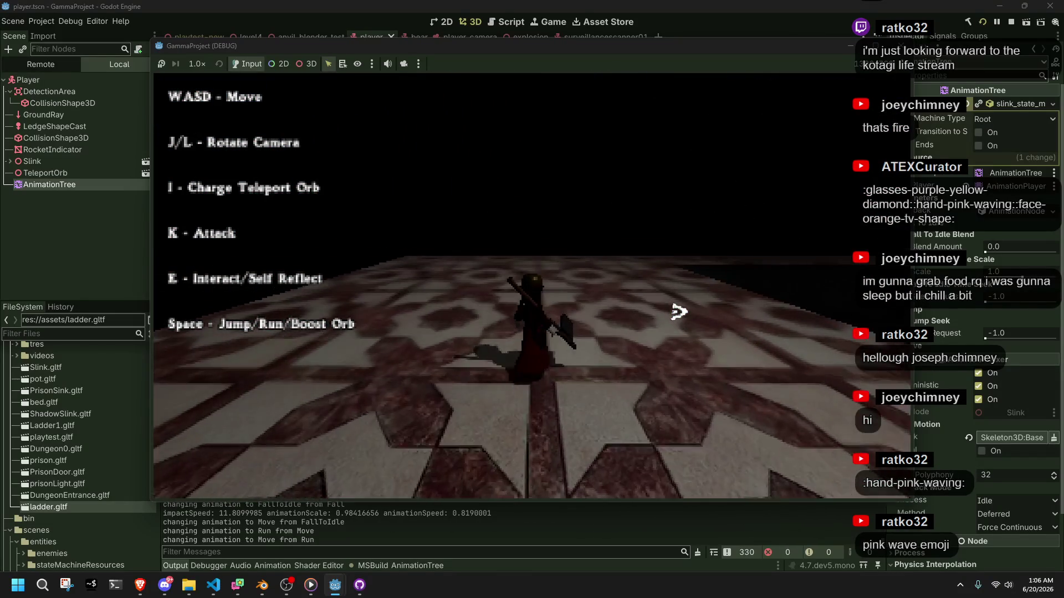
key("l")
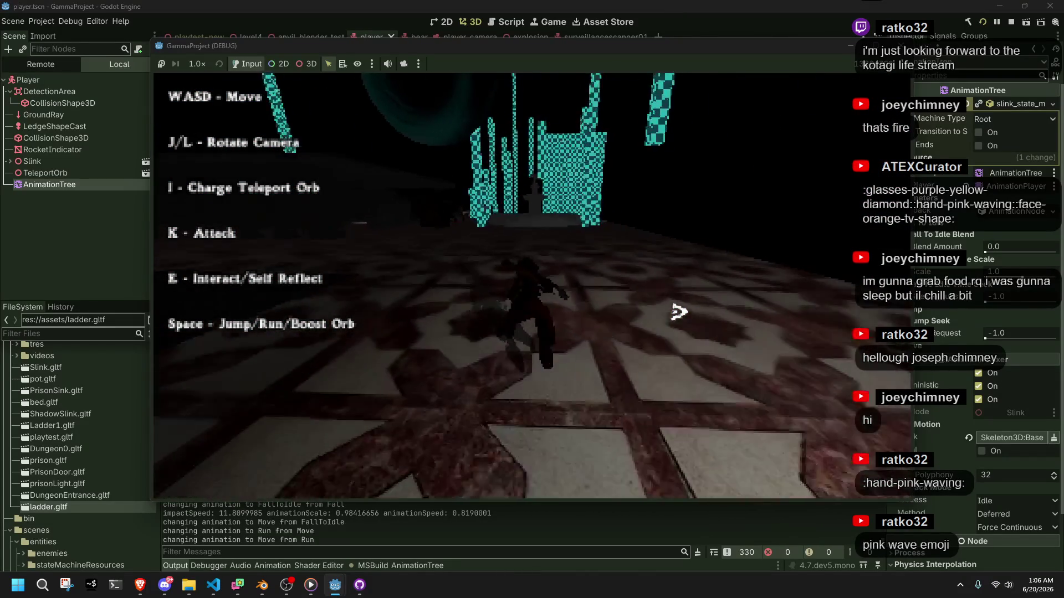
key("w")
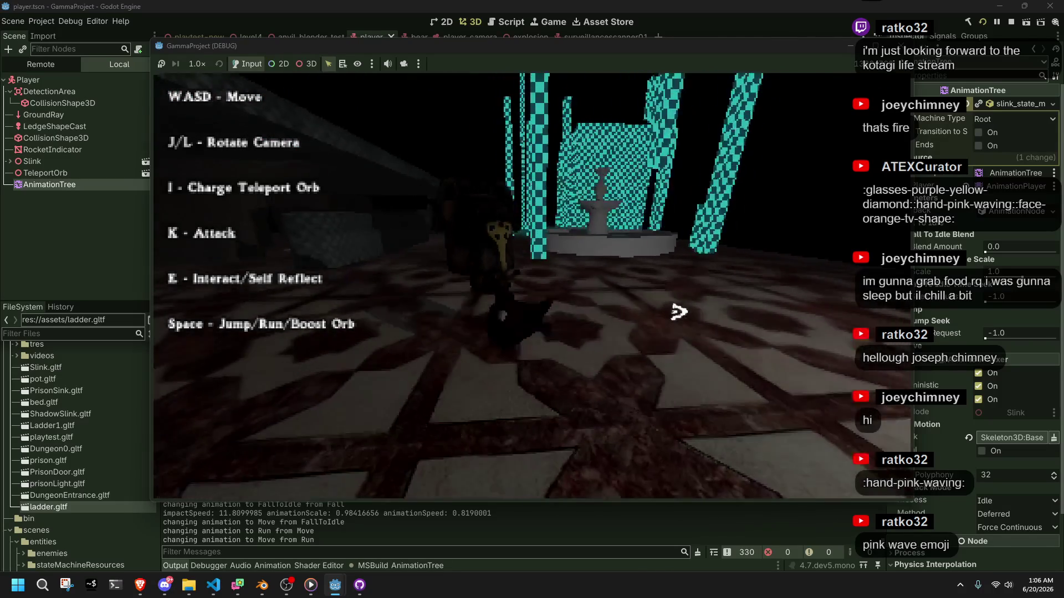
key("F8")
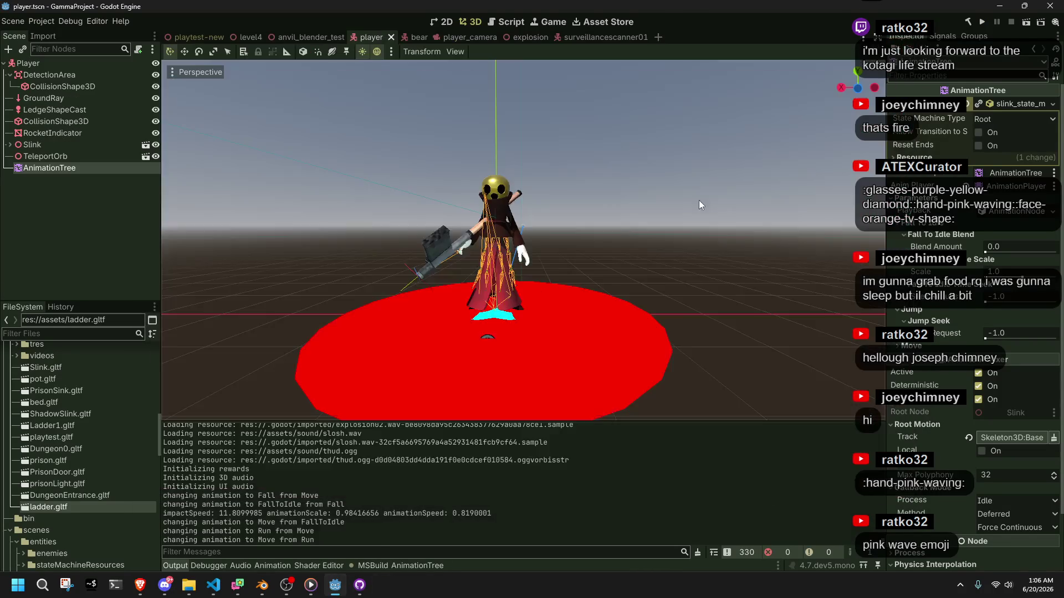
key("alt+Tab")
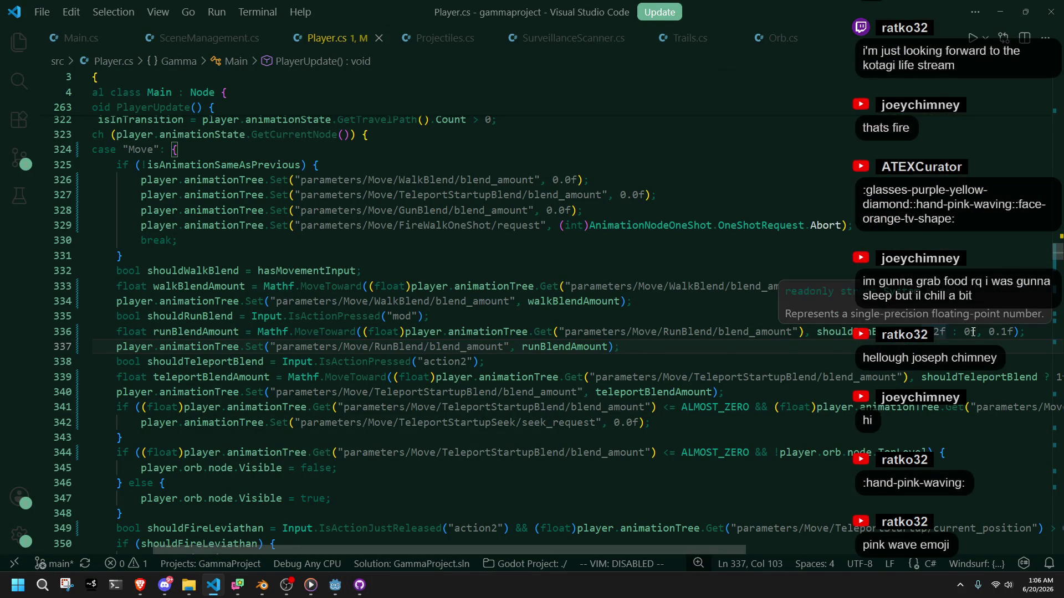
Step: Set line 336's RunBlend MoveToward targets to …5f and 0.2f, save Player.cs and rerun the game
left_click(860, 365)
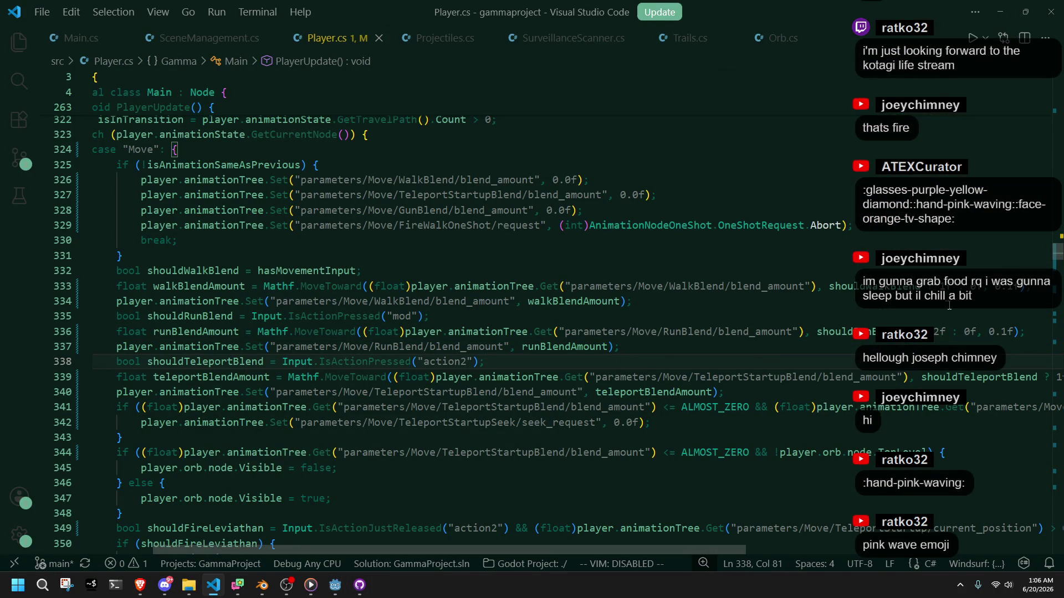
left_click(971, 330)
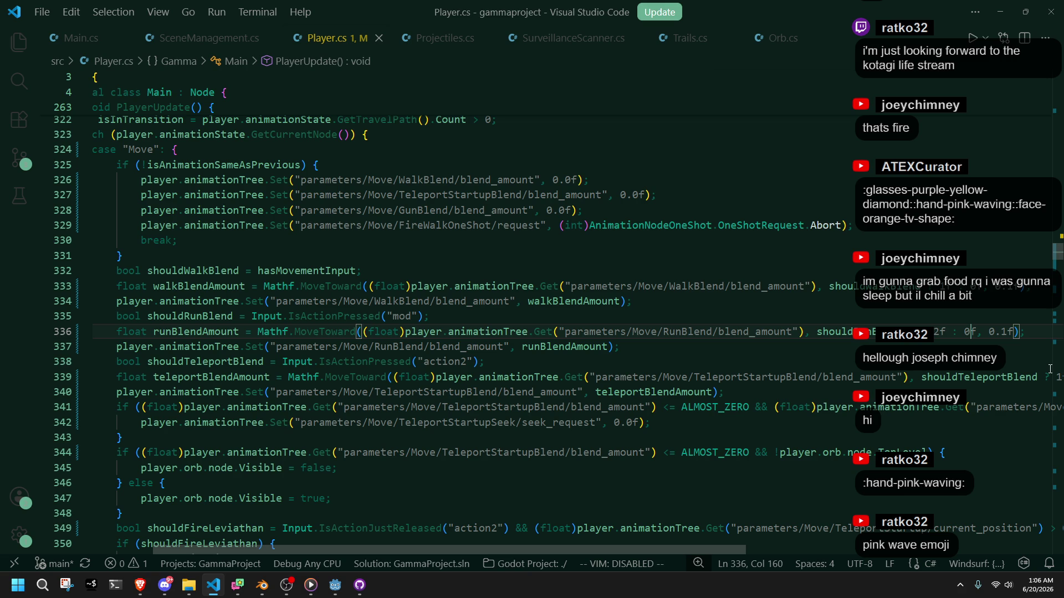
key("BackSpace")
key("Right")
type(".")
key("Left")
key("Left")
key("Left")
key("Left")
key("Delete")
type("5")
key("ctrl+s")
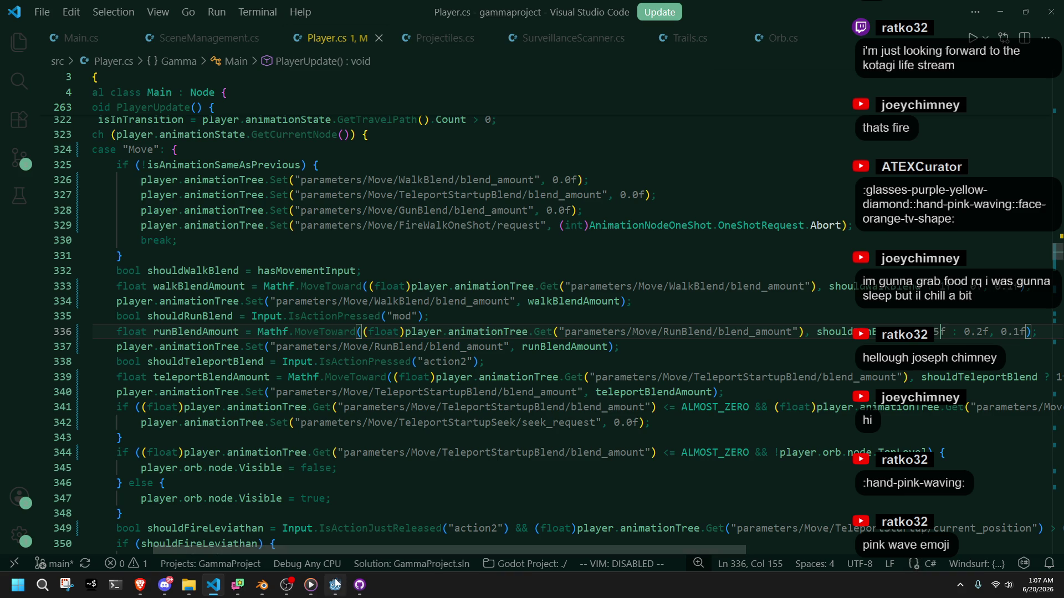
left_click(338, 583)
left_click(984, 22)
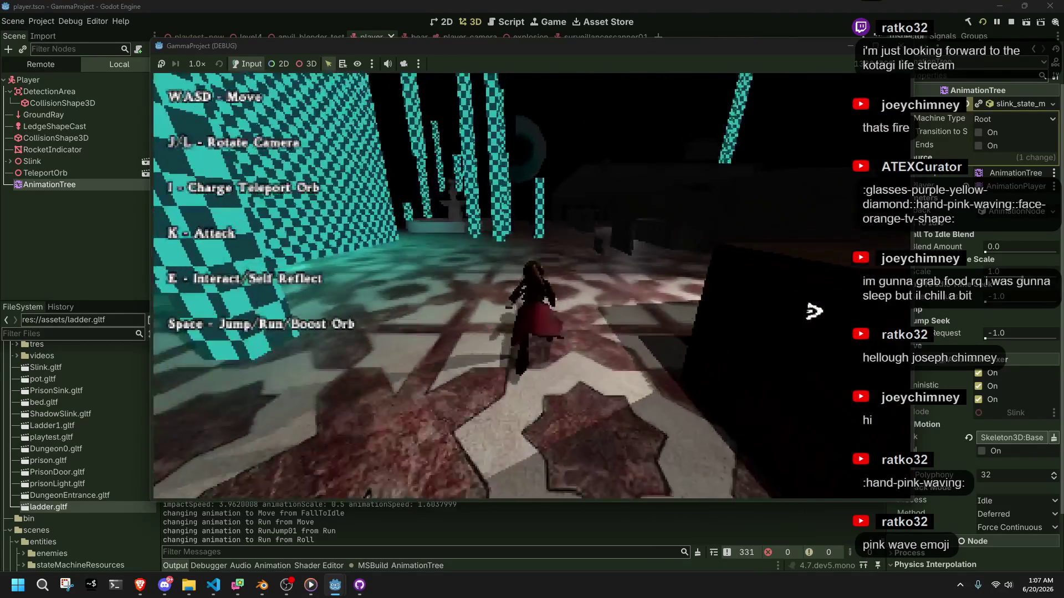
Step: Walk the character while turning the camera, then run around the fountain and off the edge
key("w")
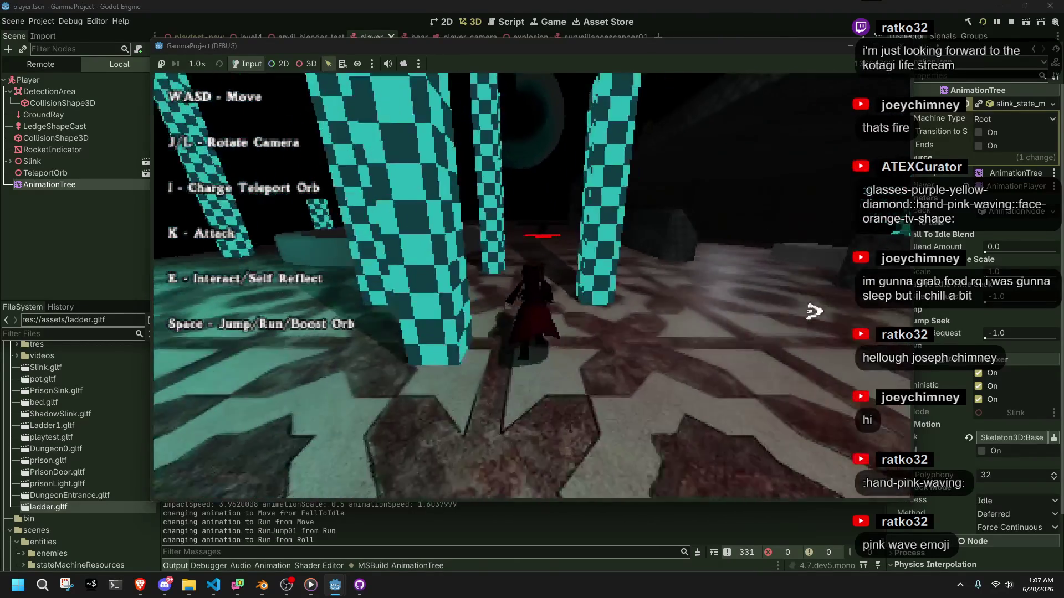
key("j")
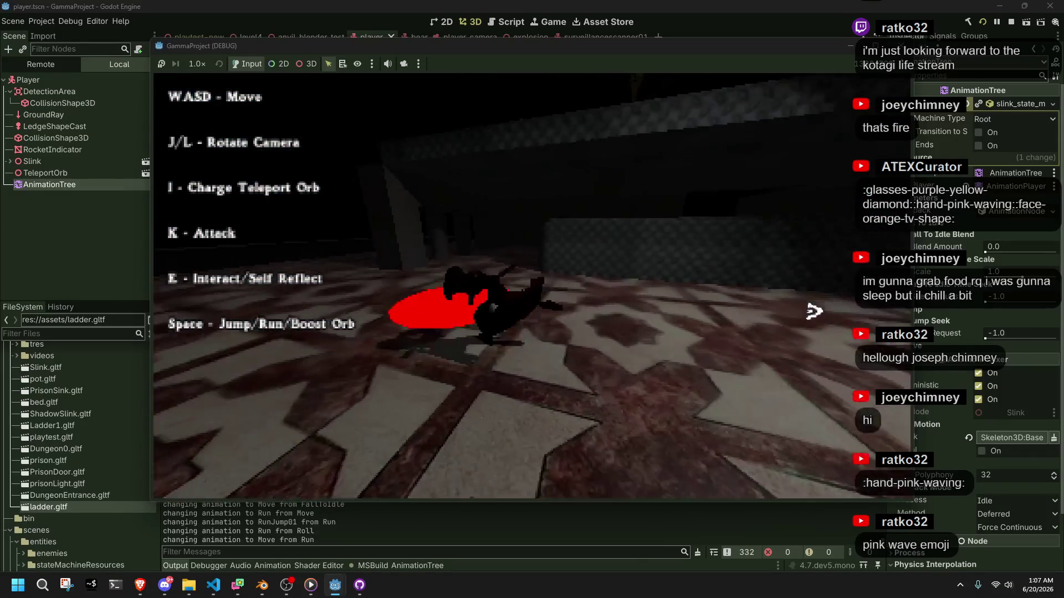
key("j")
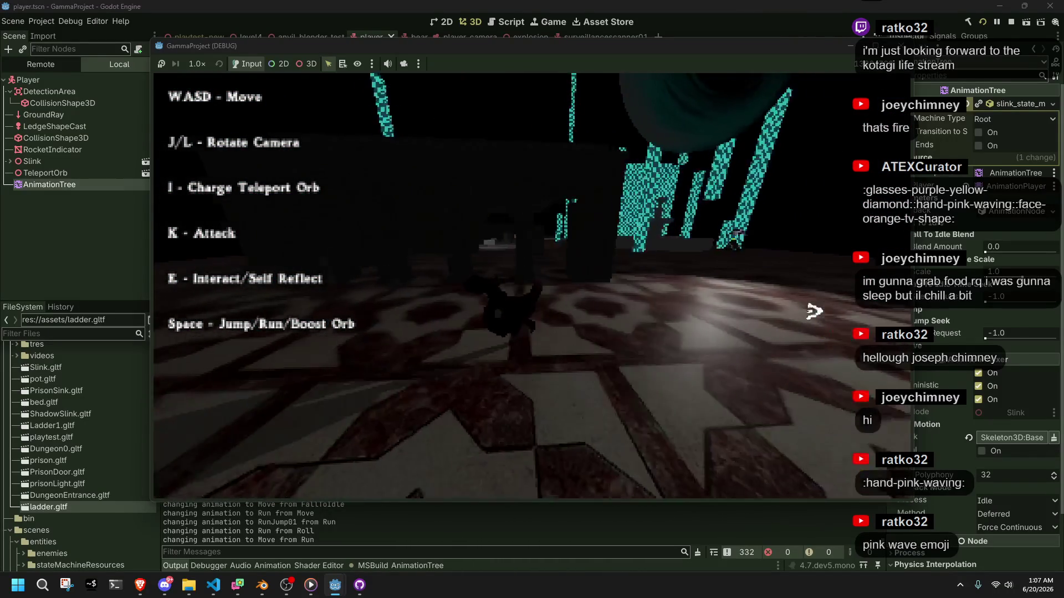
key("l")
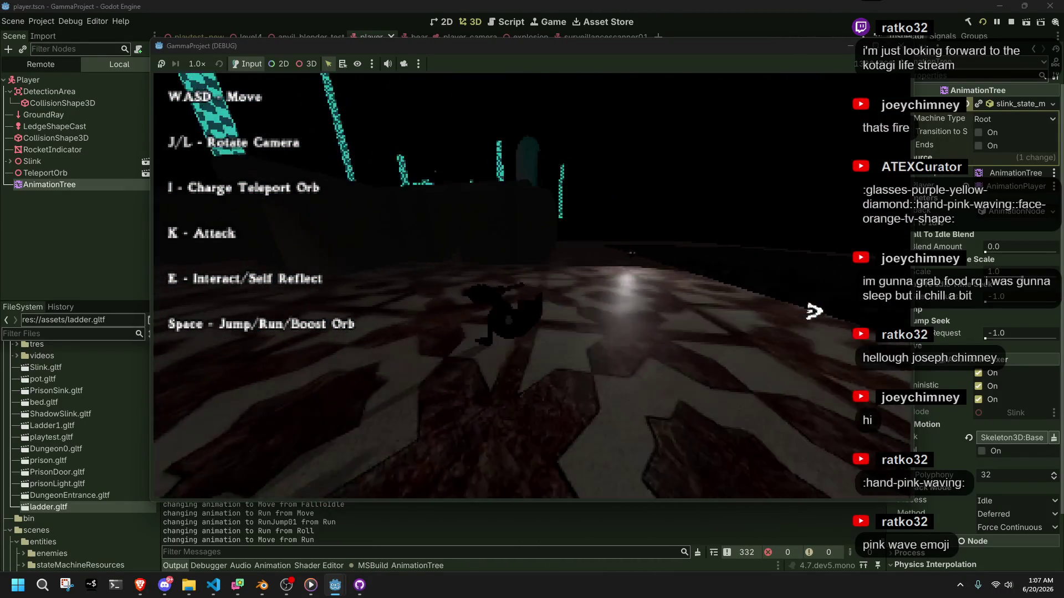
key("j")
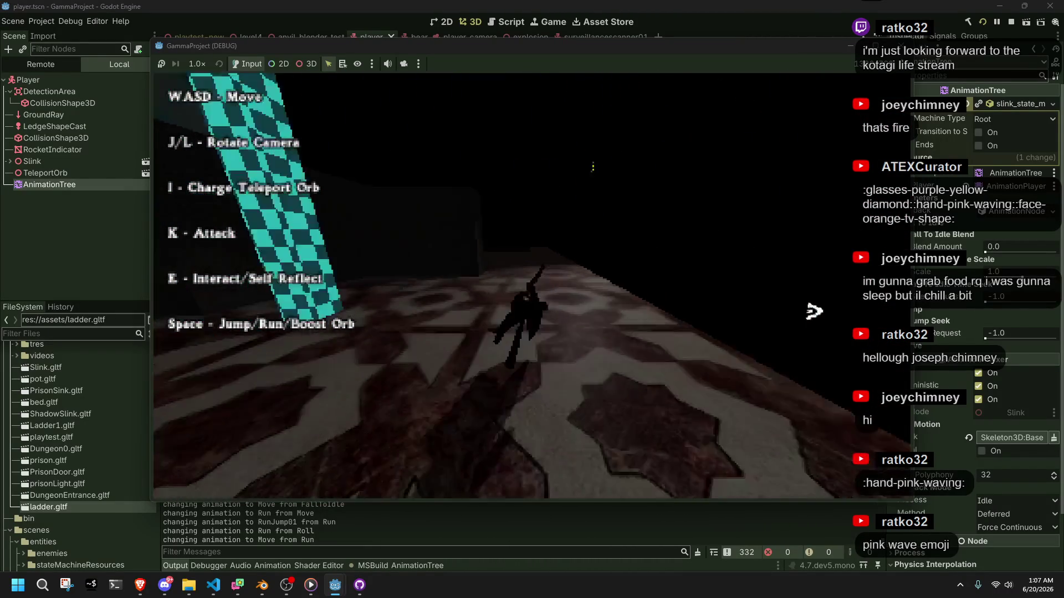
key("l")
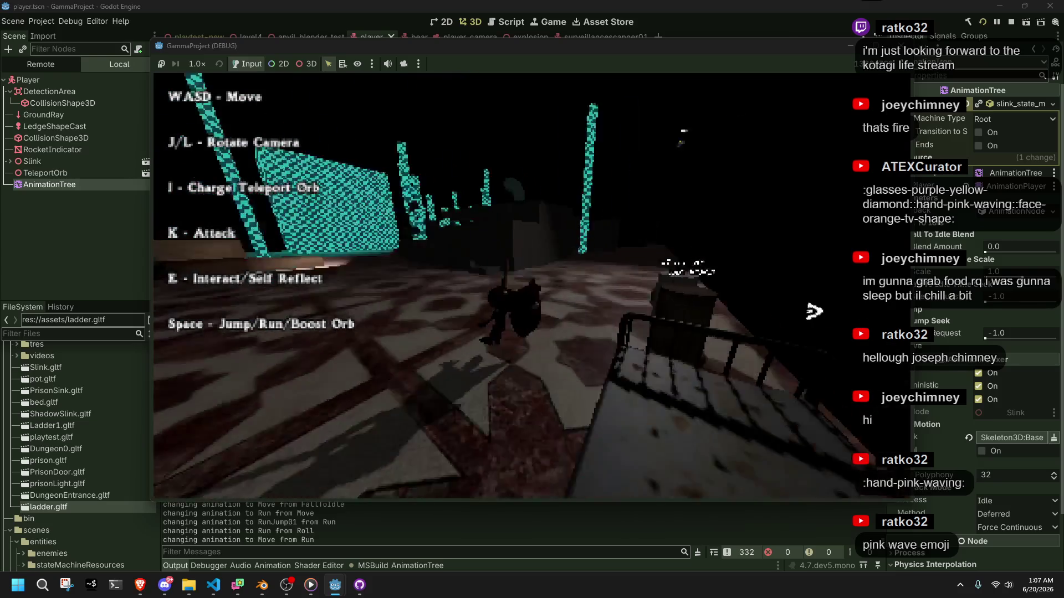
key("l")
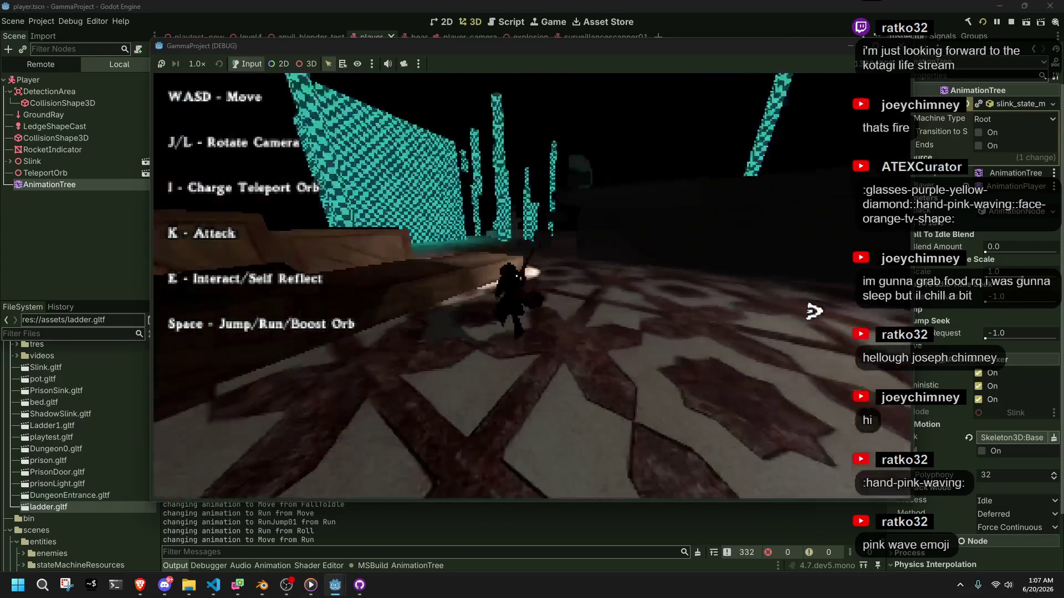
key("w")
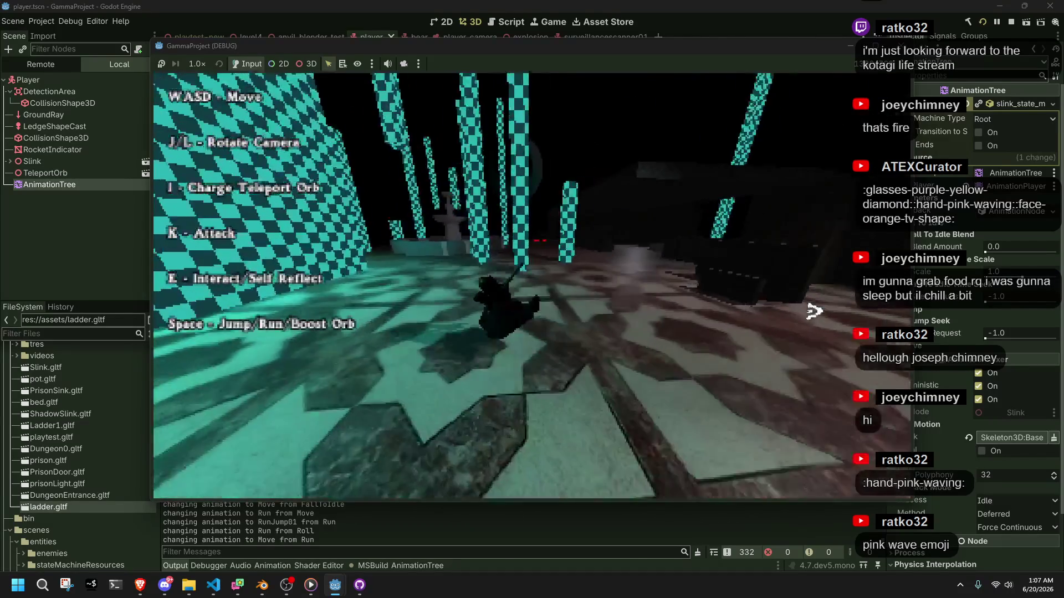
key("w")
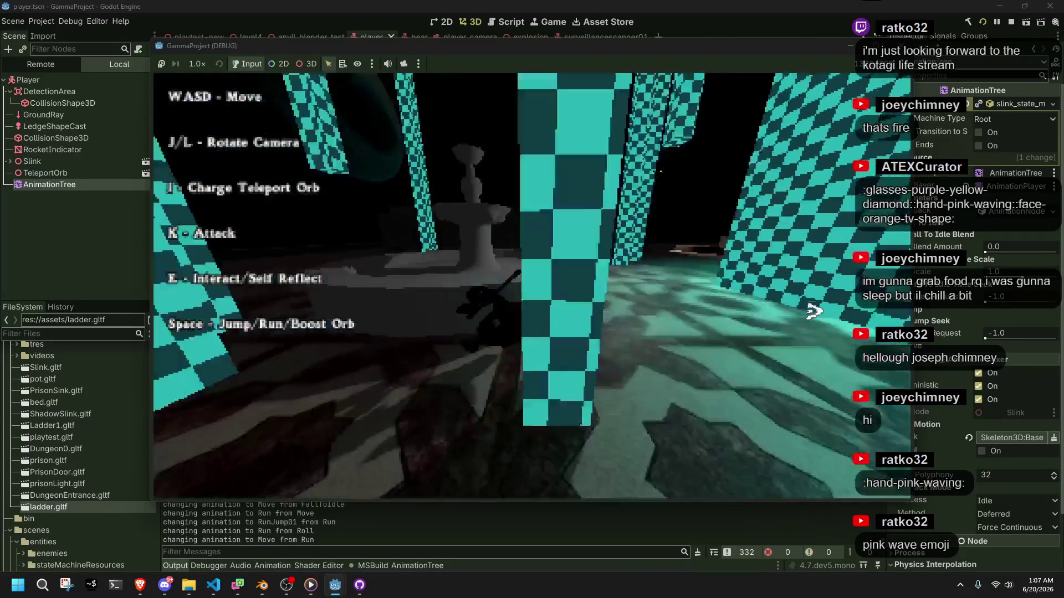
key("w")
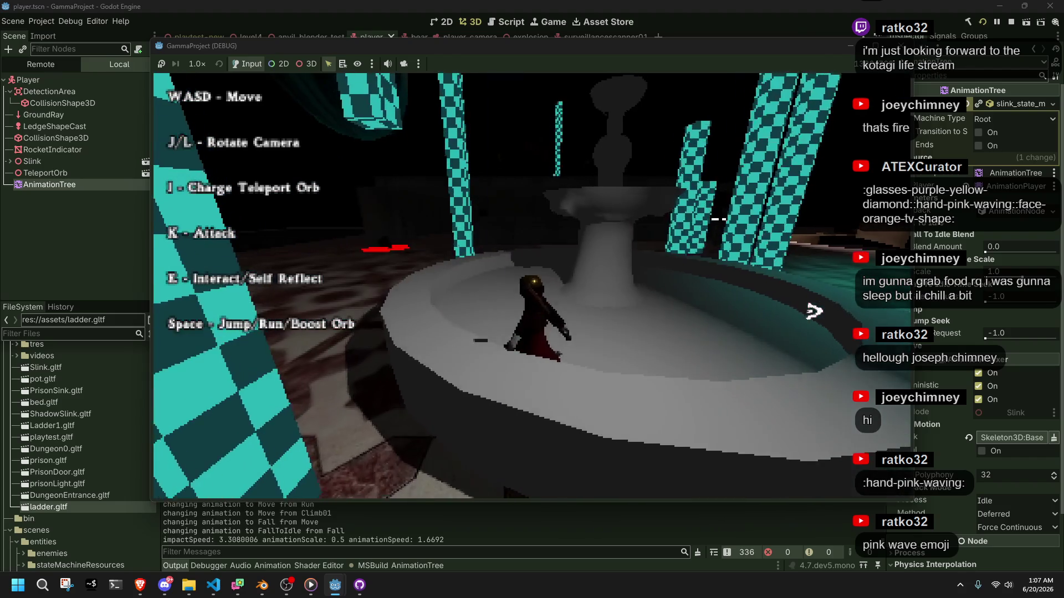
key("w")
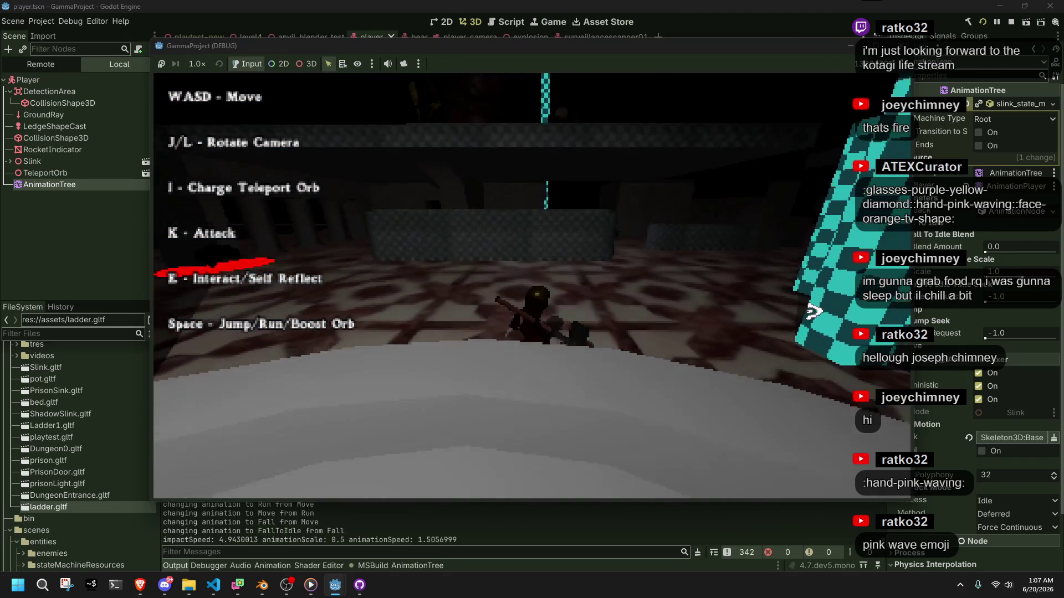
Step: Run into the pillared room, climb the stone block, jump off and roll into a run-jump
key("w")
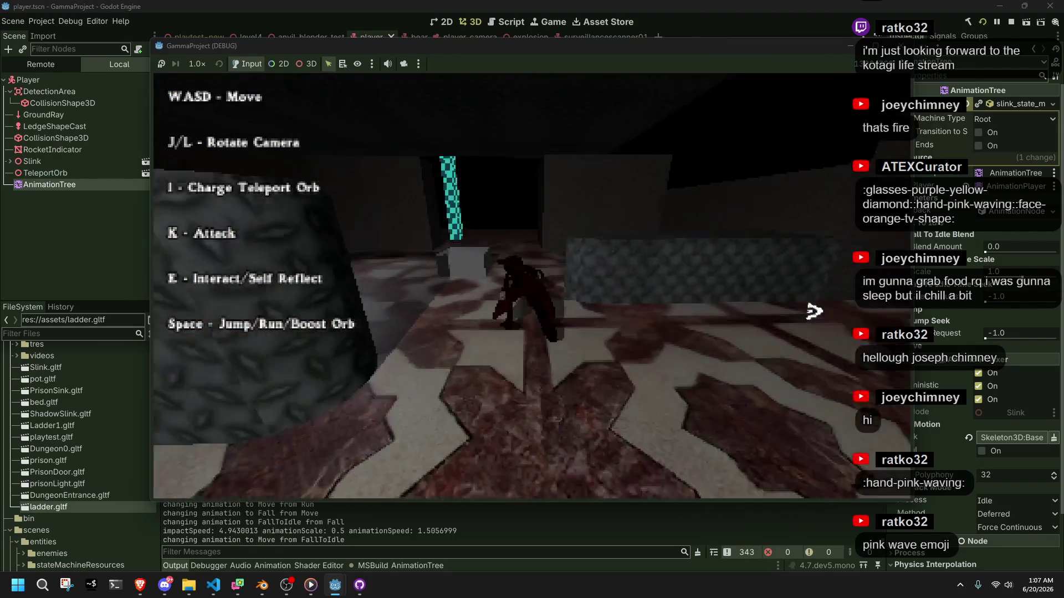
key("l")
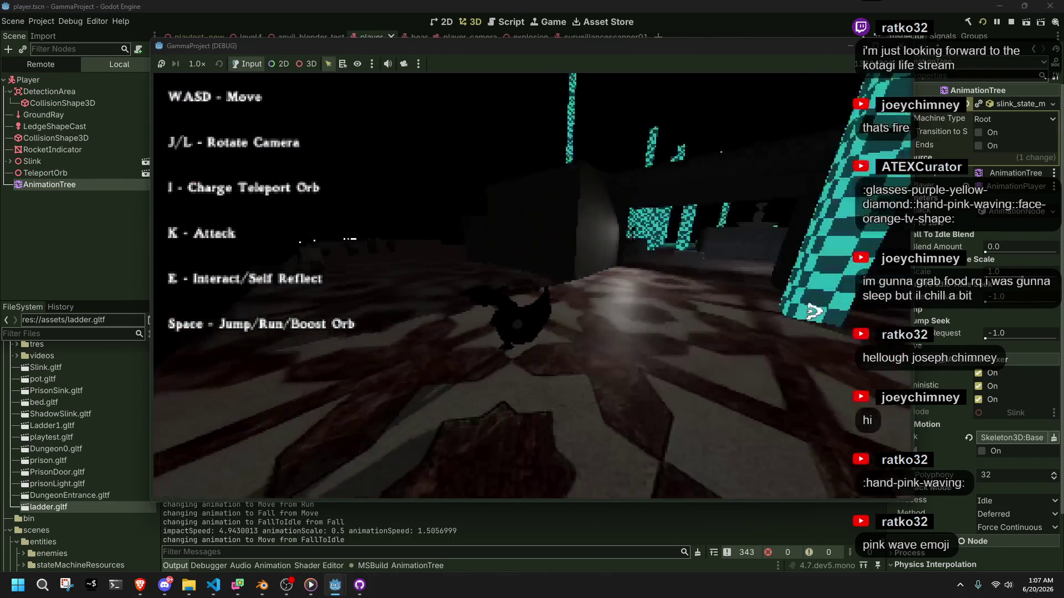
key("l")
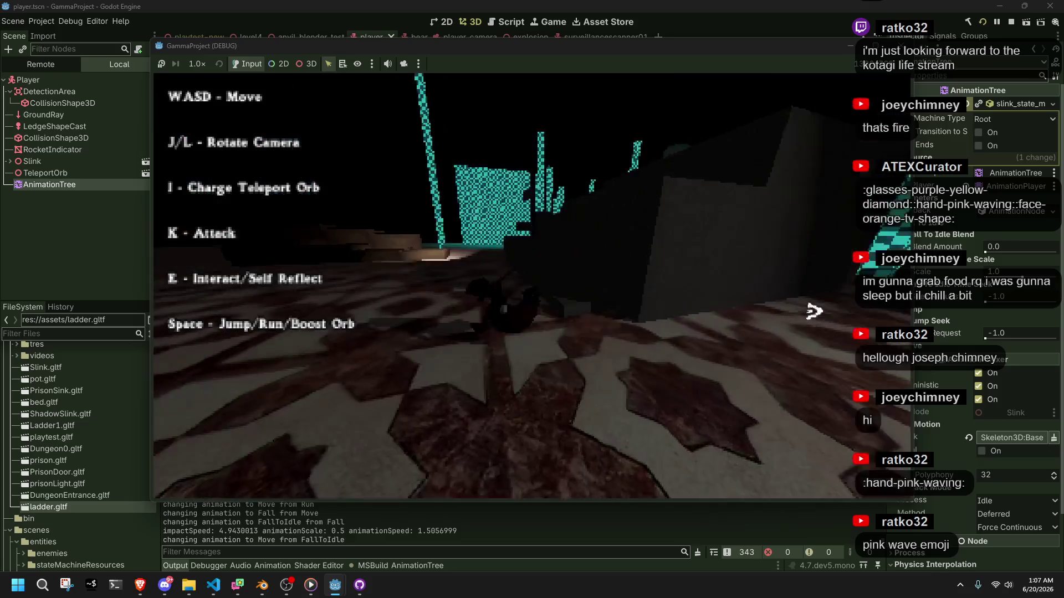
key("w")
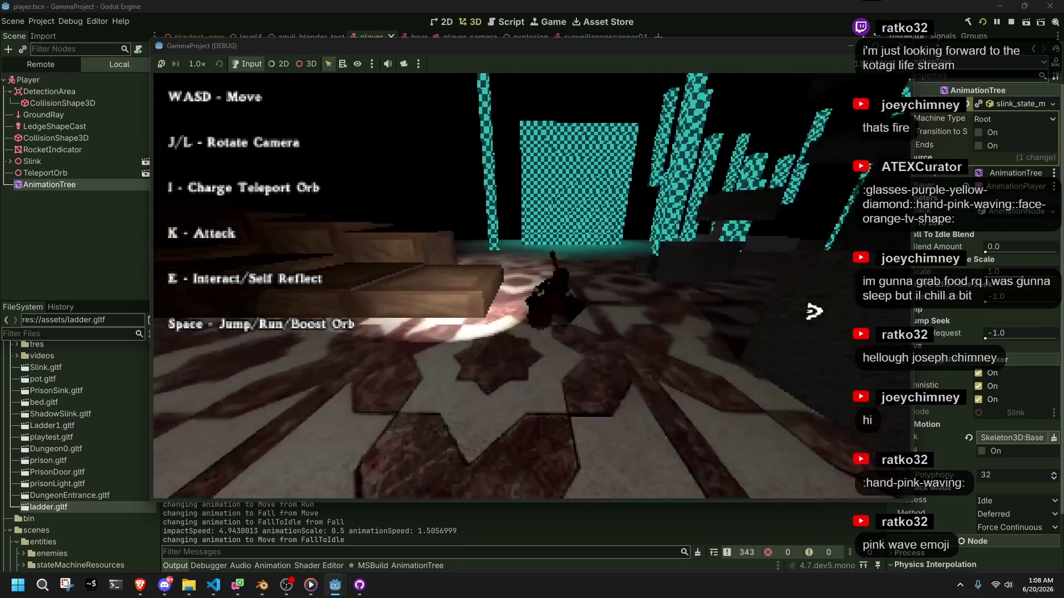
key("space")
key("l")
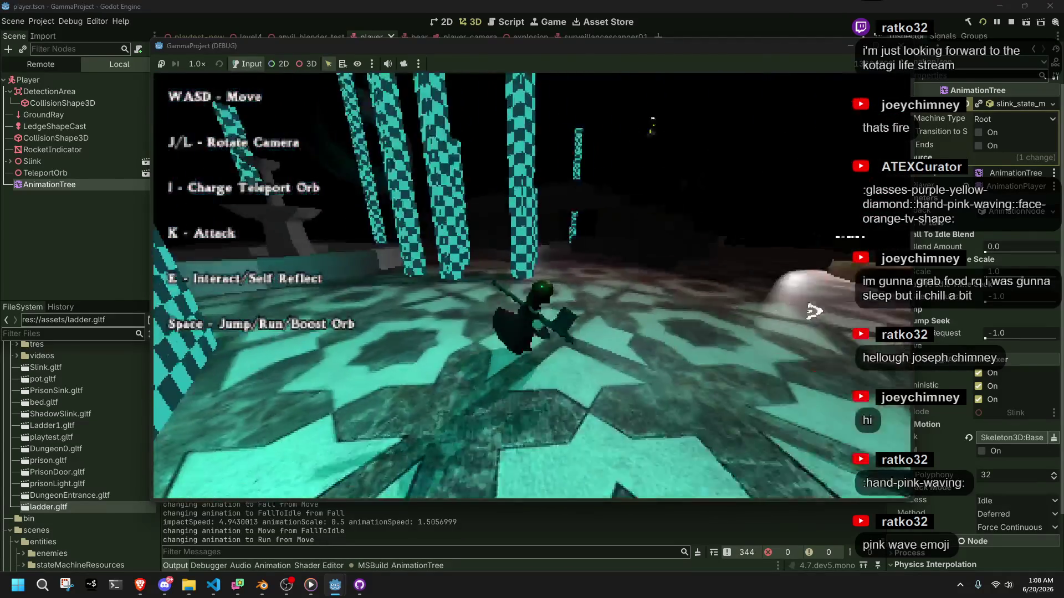
key("w")
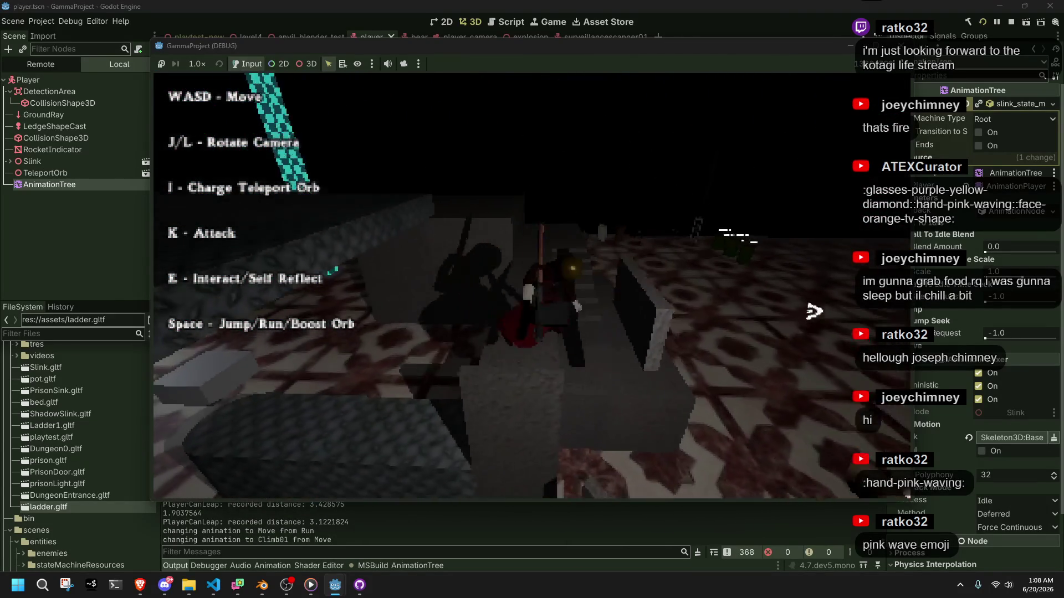
key("space")
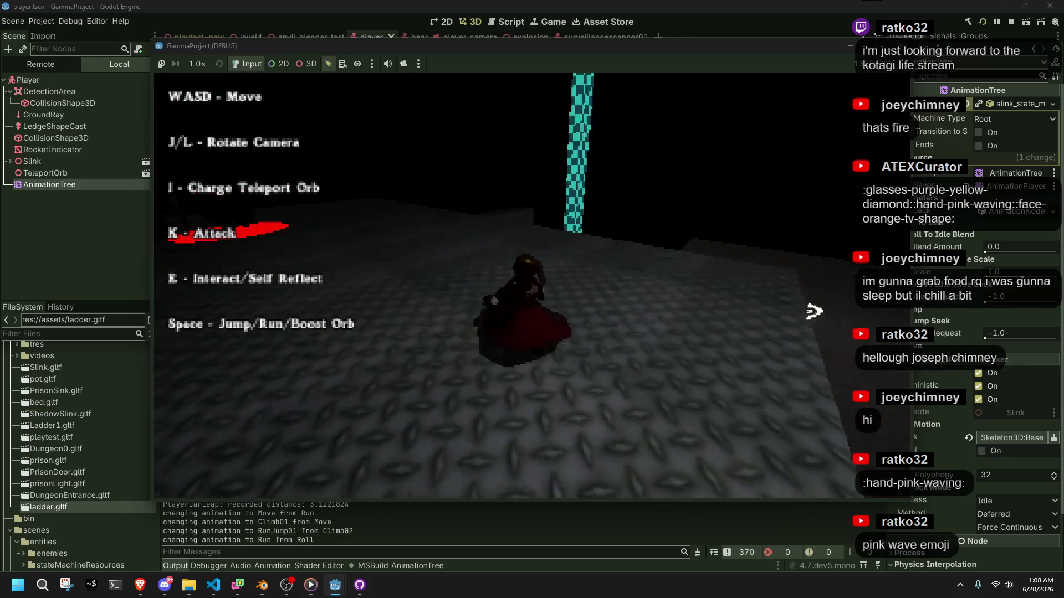
key("space")
key("j")
key("j")
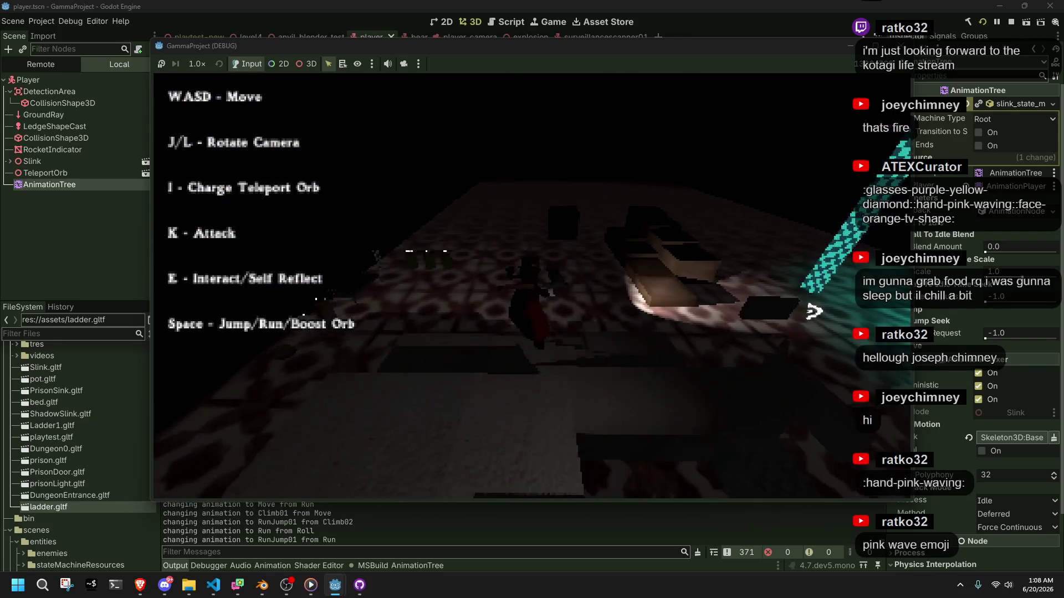
key("w")
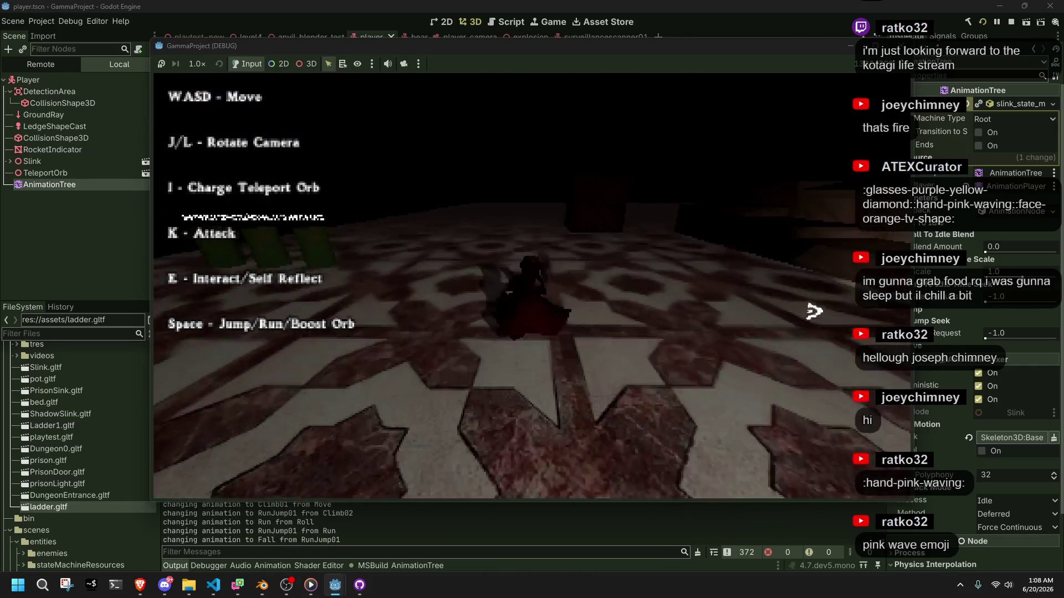
Step: Run along the checkered wall and fire rockets with K before returning to the code editor
key("l")
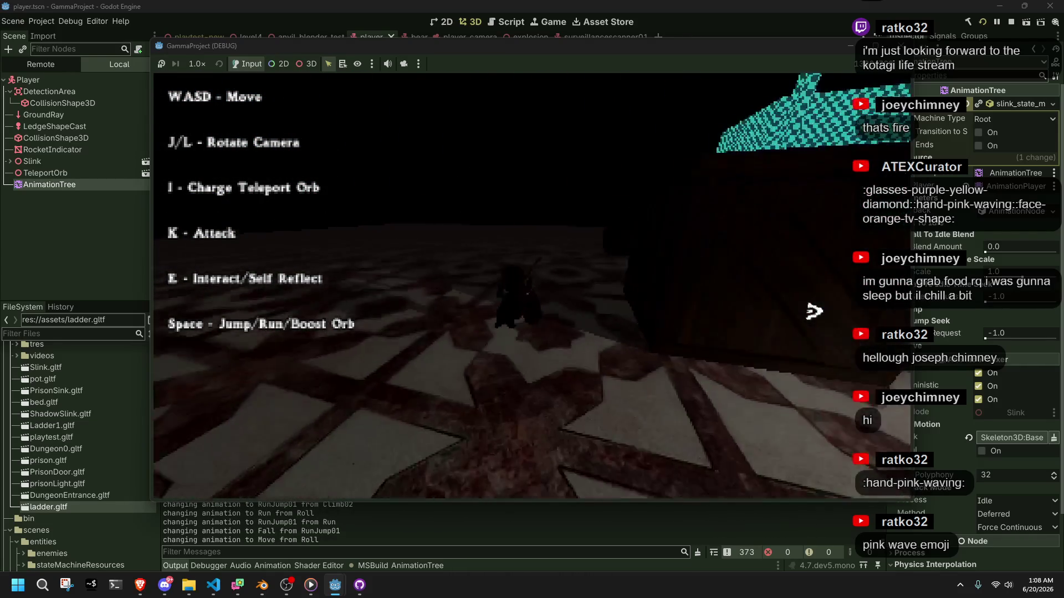
key("w")
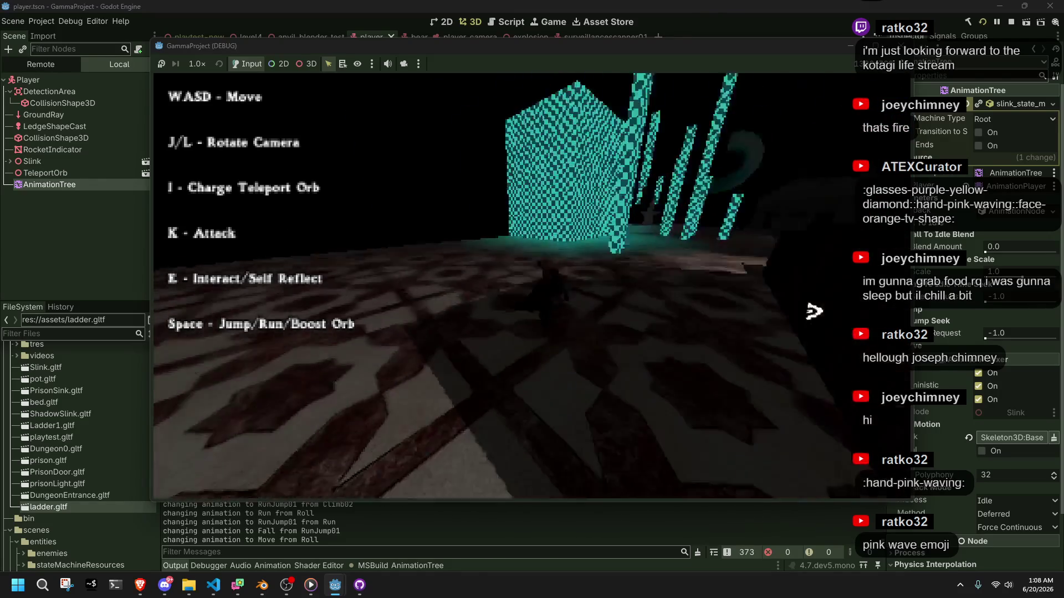
key("j")
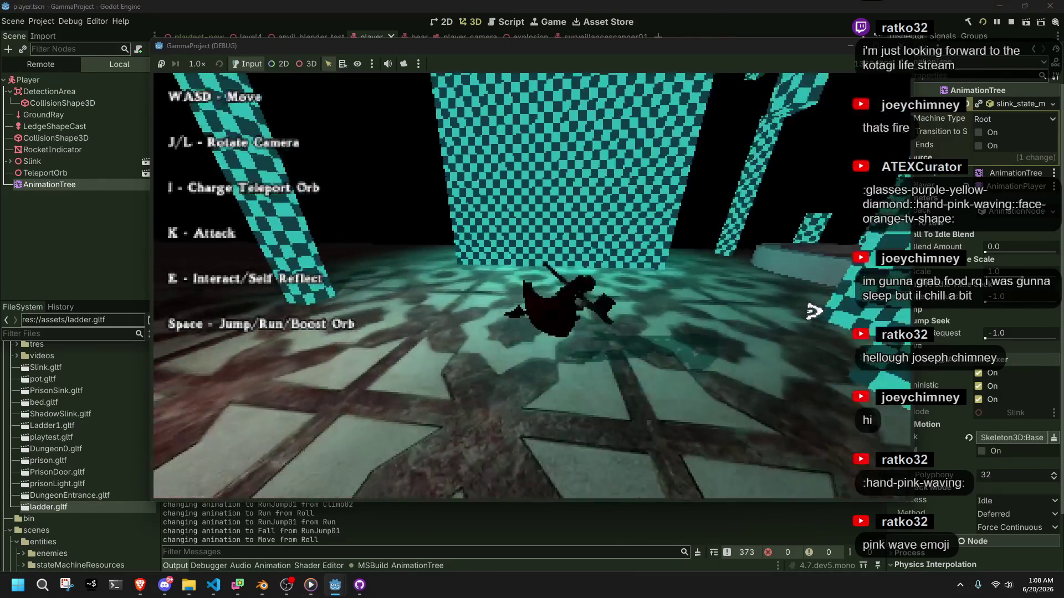
key("l")
key("w")
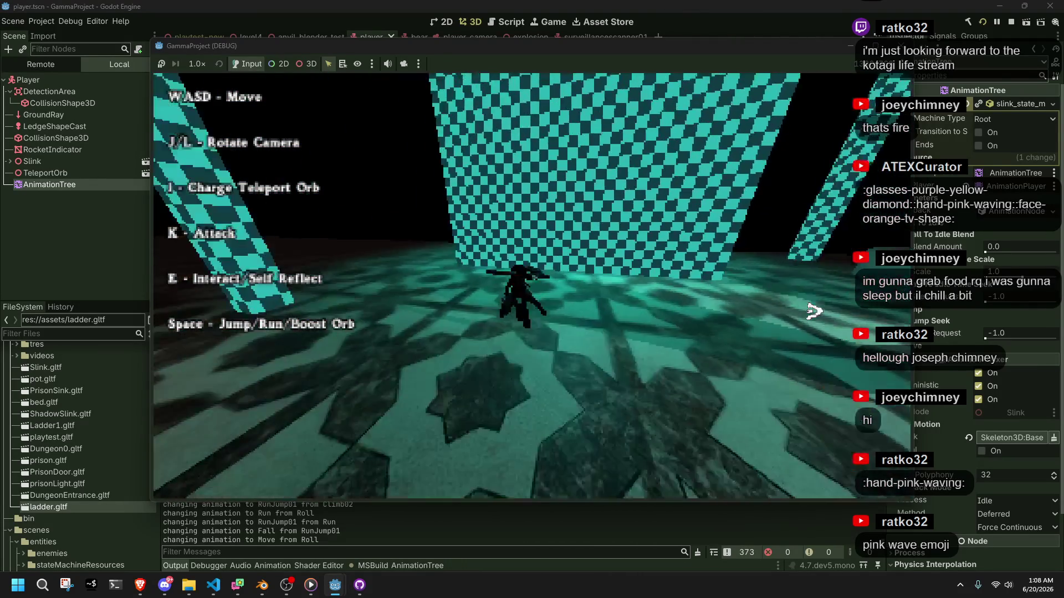
key("l")
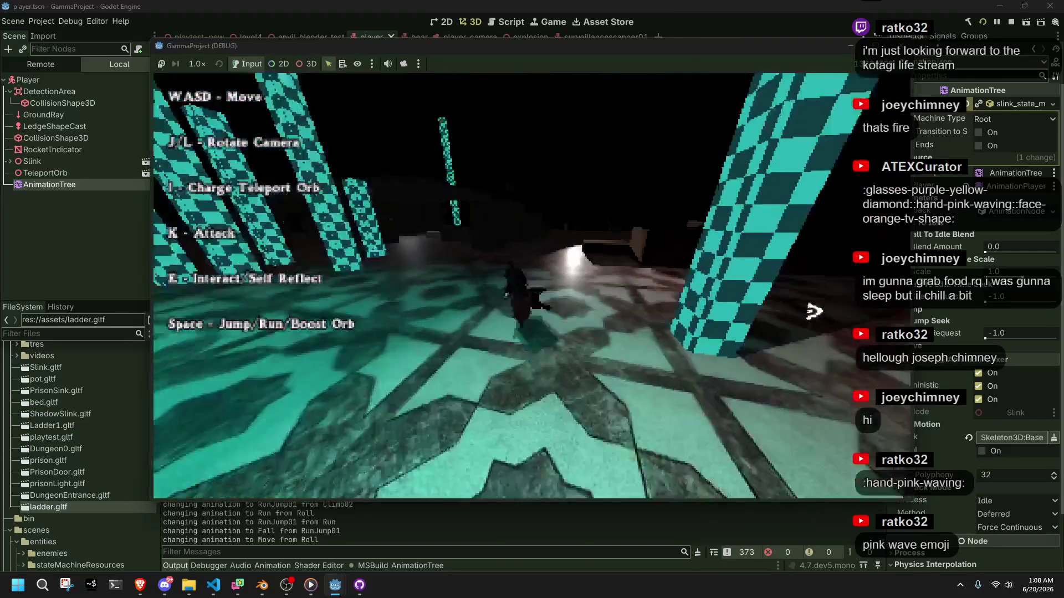
key("k")
key("k")
key("k")
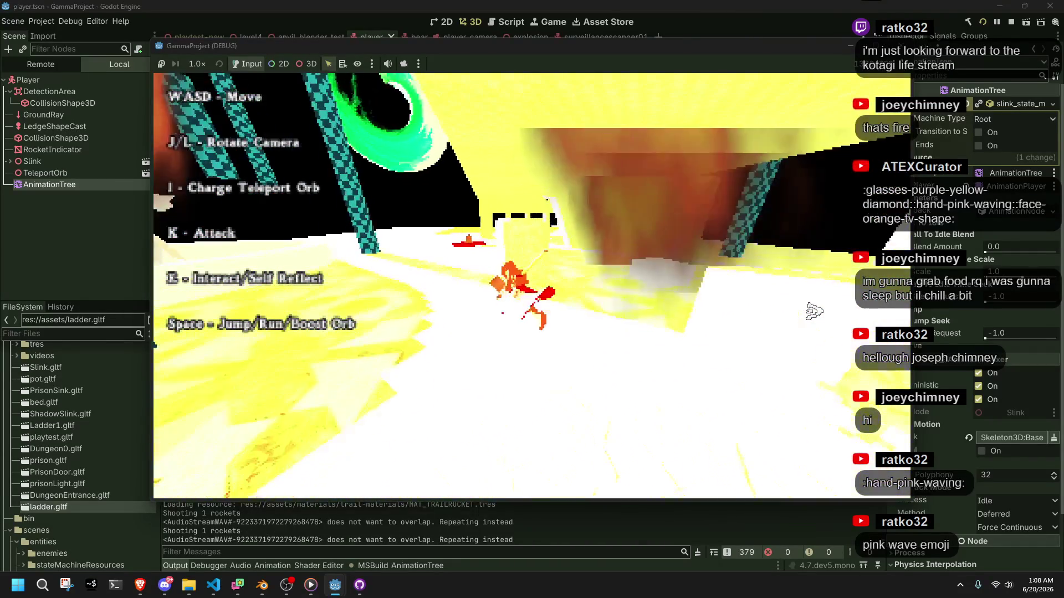
key("k")
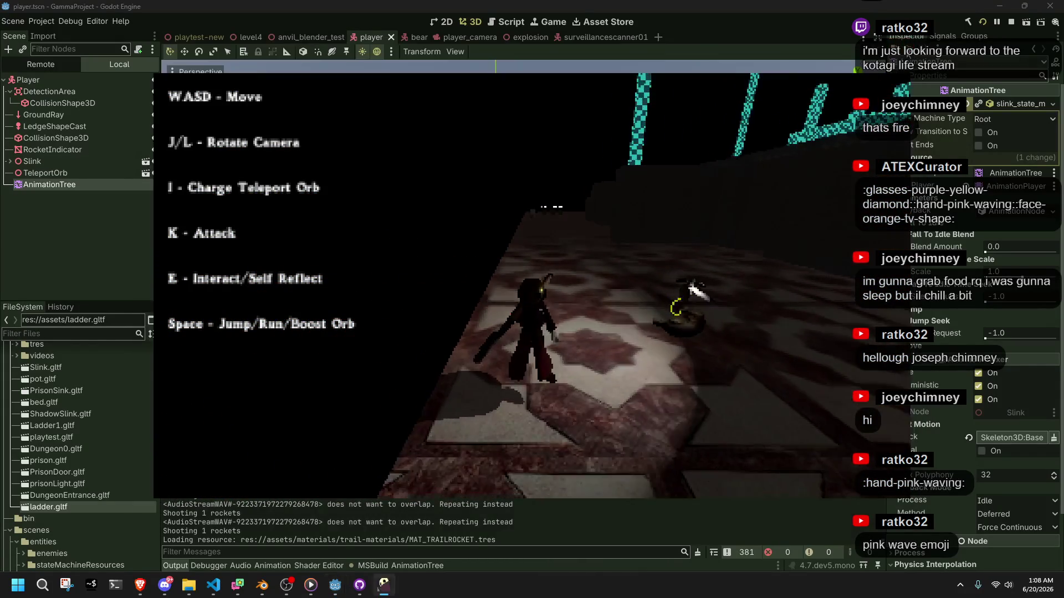
key("alt+Tab")
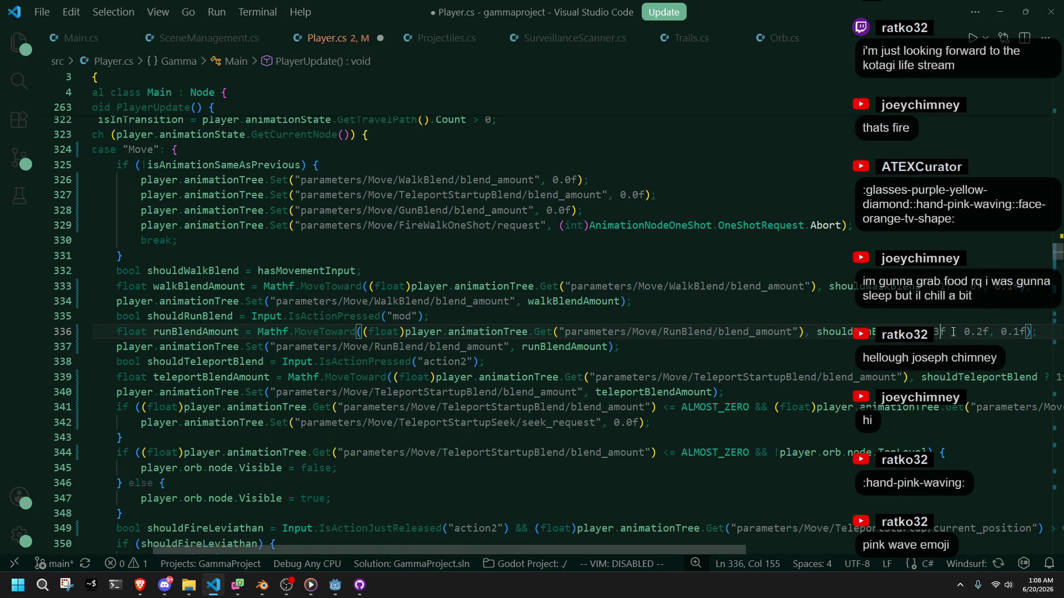
Step: Change the RunBlend MoveToward fallback on line 336 of Player.cs from 0.2f to 0f
left_click(984, 336)
key("BackSpace")
key("BackSpace")
key("BackSpace")
type("f")
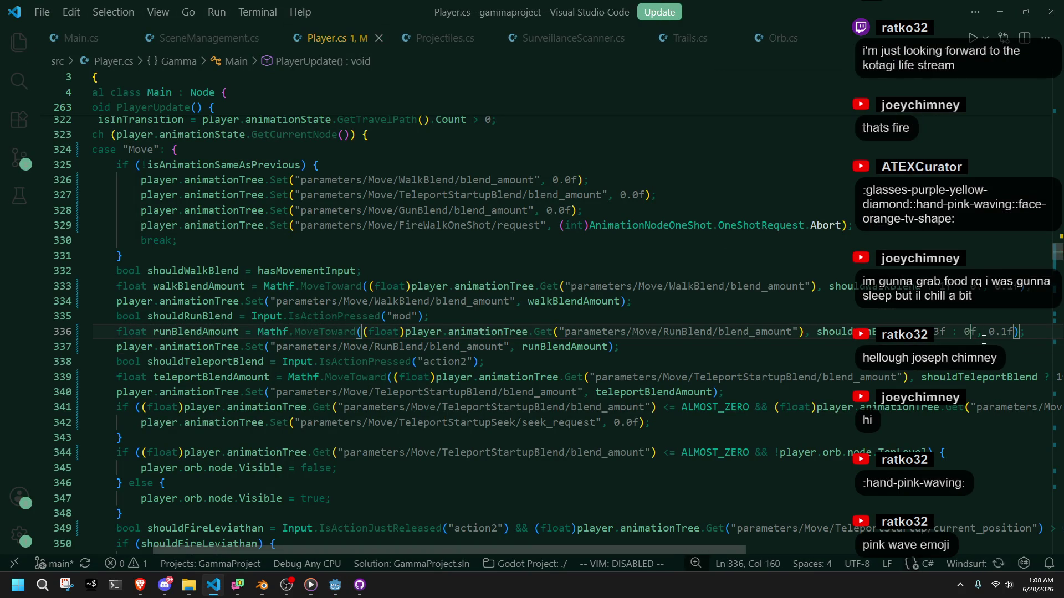
left_click(964, 348)
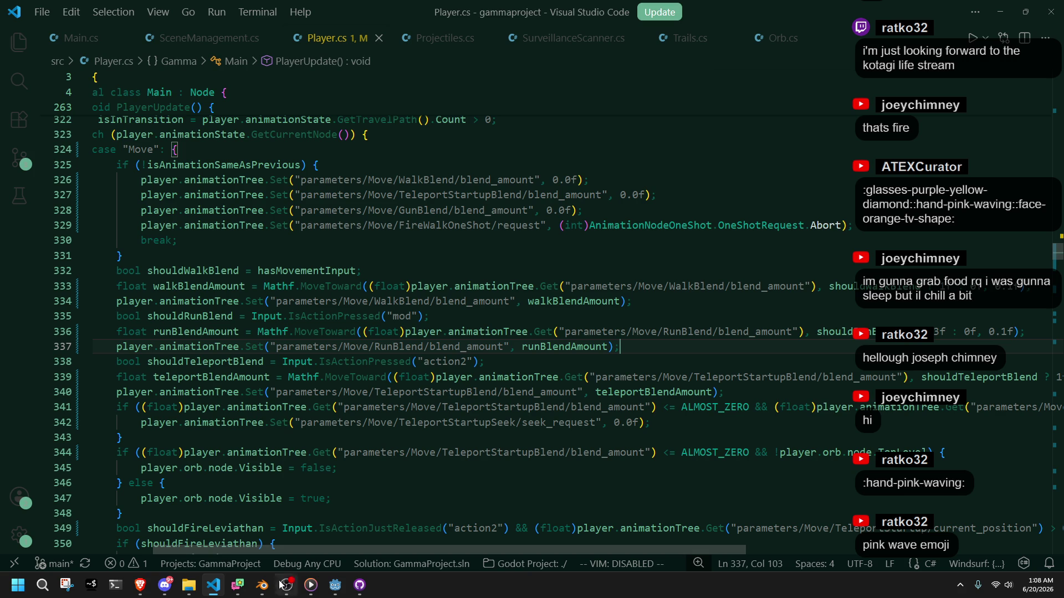
Step: Back in Godot, select the player's AnimationTree to show its state machine
left_click(335, 585)
left_click(335, 585)
left_click(335, 586)
left_click(56, 156)
left_click(63, 165)
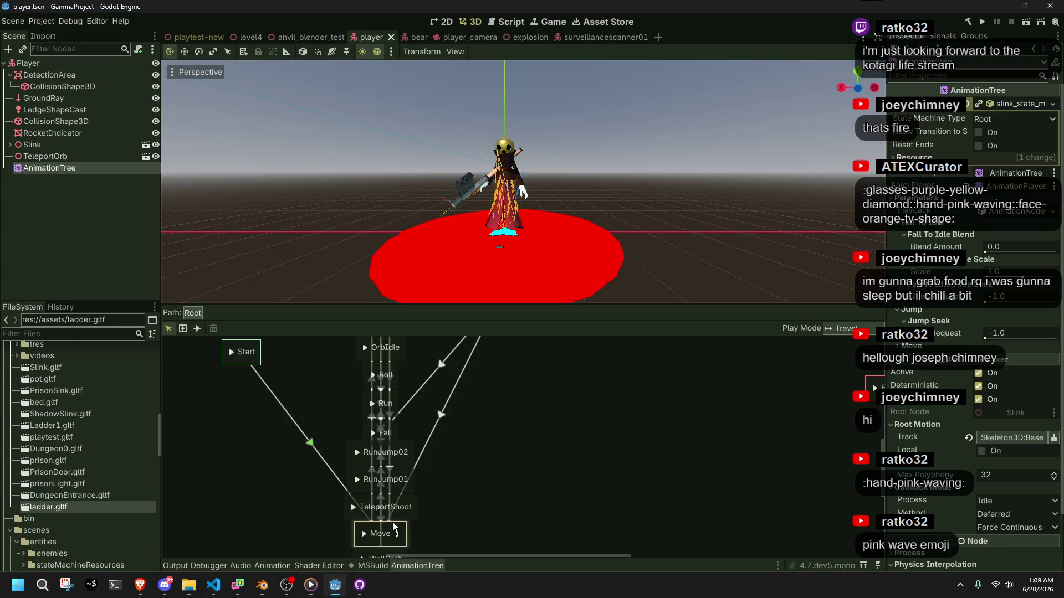
Step: In the Move blend tree, disconnect Idle from WalkBlend, WalkBlend from RunBlend, and RunBlend from TeleportStartupBlend
left_click(396, 534)
scroll(517, 476, "up", 1)
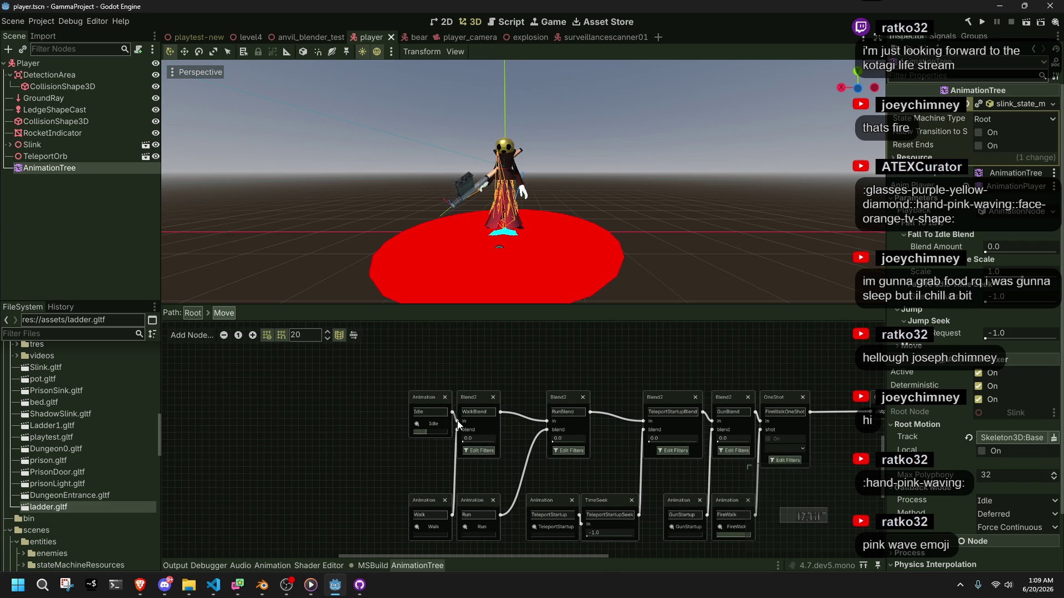
left_click_drag(458, 421, 452, 419)
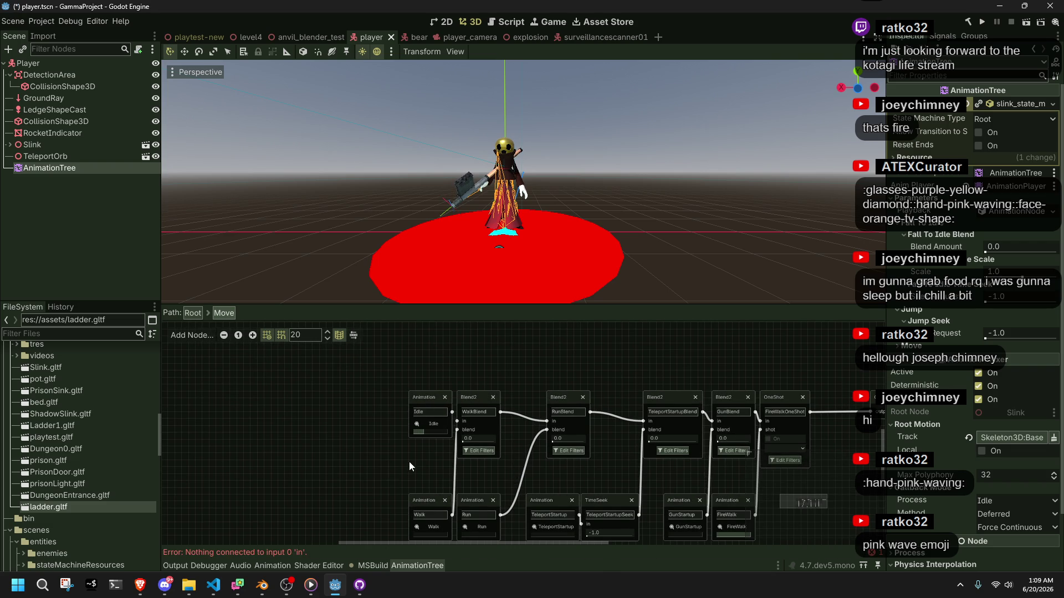
left_click(465, 400)
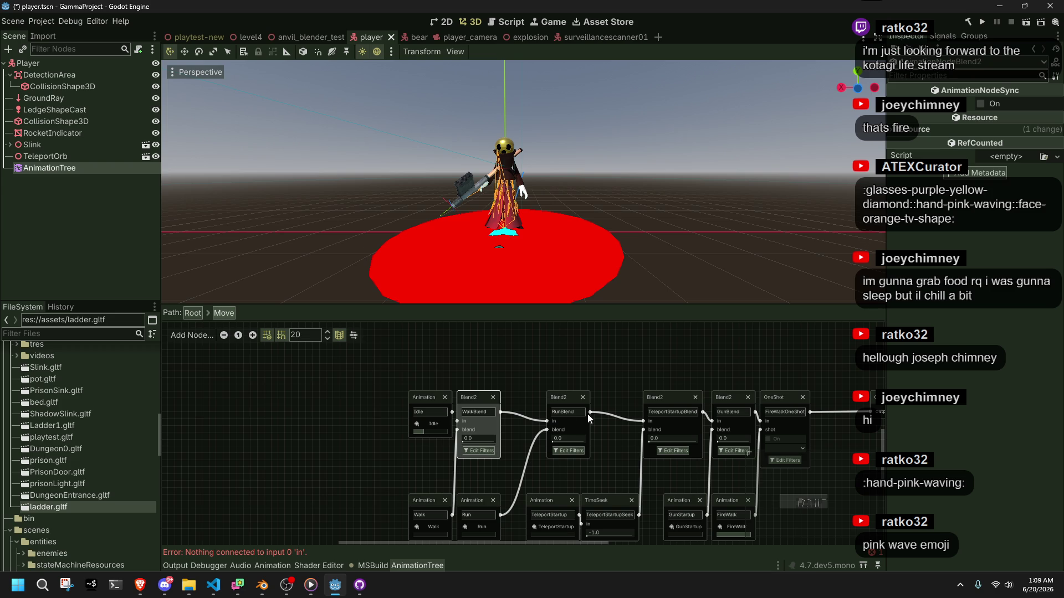
left_click_drag(547, 422, 529, 419)
left_click_drag(643, 421, 619, 417)
Step: Move RunBlend and Run far to the left and WalkBlend to the right
left_click(481, 496)
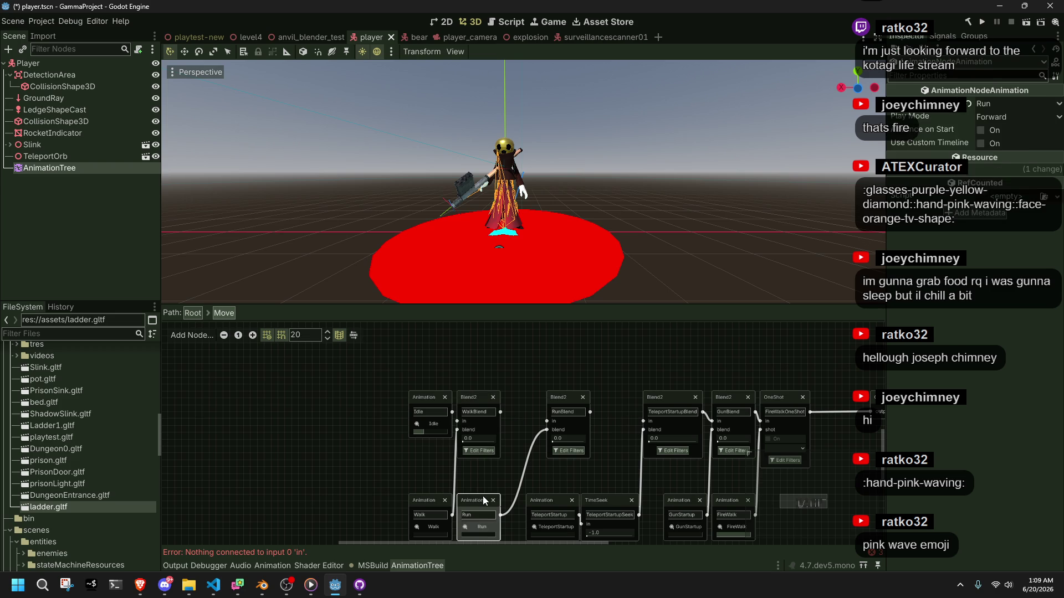
left_click(559, 401)
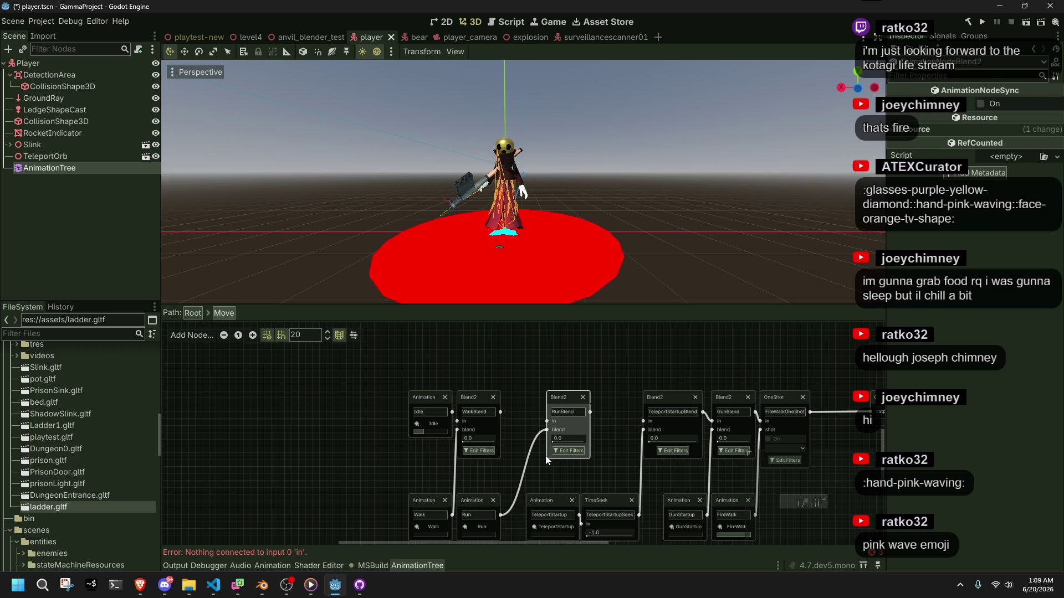
left_click(485, 501, "ctrl")
left_click_drag(555, 398, 280, 385)
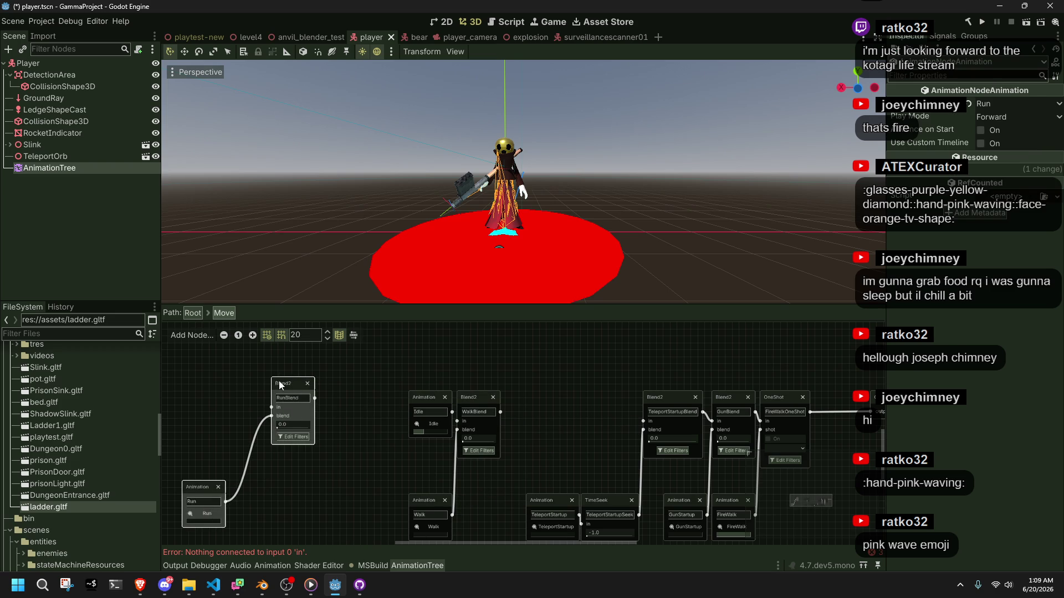
mouse_move(501, 532)
left_mouse_down()
mouse_move(435, 477)
mouse_move(461, 460)
mouse_move(447, 458)
left_mouse_up()
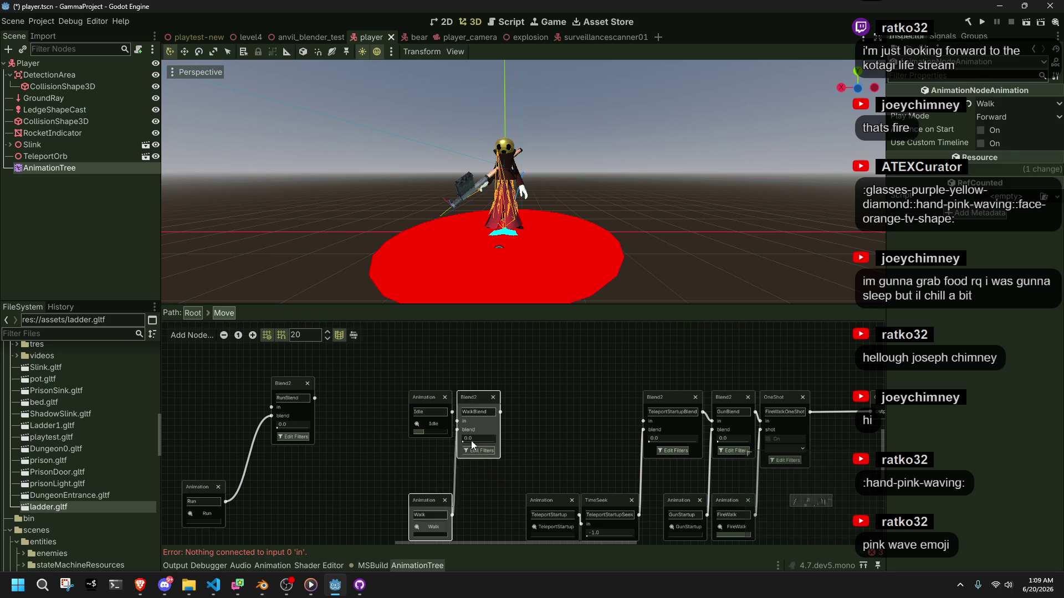
left_click(473, 399)
mouse_move(474, 399)
left_mouse_down()
mouse_move(594, 405)
mouse_move(606, 396)
mouse_move(597, 403)
mouse_move(643, 421)
left_mouse_up()
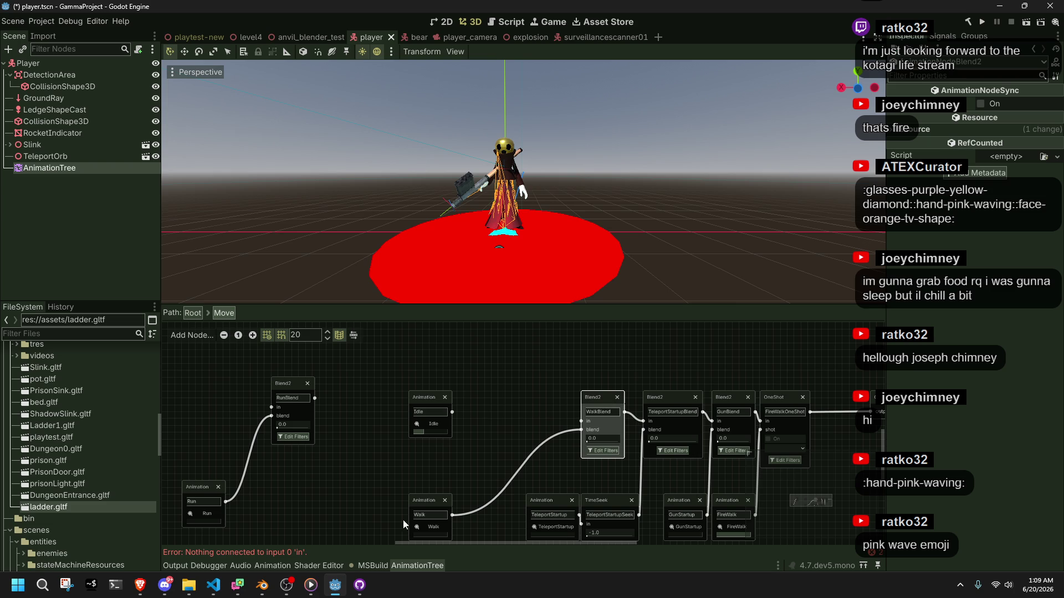
Step: Reposition the Walk, Run and RunBlend nodes so RunBlend lines up beside Idle
left_click_drag(425, 504, 460, 504)
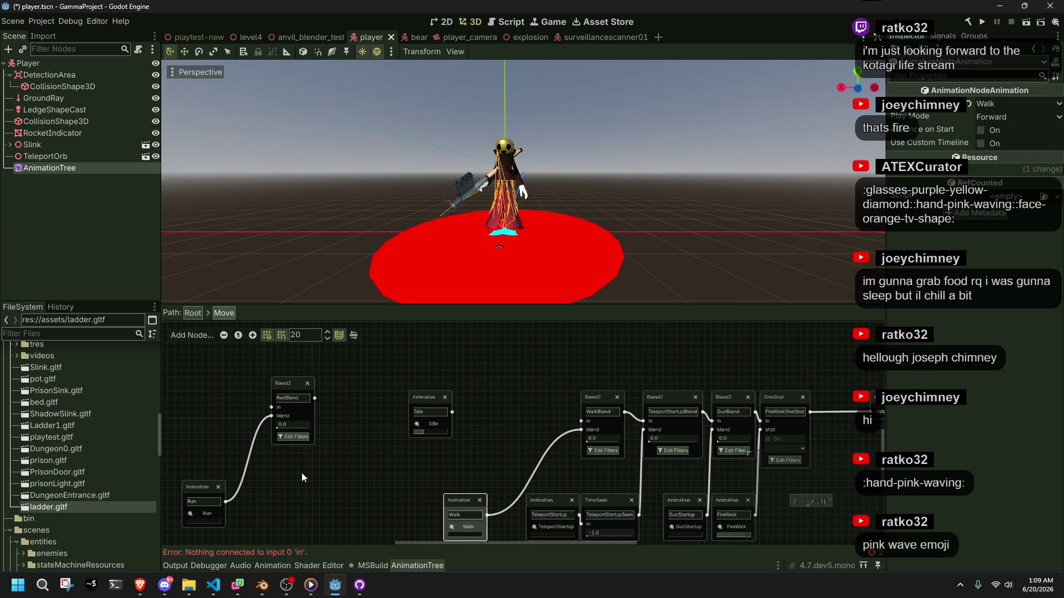
left_click_drag(209, 489, 246, 487)
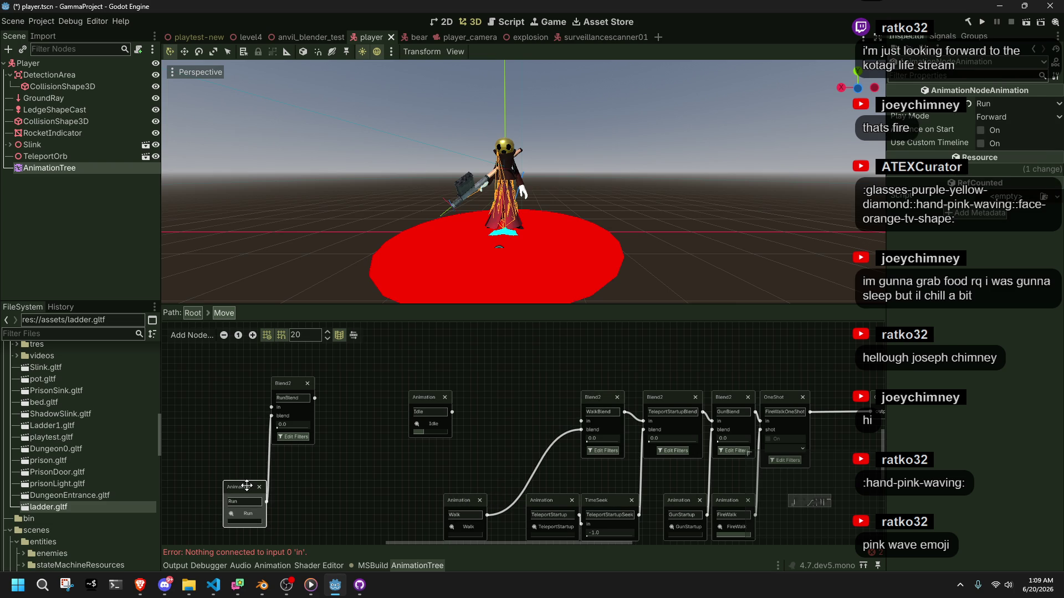
mouse_move(344, 538)
left_mouse_down()
mouse_move(241, 398)
mouse_move(482, 410)
mouse_move(461, 413)
mouse_move(471, 401)
left_mouse_up()
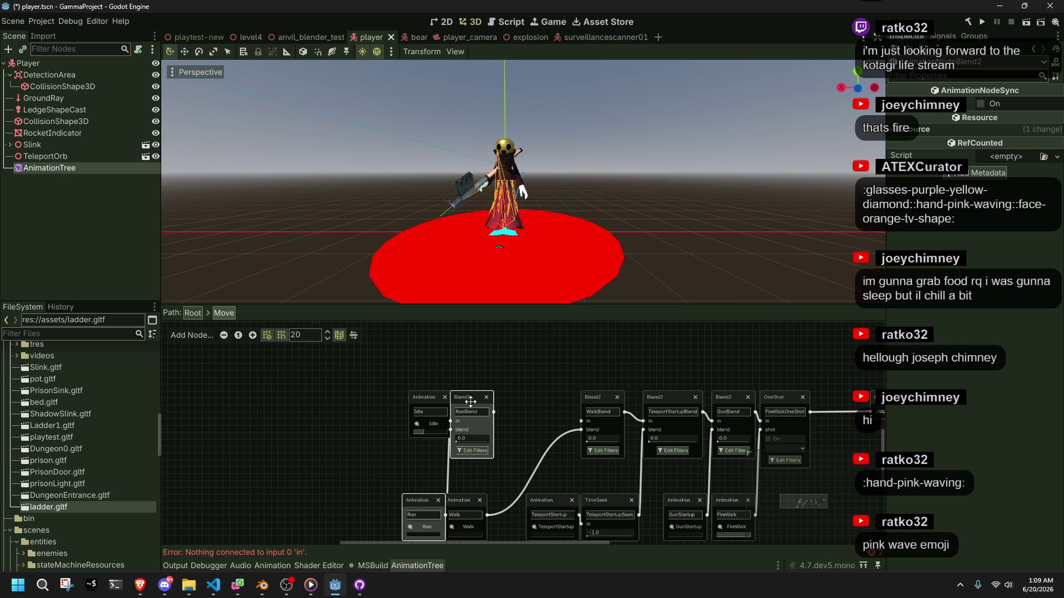
left_click(416, 467)
left_click_drag(423, 495, 404, 491)
left_click_drag(464, 401, 479, 405)
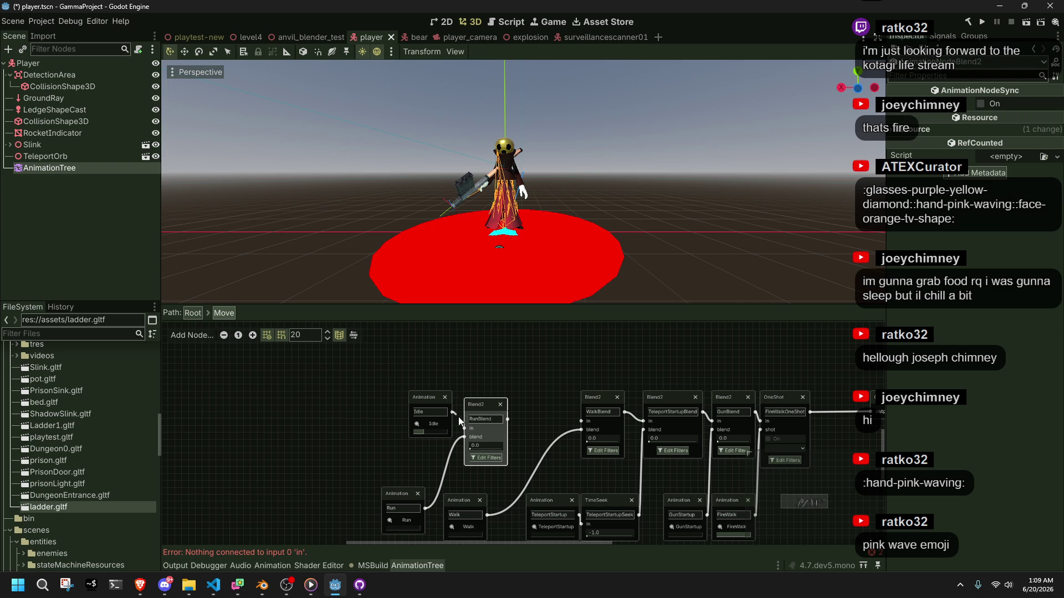
left_click_drag(472, 406, 581, 421)
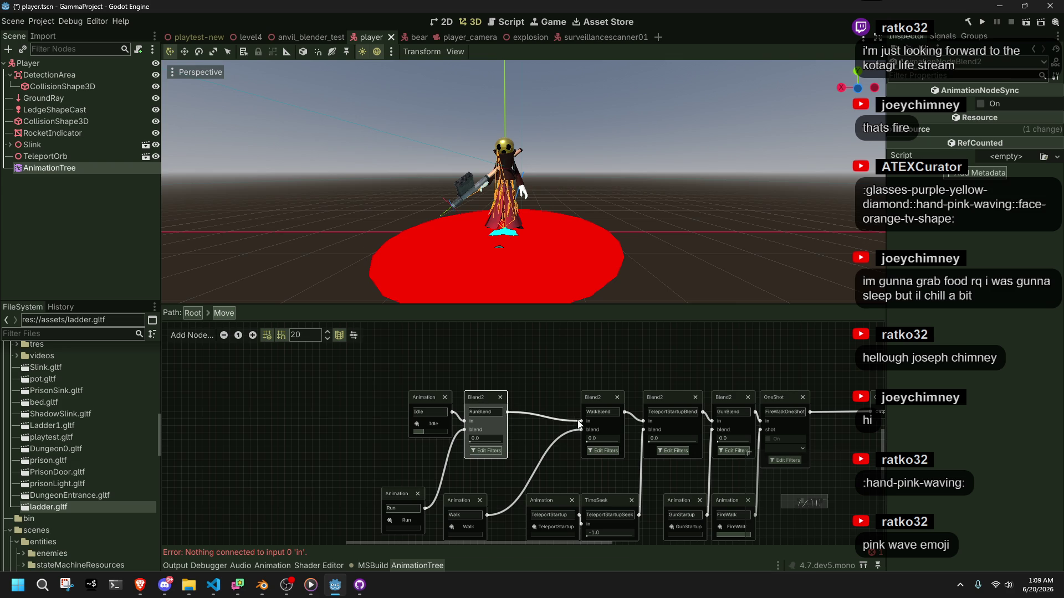
Step: Connect RunBlend's output into WalkBlend's input and launch the game
left_click(547, 370)
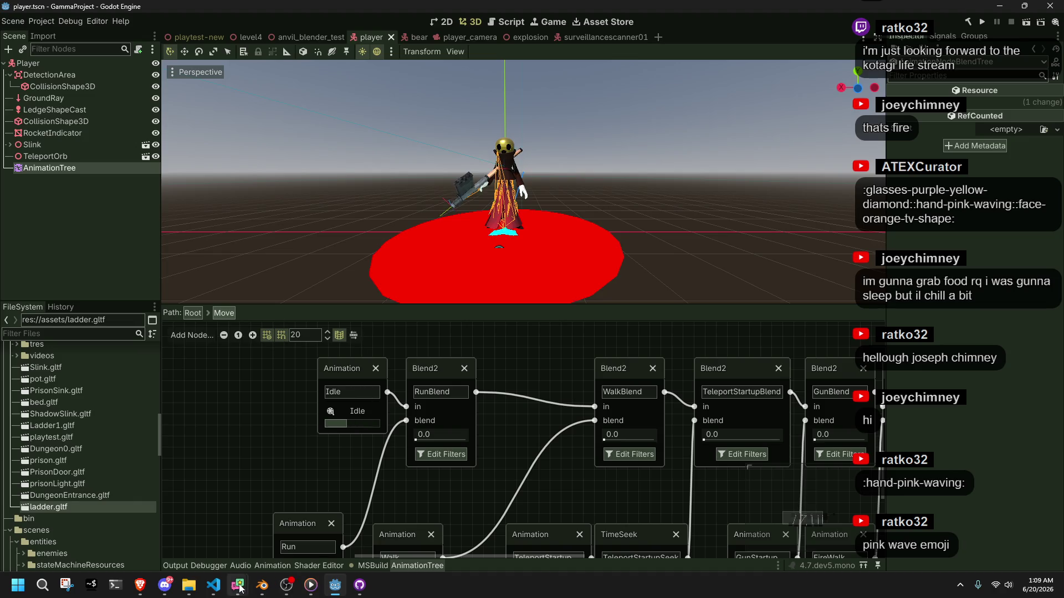
left_click(213, 584)
left_click(335, 585)
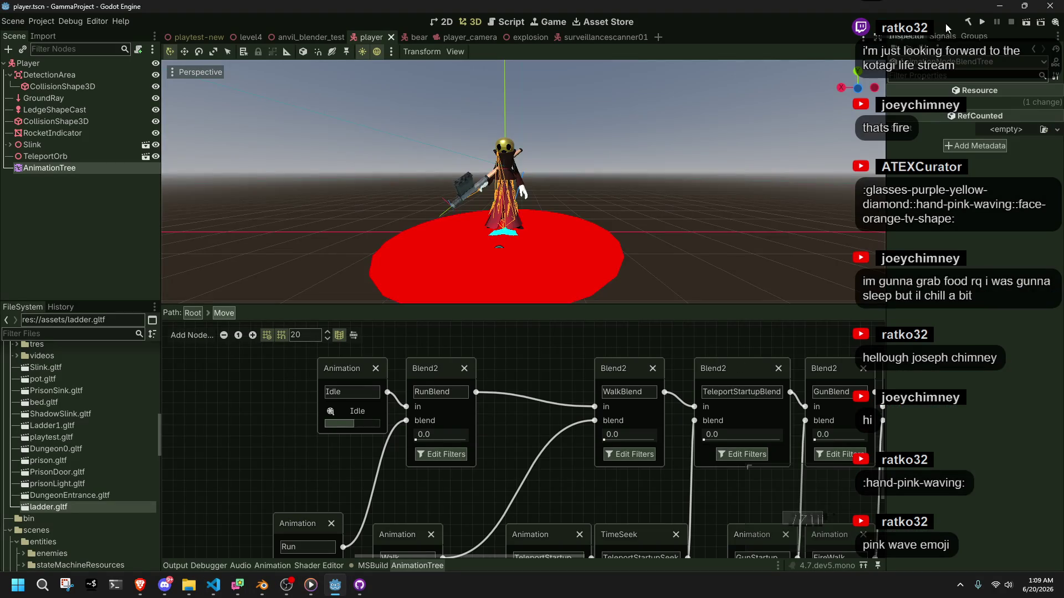
left_click(982, 22)
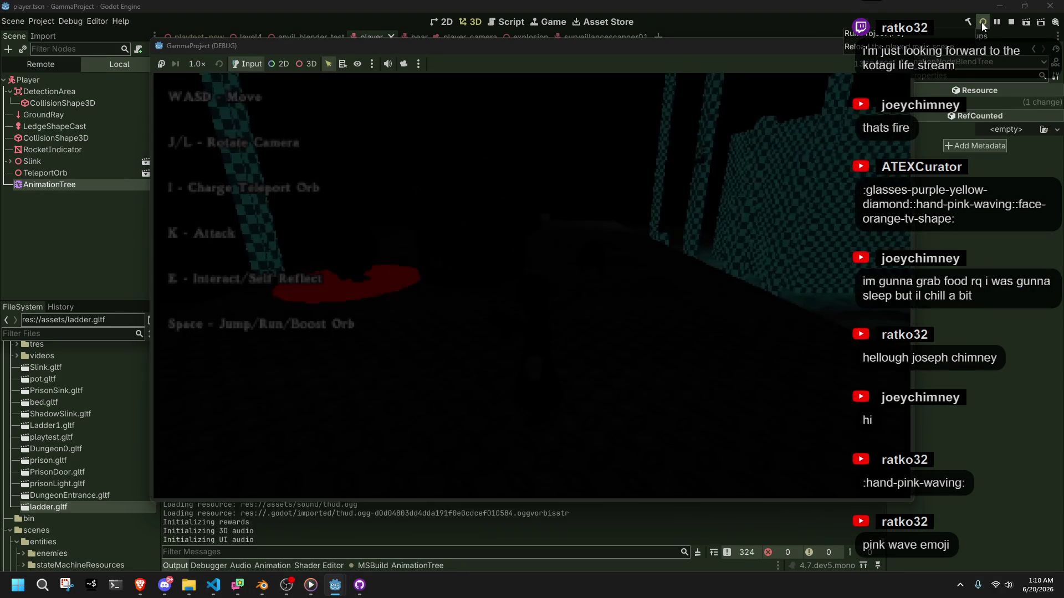
Step: Run the character and rotate the camera with J/L to test the run blend, then stop the game
key("space")
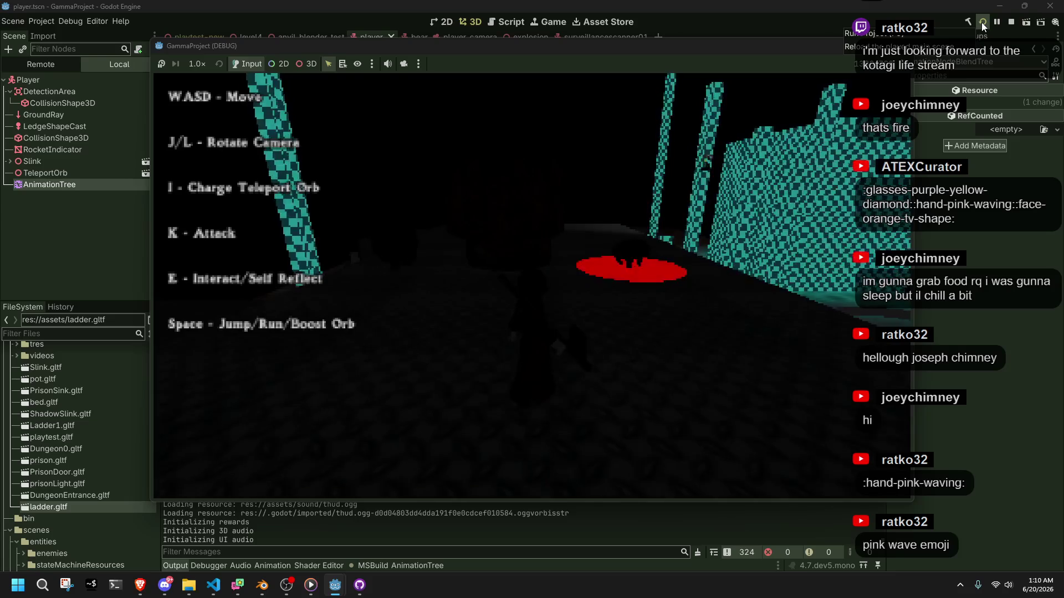
key("l")
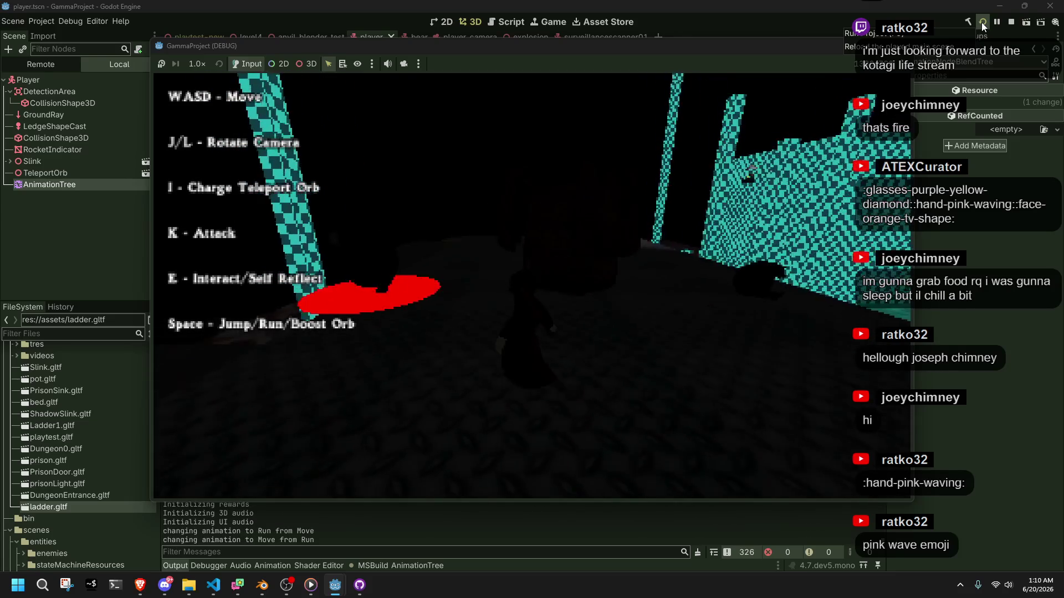
key("j")
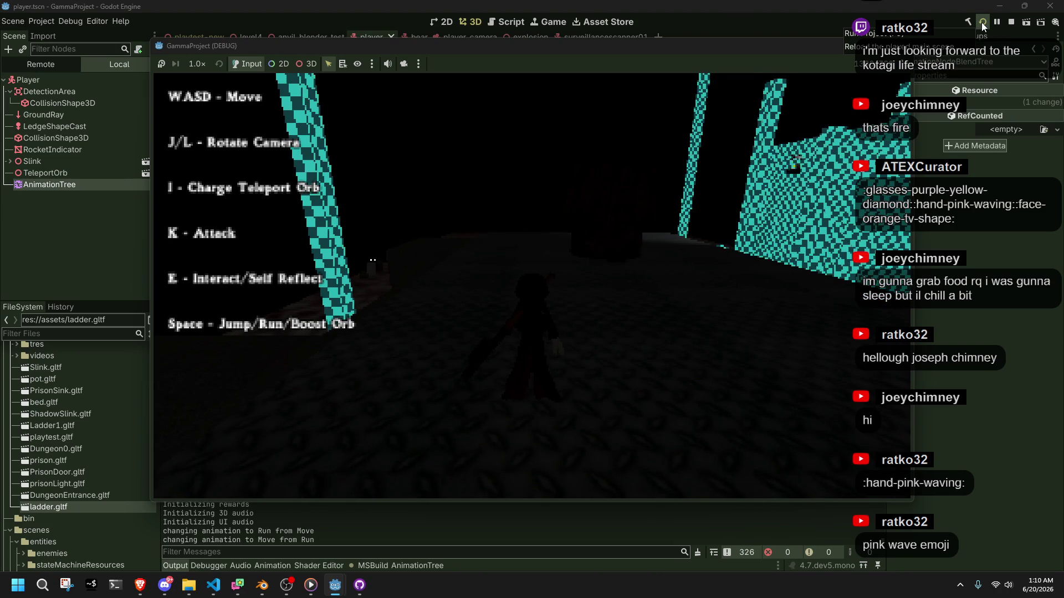
left_click(901, 46)
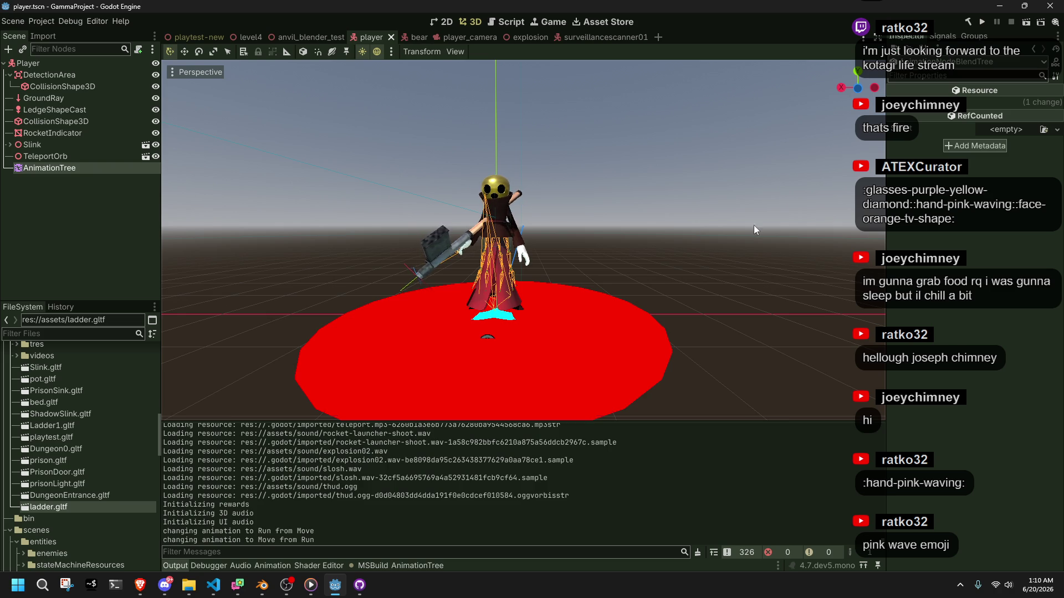
key("alt+Tab")
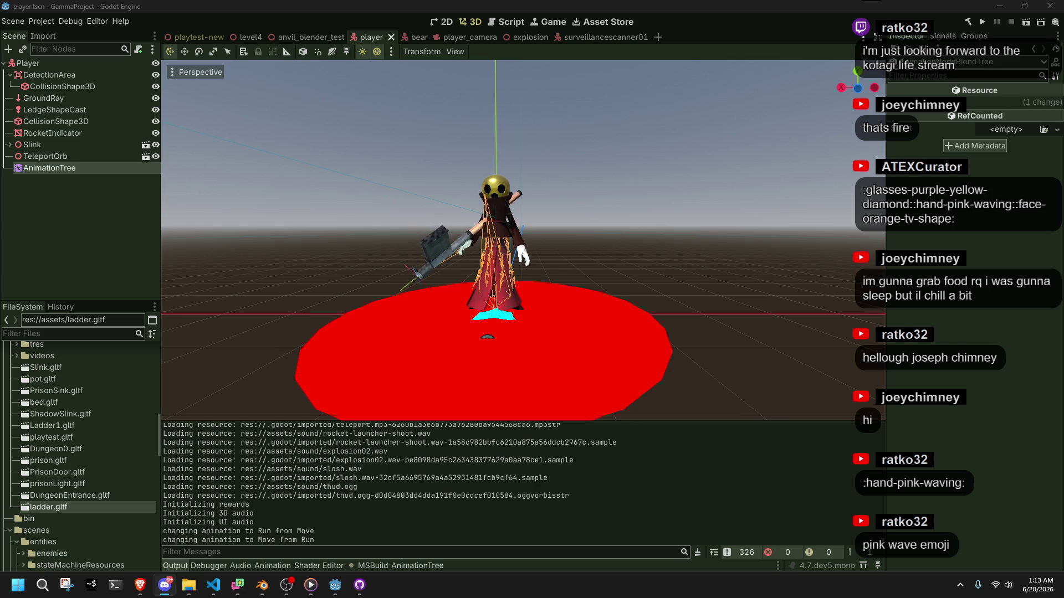
Step: Review the shouldWalkBlend and walk blend amount lines in Player.cs where hasMovementInput is used
left_click(213, 585)
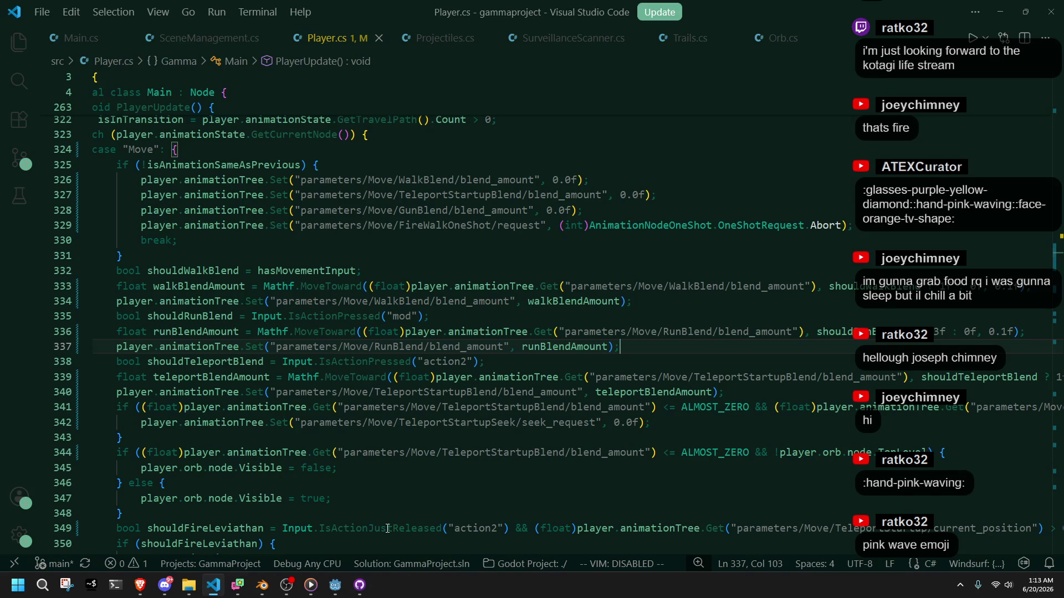
left_click(201, 270)
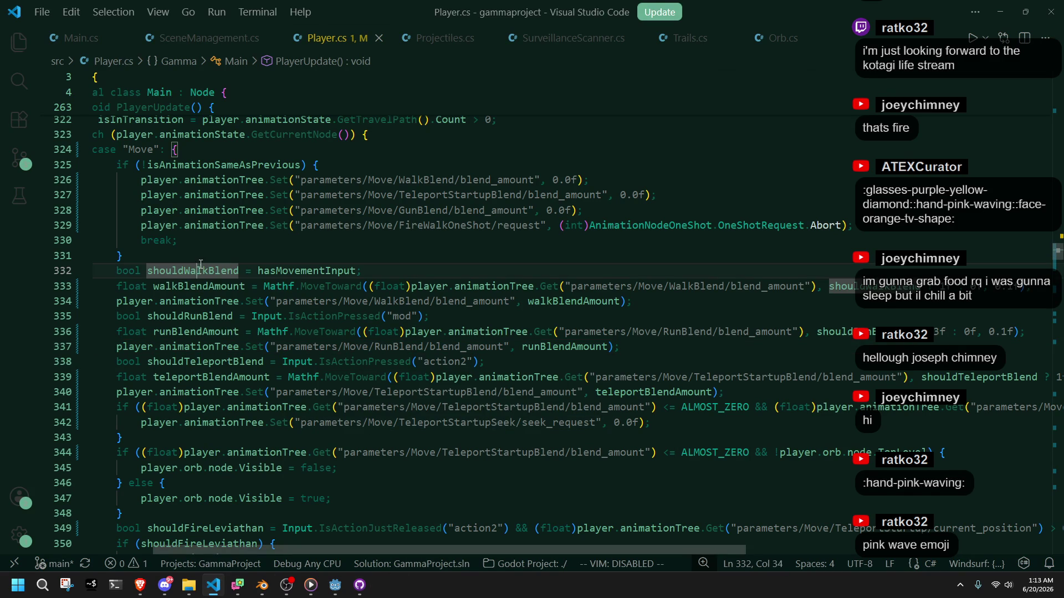
left_click(220, 287)
left_click(282, 271)
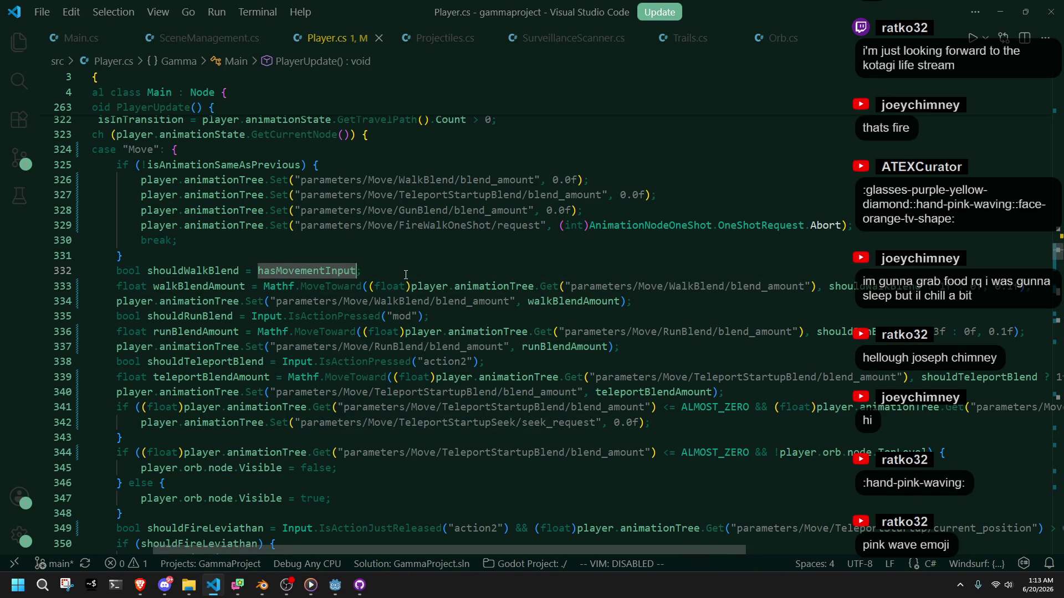
Step: Check the input action bindings in Godot's Project Settings, then close the settings
left_click(327, 588)
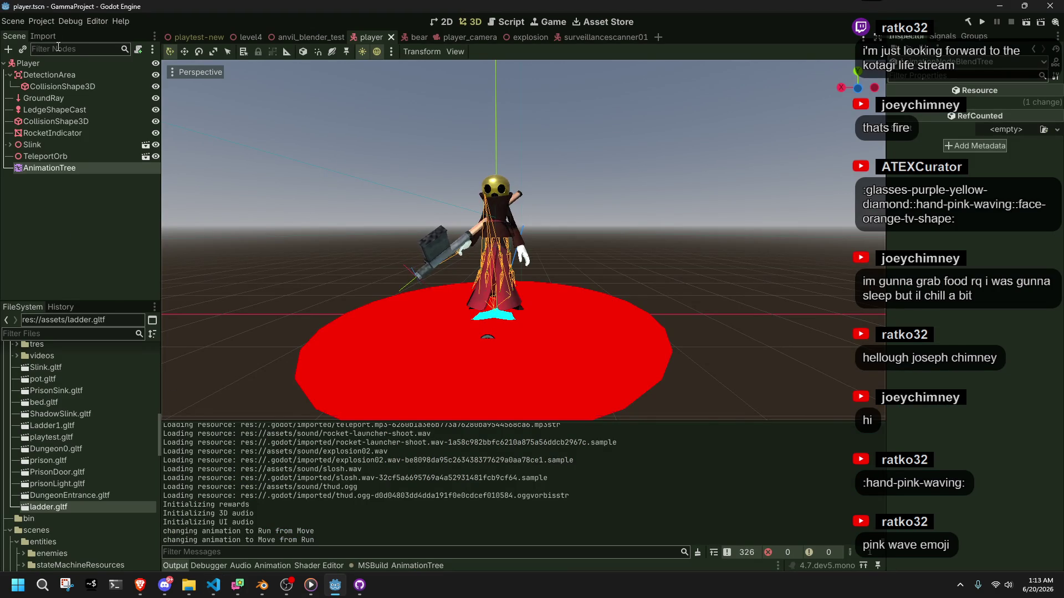
left_click(41, 21)
left_click(51, 32)
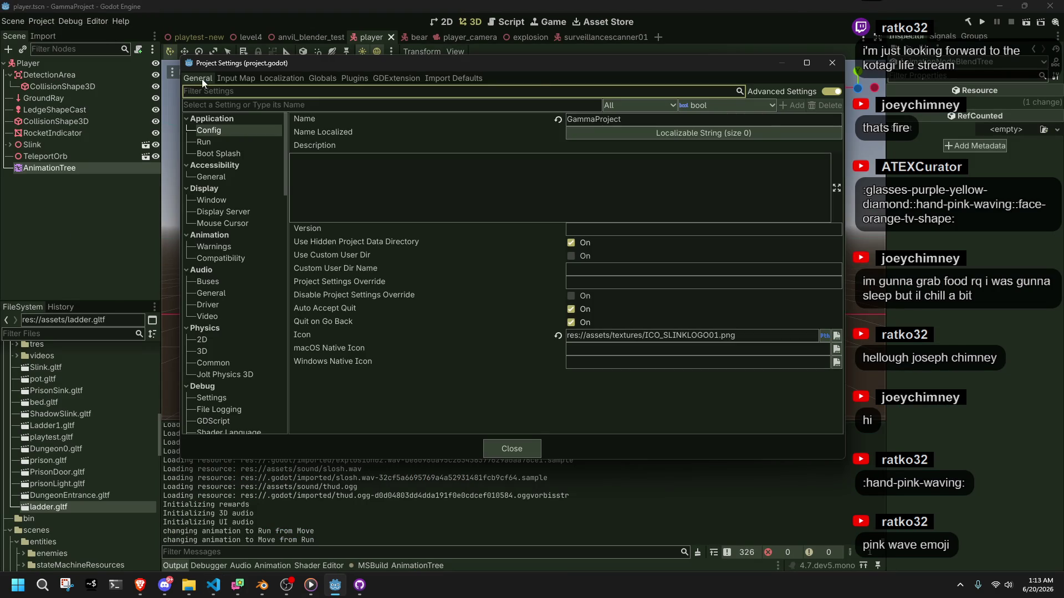
left_click(233, 78)
scroll(257, 327, "down", 1)
scroll(259, 349, "up", 3)
scroll(259, 366, "down", 3)
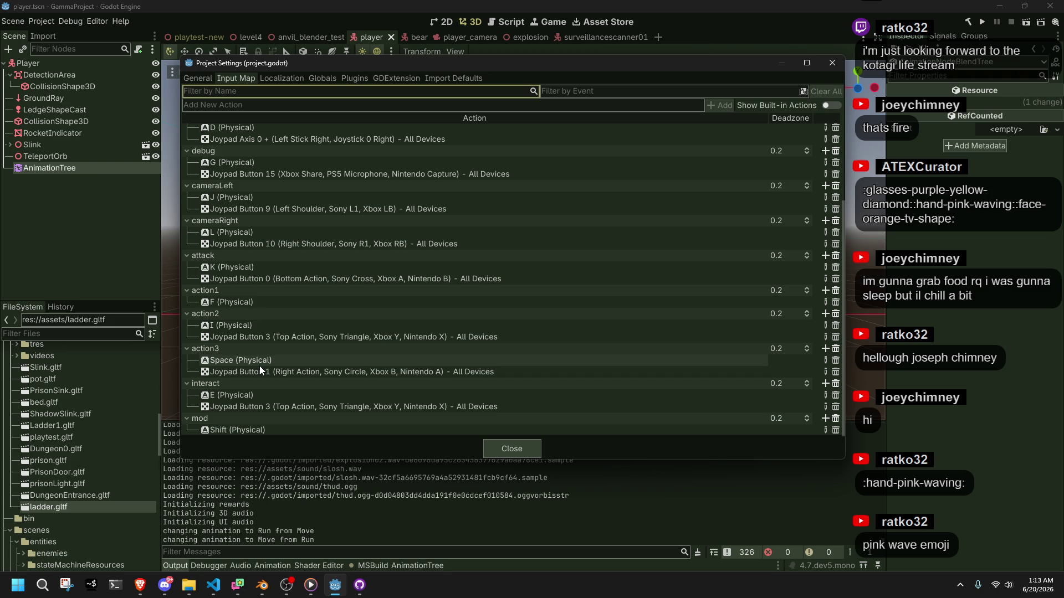
scroll(245, 361, "up", 3)
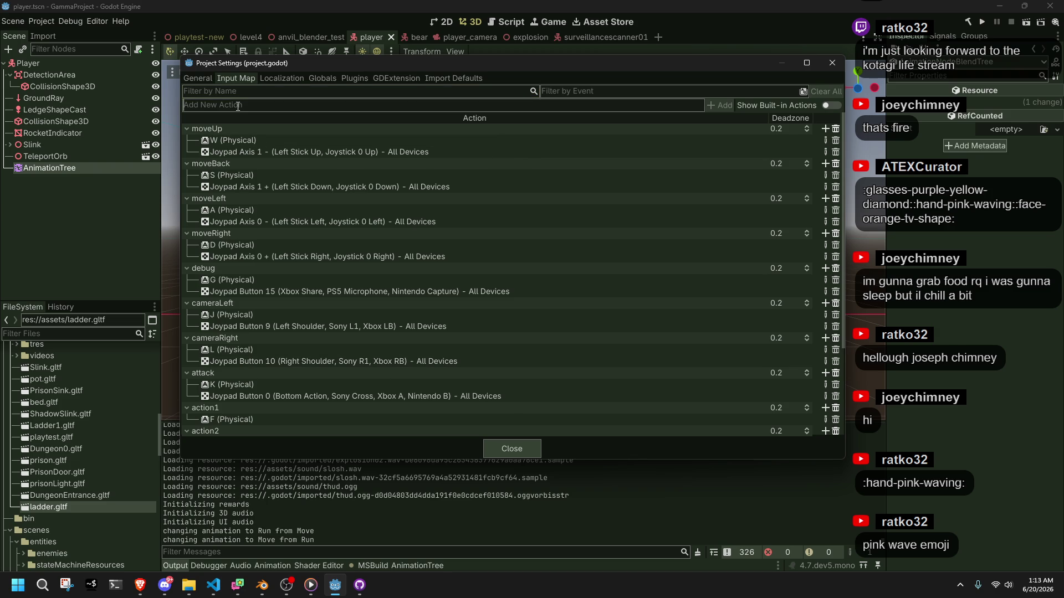
scroll(341, 275, "down", 3)
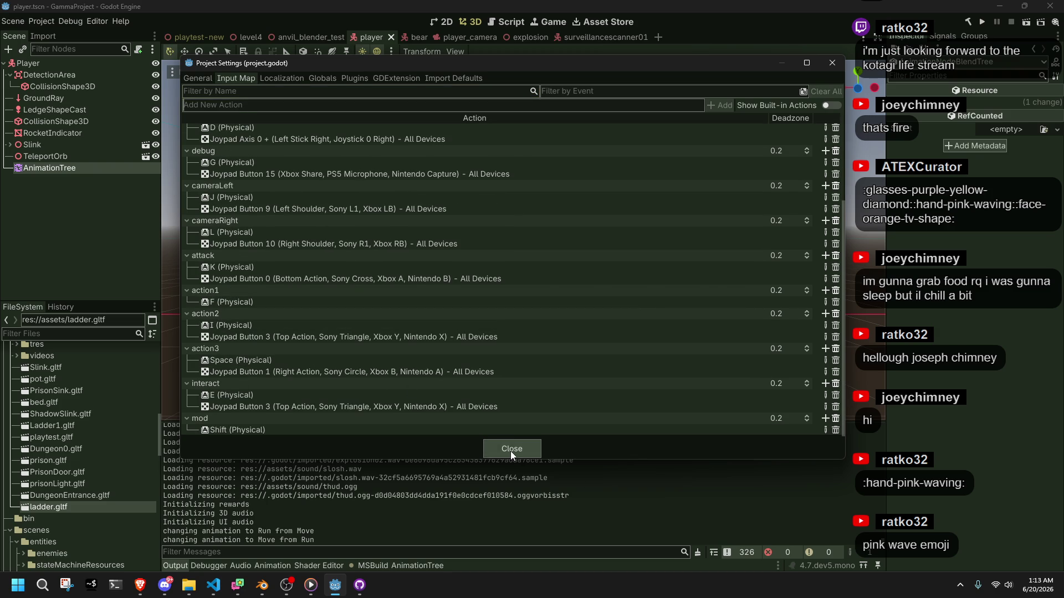
left_click(510, 450)
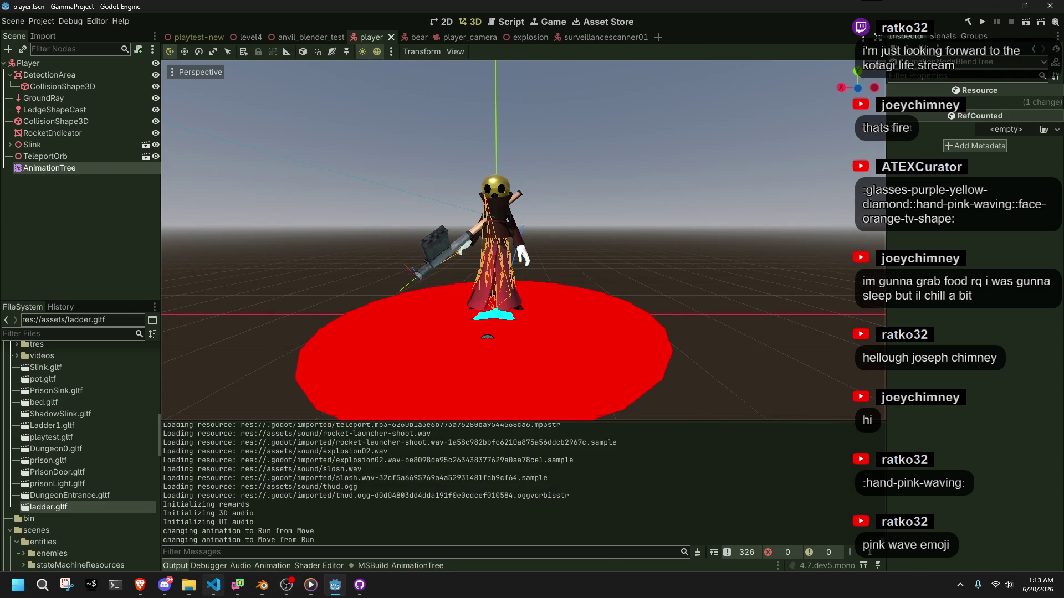
Step: Replace hasMovementInput on line 332 with Input.IsActionPressed("mod")
left_click(214, 585)
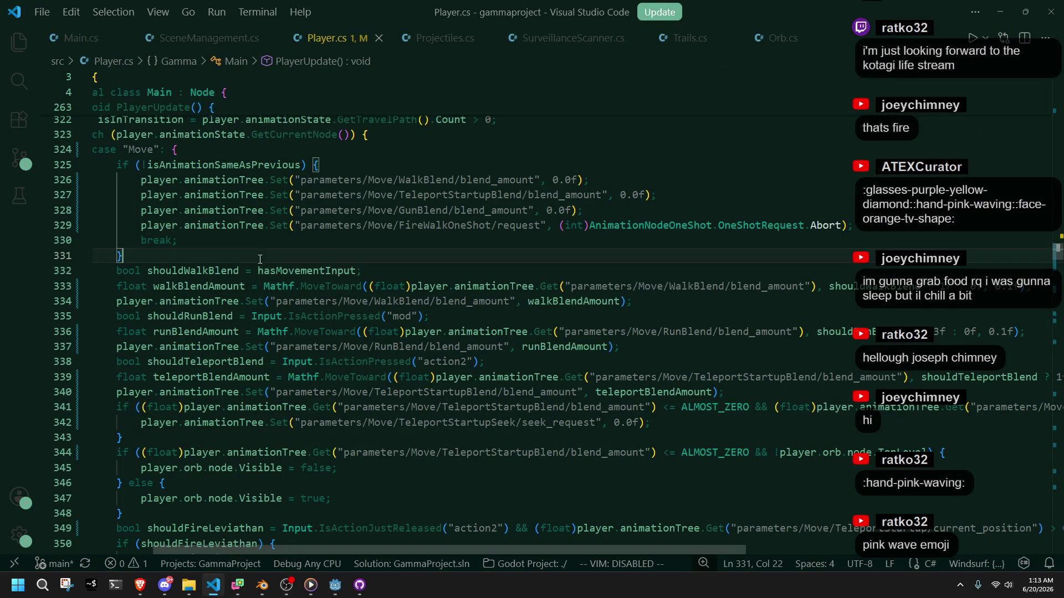
double_click(289, 274)
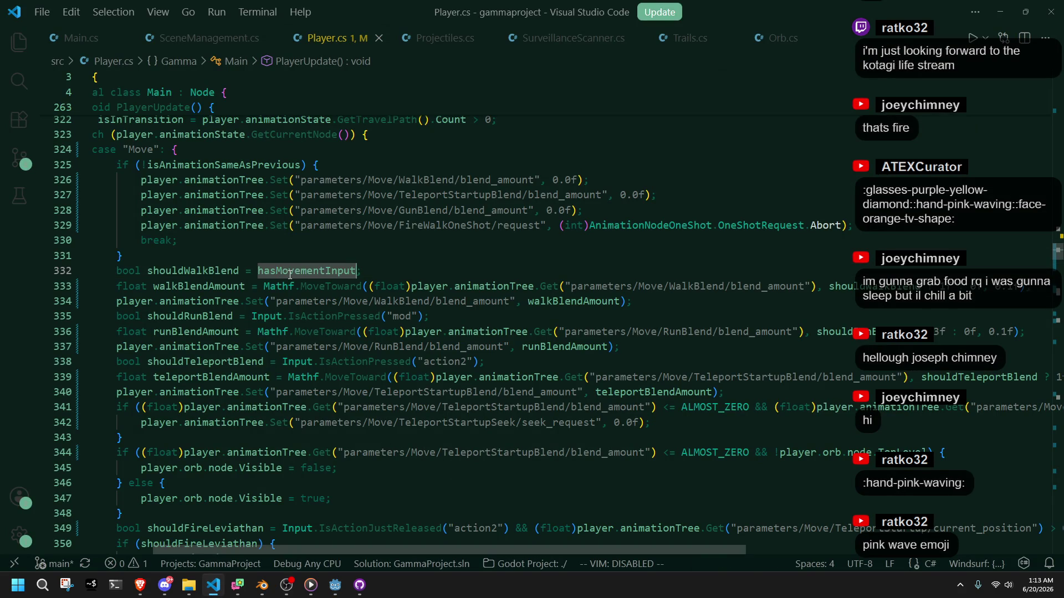
left_click(432, 378)
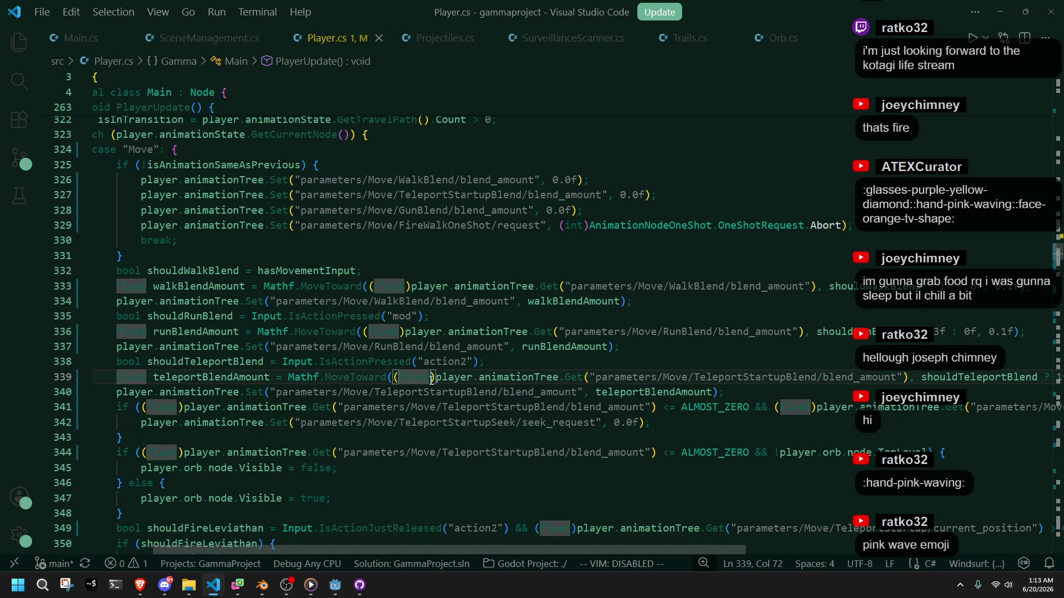
left_click(418, 320)
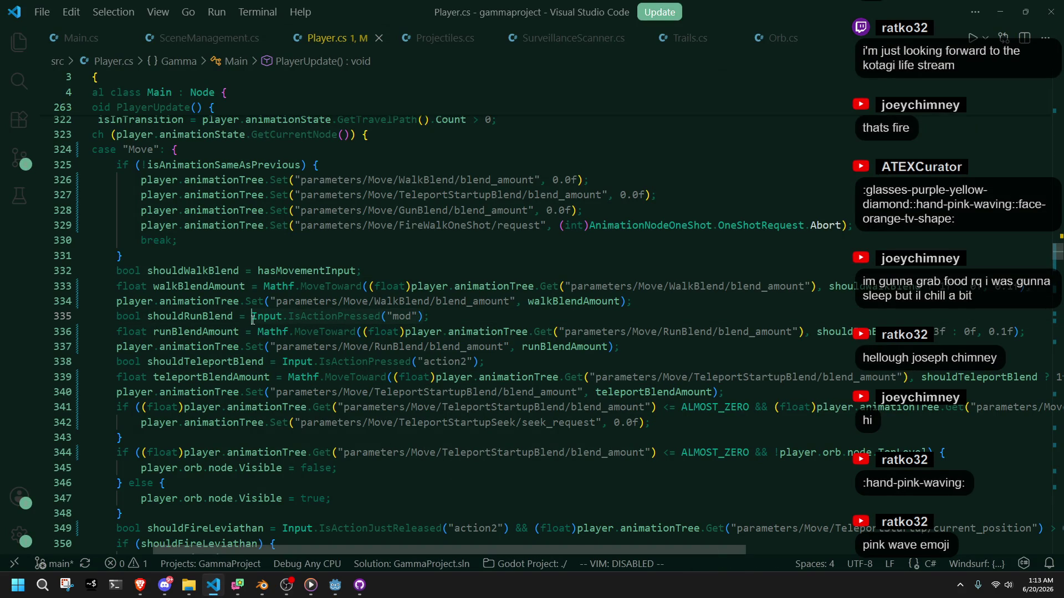
left_click(312, 375)
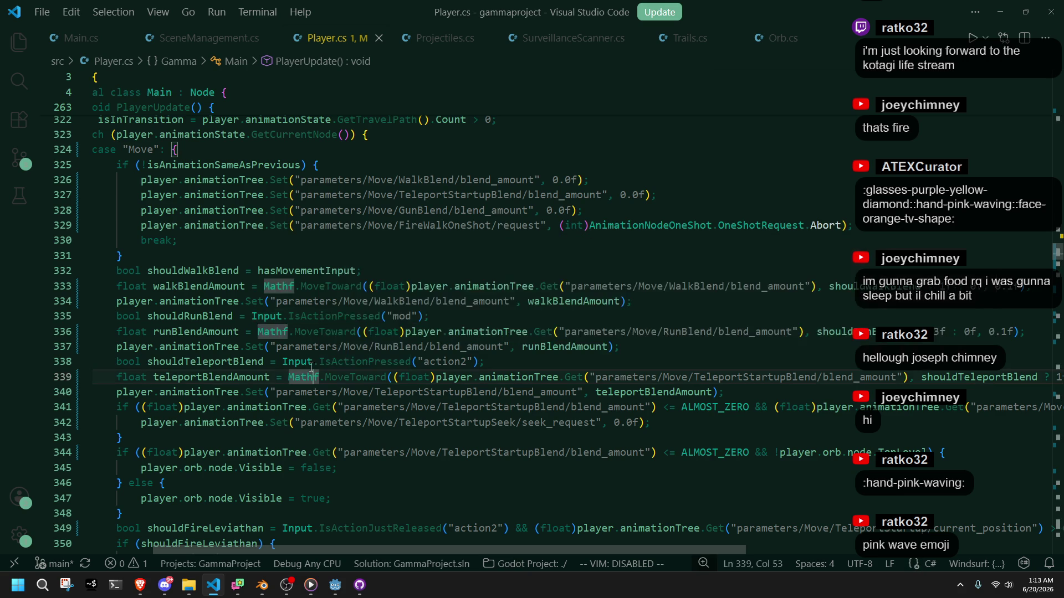
double_click(304, 272)
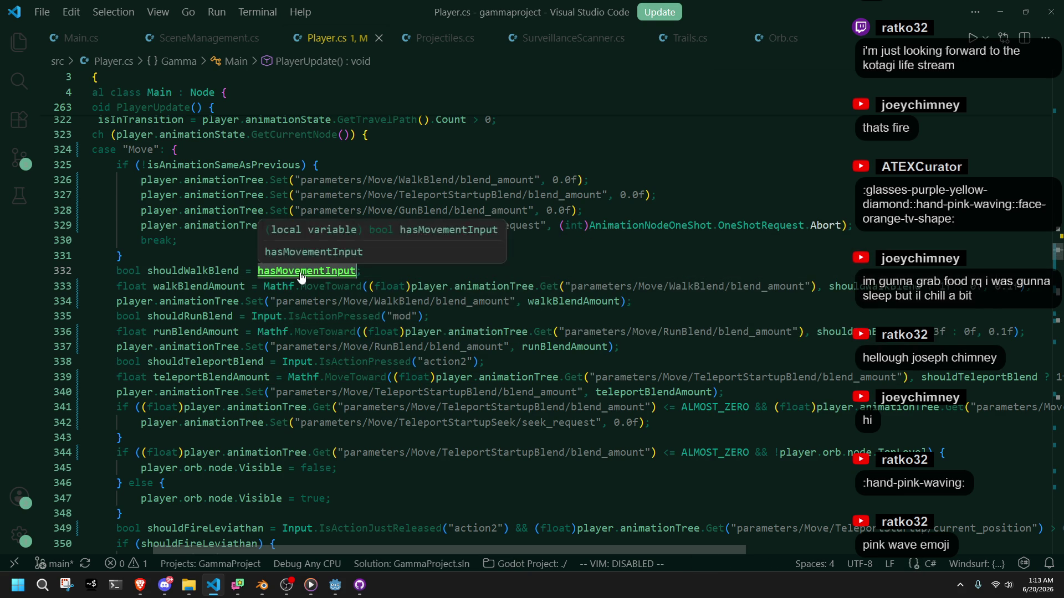
type("Input.IsActionPressed(\"mod\")")
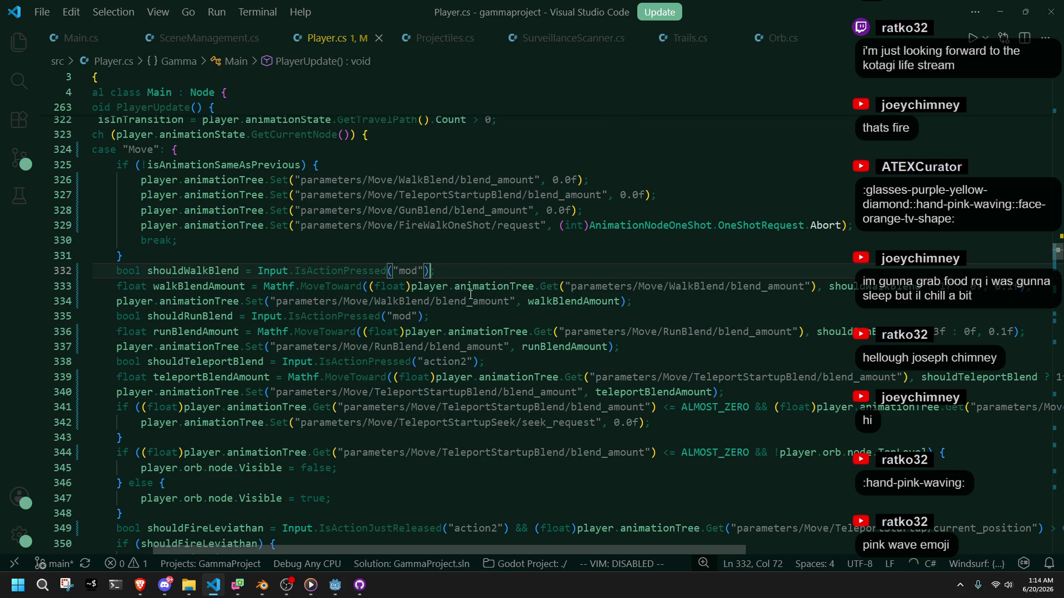
Step: Look over the shouldRunBlend line, the teleport seek block and the orb visibility lines
left_click(470, 294)
left_click(467, 311)
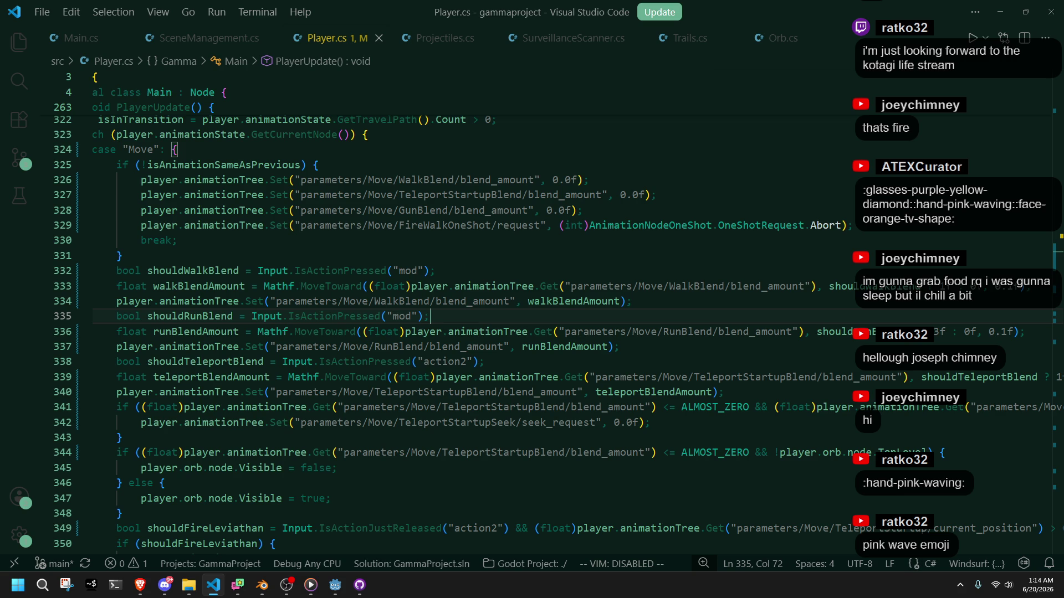
key("alt+Tab")
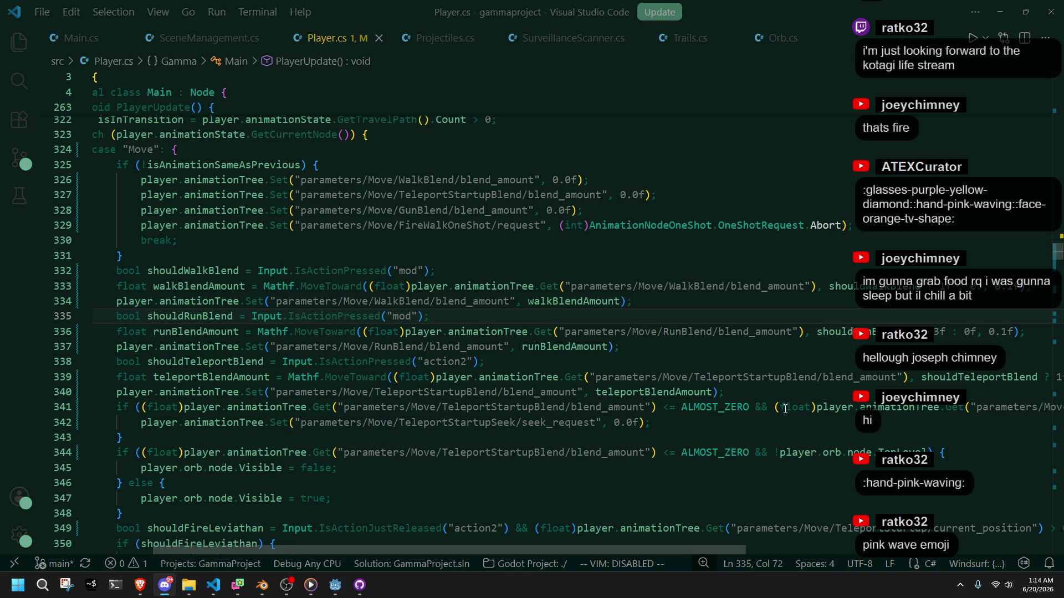
left_click(669, 440)
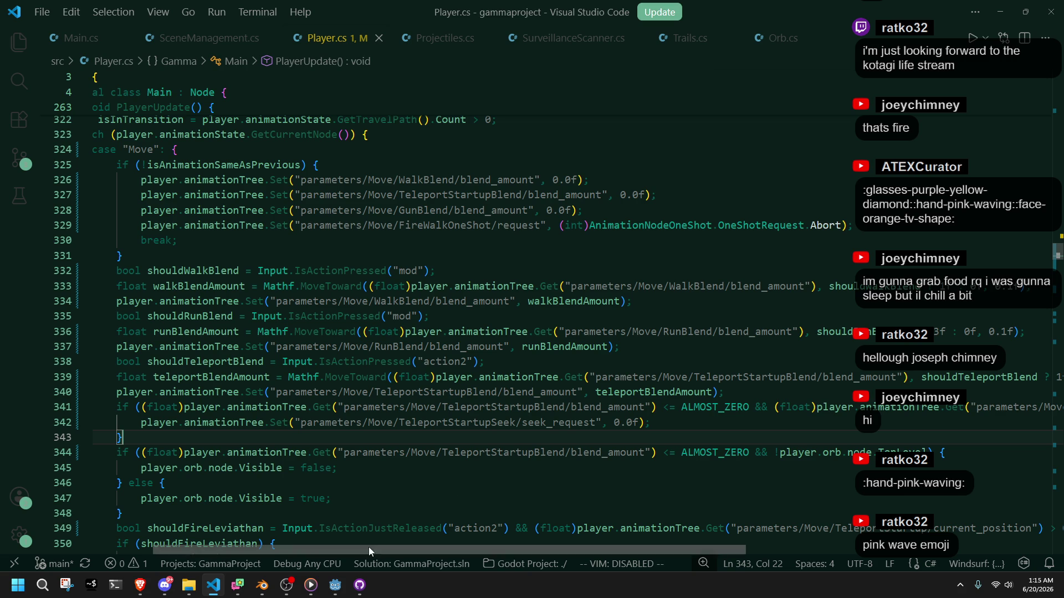
left_click(278, 503)
Step: Replace the mod check in shouldRunBlend on line 335 with the suggested hasMovementInput condition, and save
key("Up")
key("Up")
key("Down")
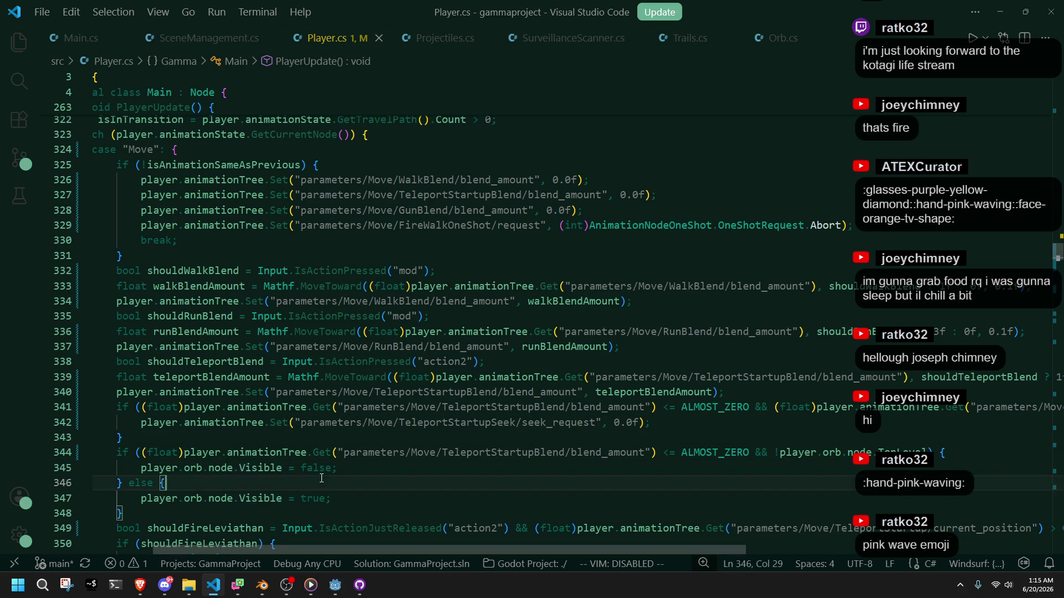
scroll(313, 470, "up", 2)
scroll(314, 470, "up", 1)
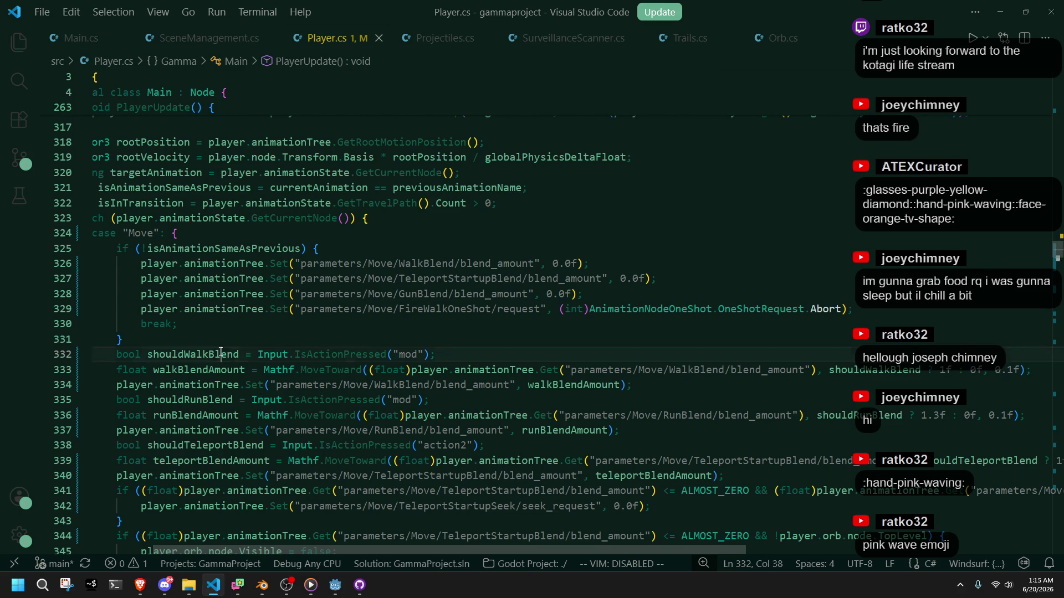
double_click(232, 354)
double_click(224, 399)
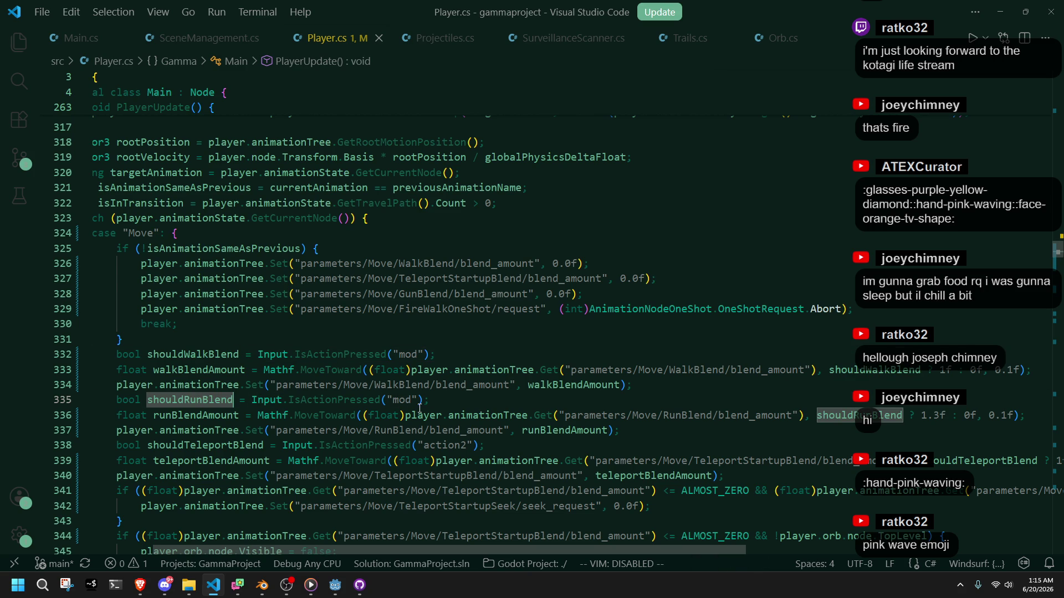
left_click_drag(427, 407, 251, 404)
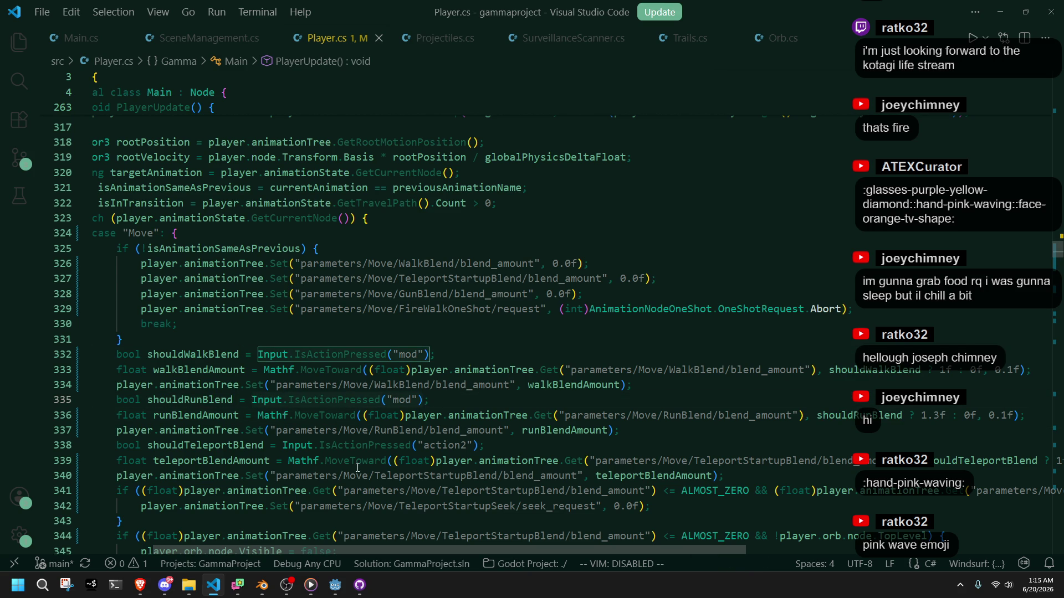
type("has;")
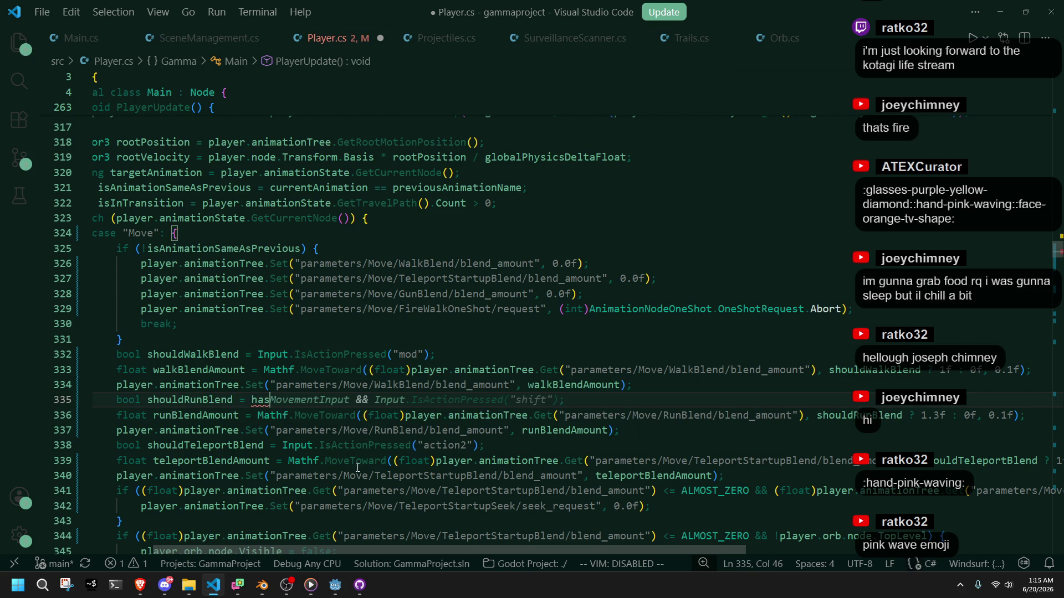
key("Tab")
key("ctrl+s")
Step: Trim the shouldRunBlend condition to just hasMovementInput by removing the shift check
left_click(350, 399)
key("shift+End")
key("Delete")
key("ctrl+s")
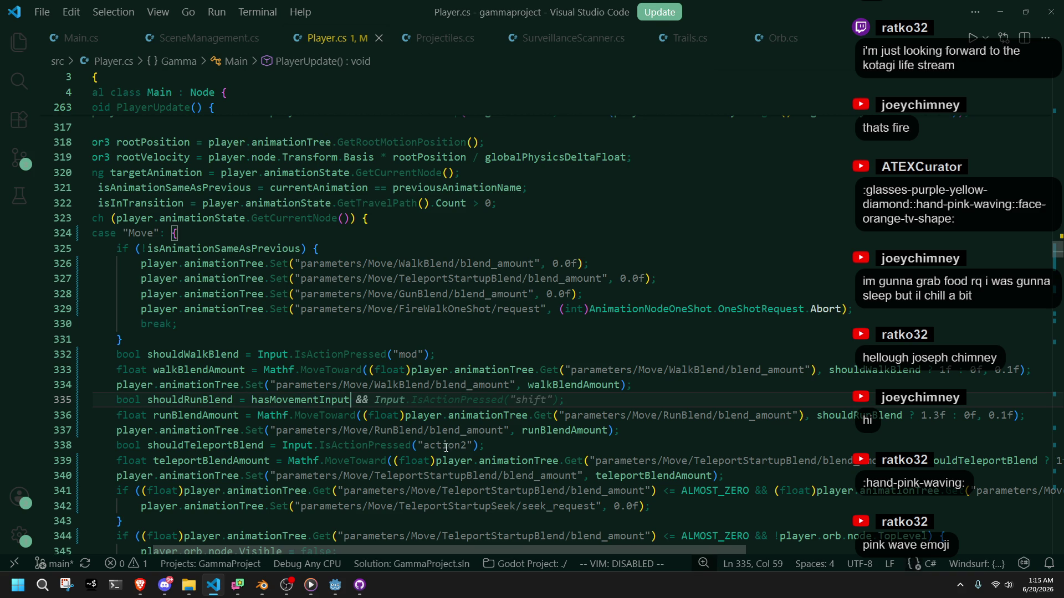
type(";")
double_click(296, 400)
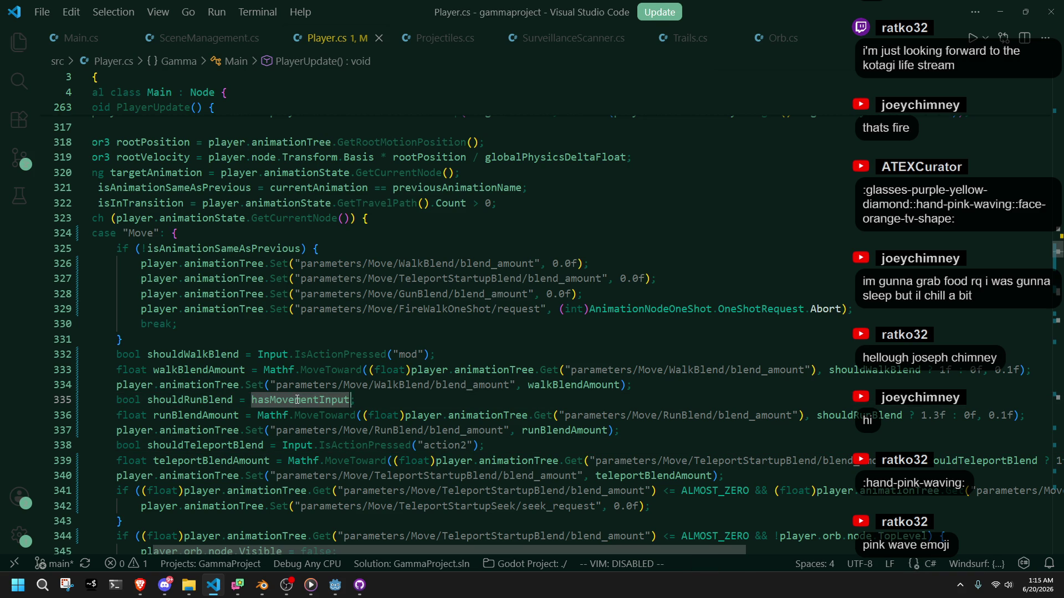
left_click(366, 400)
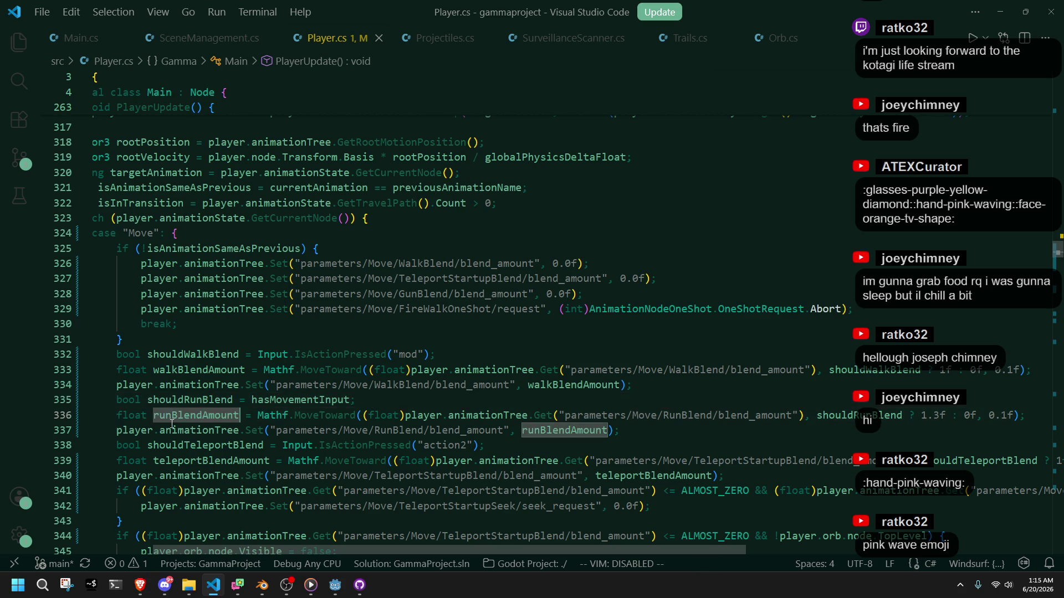
Step: Wrap runBlendAmount before Mathf onto an indented line and insert a blank line after shouldRunBlend
left_click(536, 475)
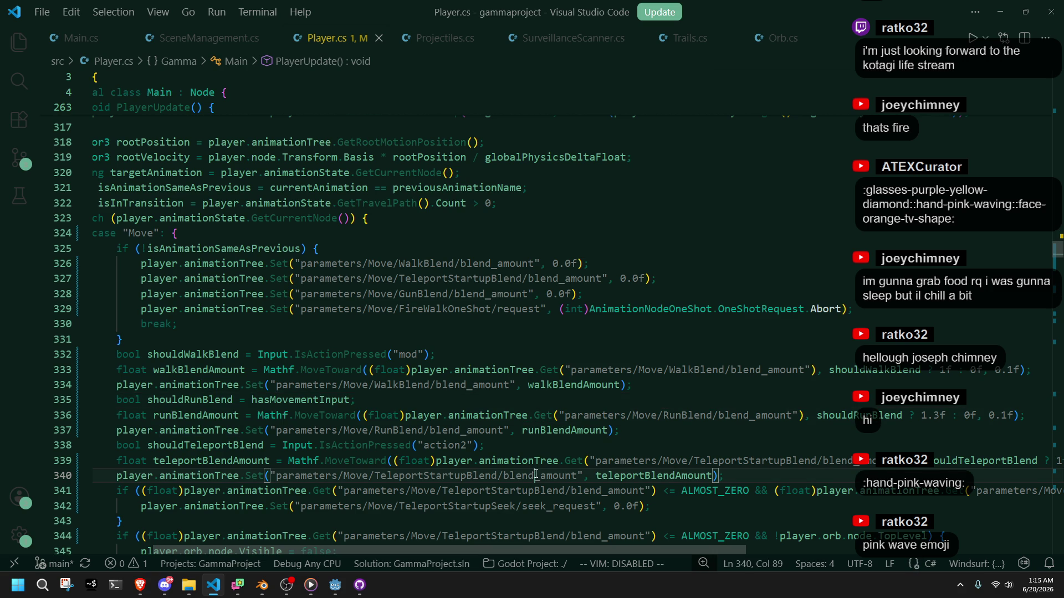
left_click(258, 415)
key("Return")
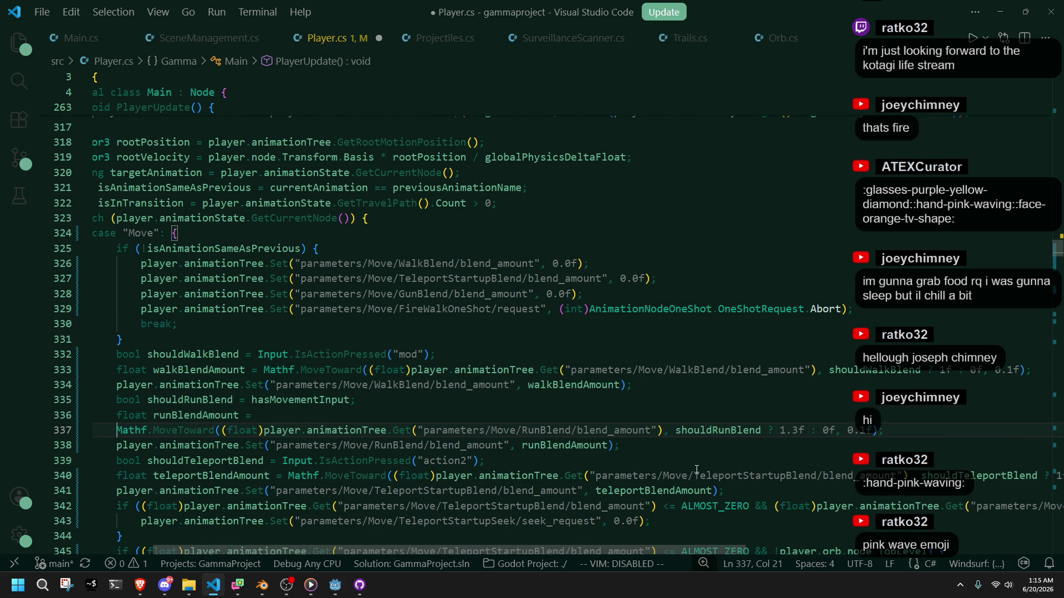
key("Tab")
left_click(682, 458)
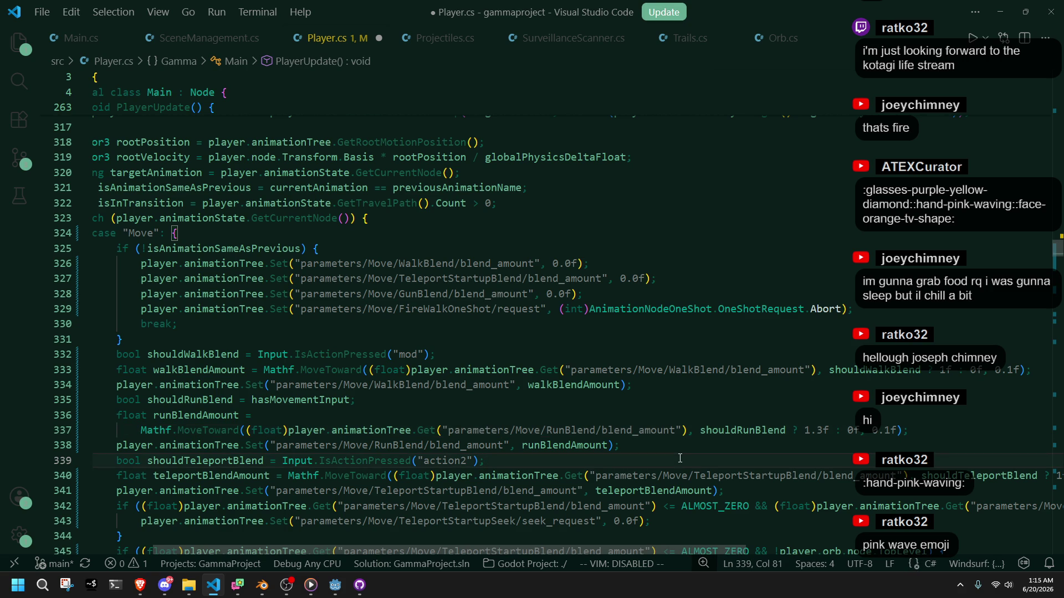
left_click(395, 395)
key("Return")
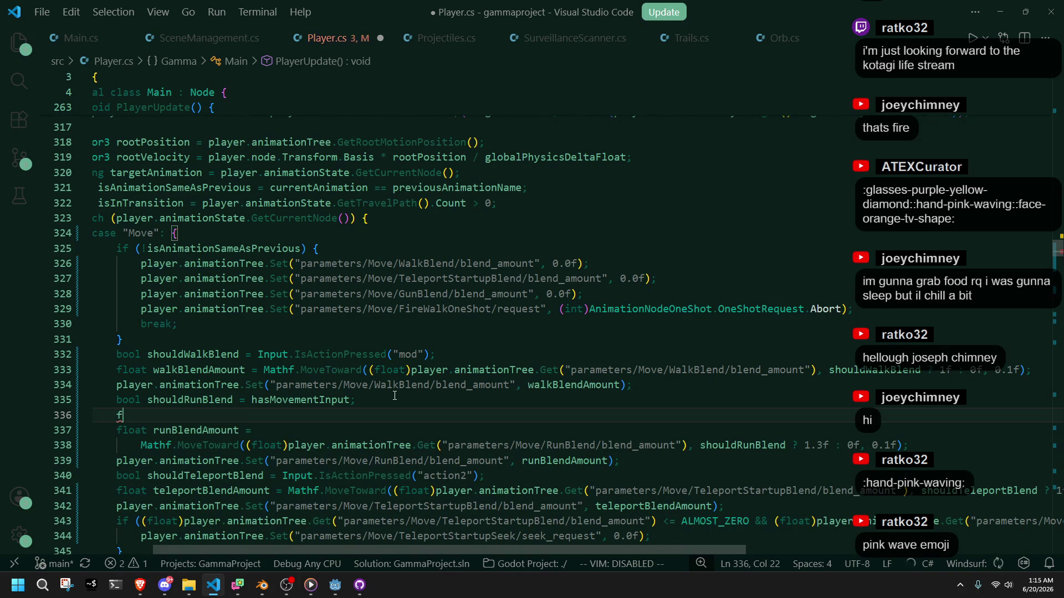
Step: Type the float runCap declaration on line 336, then return to the editor from the browser docs
type("float runcap")
key("BackSpace")
key("BackSpace")
key("BackSpace")
type("Cap")
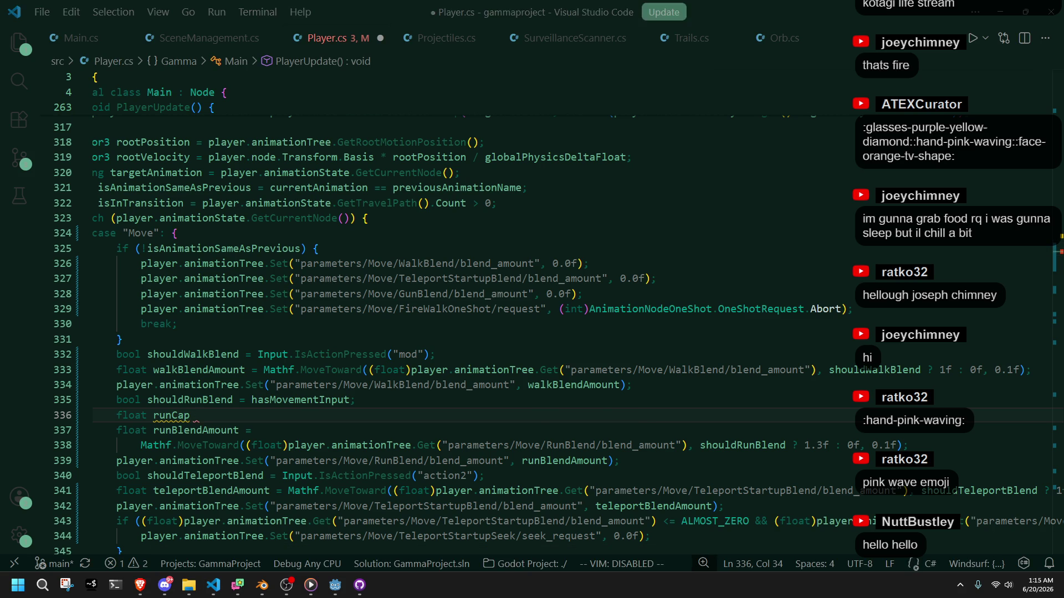
key("alt+Tab")
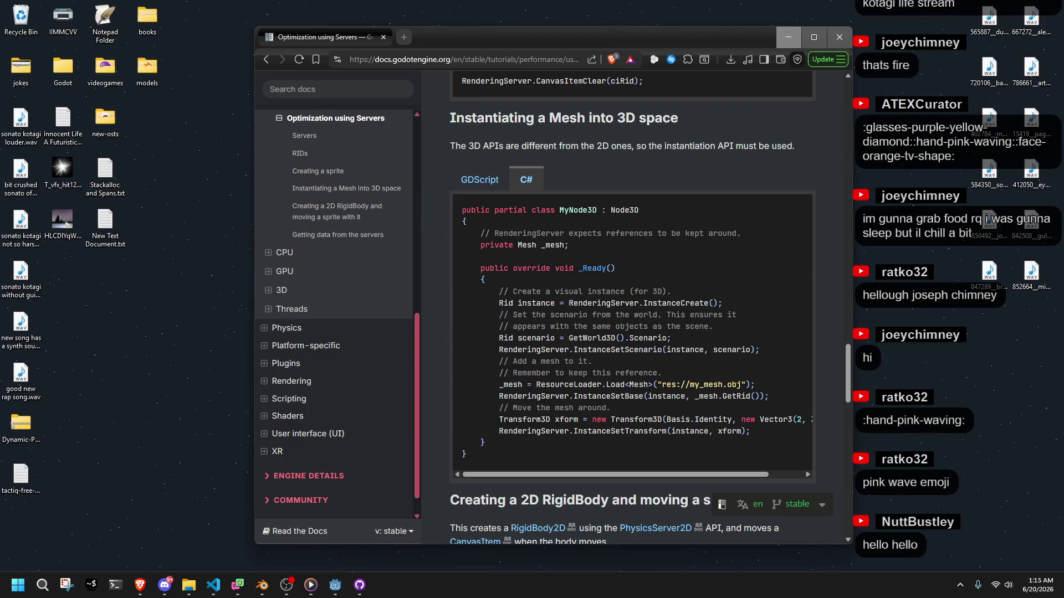
key("alt+Tab")
key("alt+Tab")
left_click(789, 39)
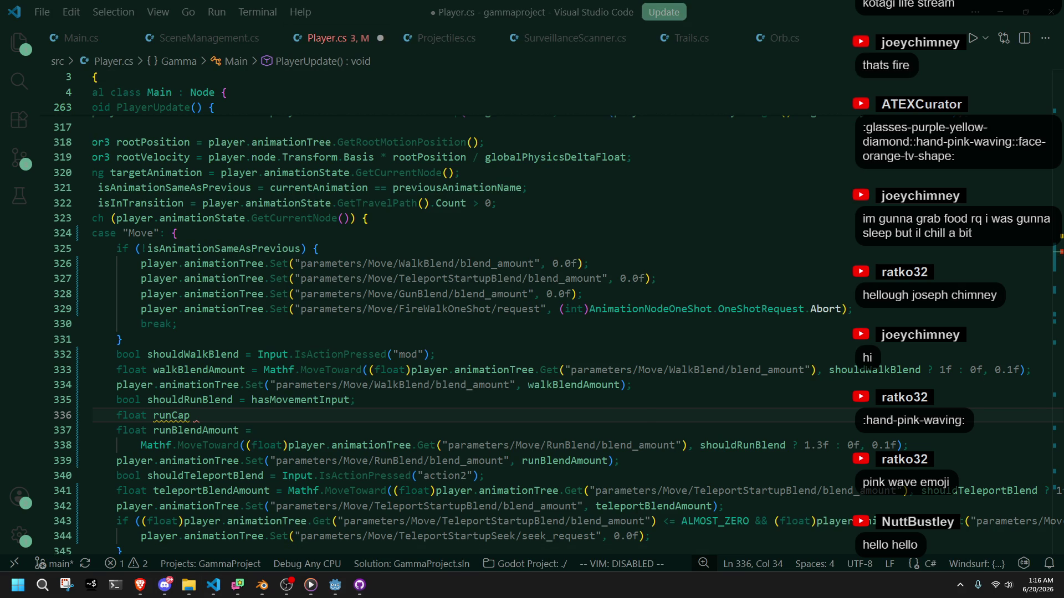
key("alt+Tab")
left_click(915, 327)
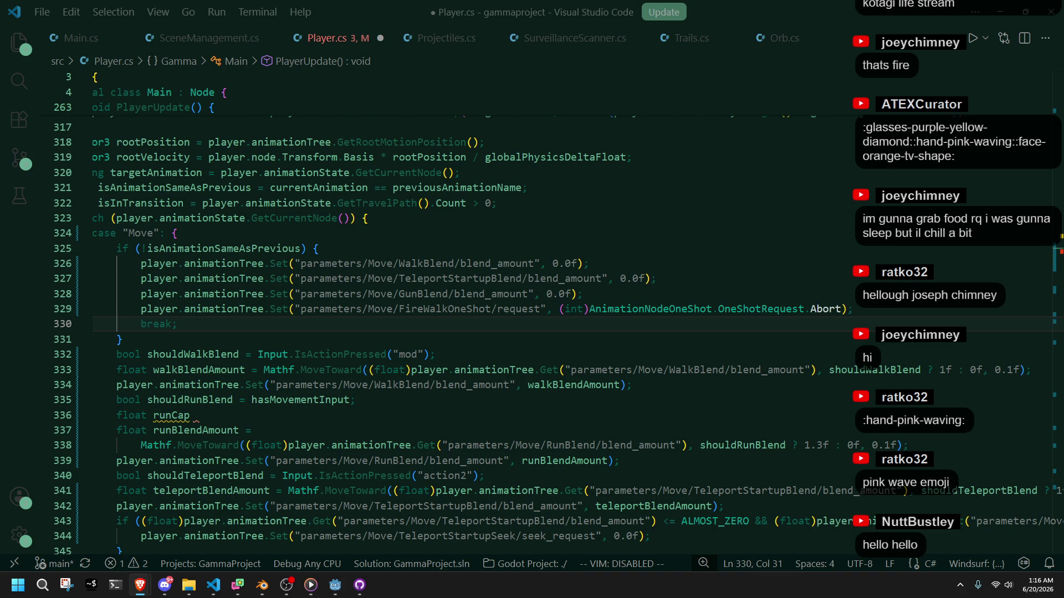
Step: Complete runCap as = ActionIsPressed("run") ? 1.3f : 1.0f; using the inline suggestion
left_click(272, 426)
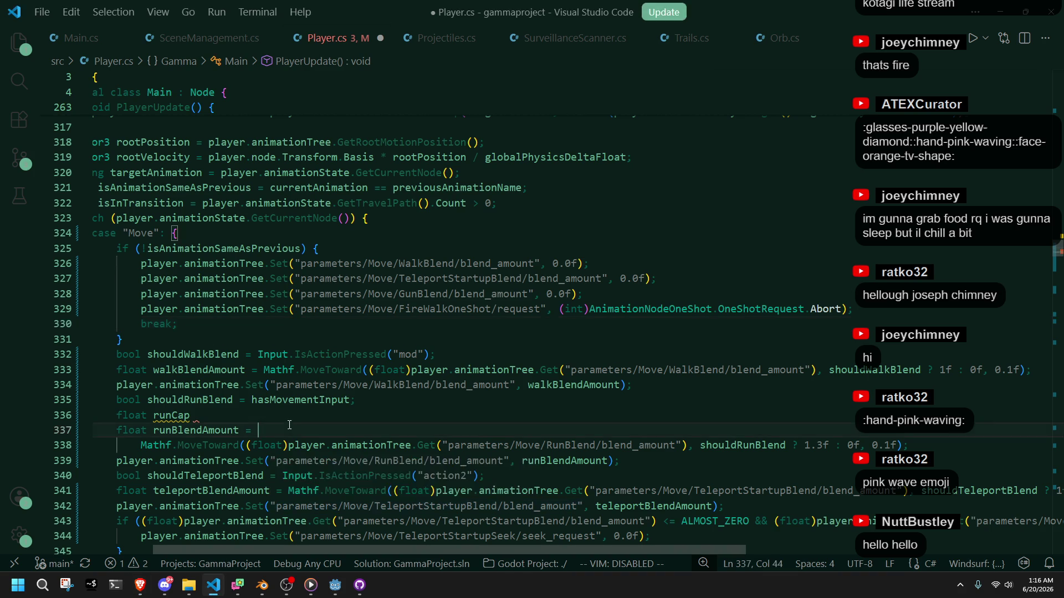
left_click(272, 414)
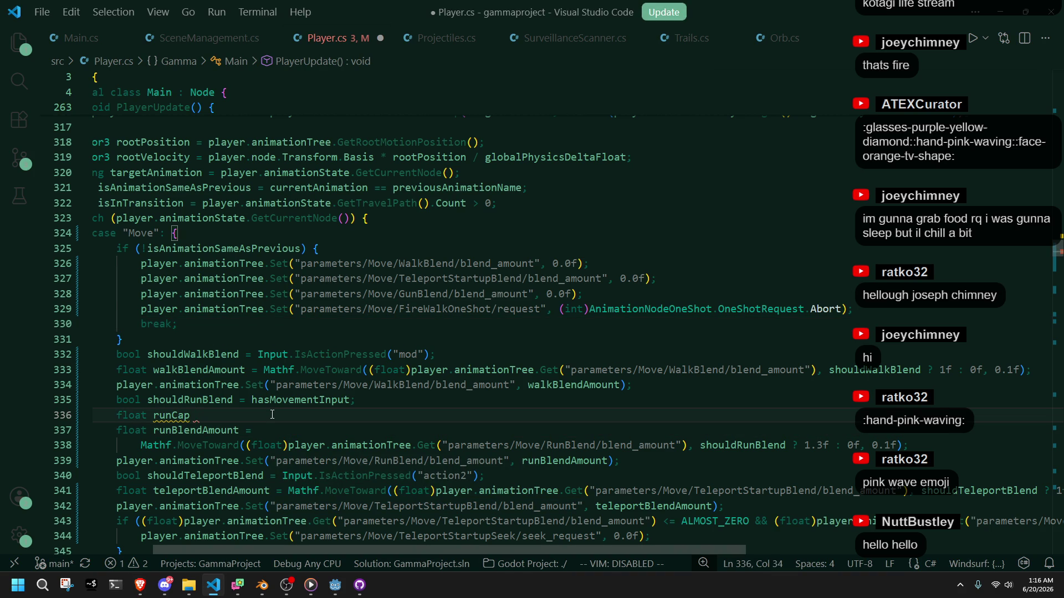
type("=")
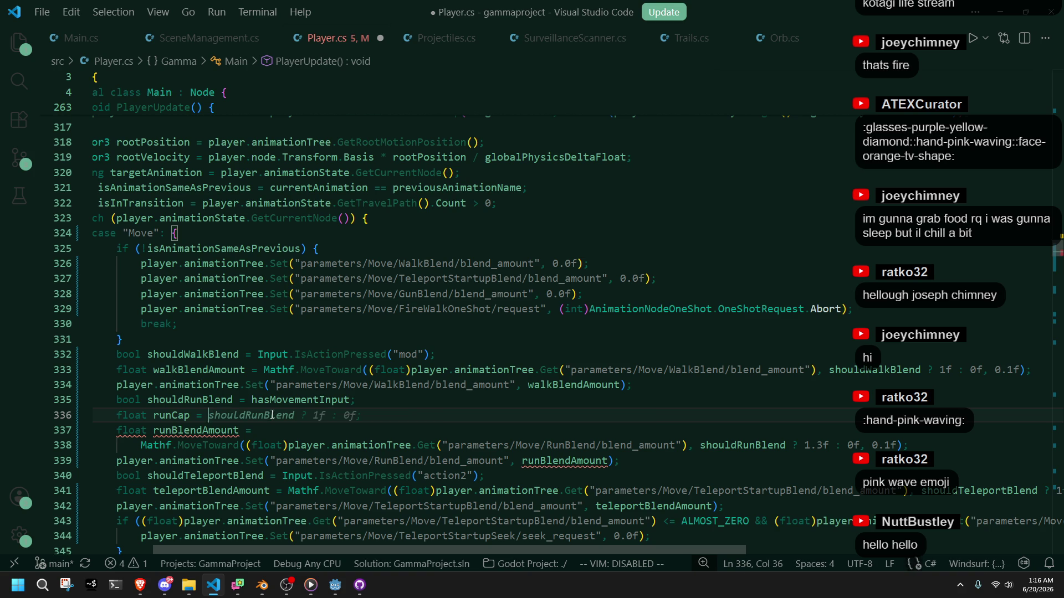
type("Is")
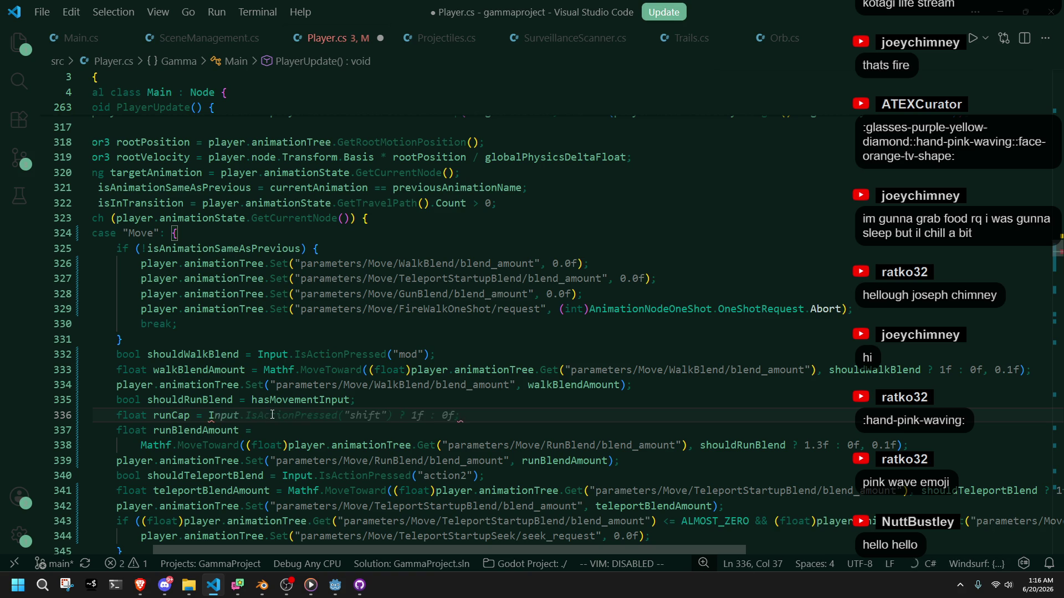
type("Act")
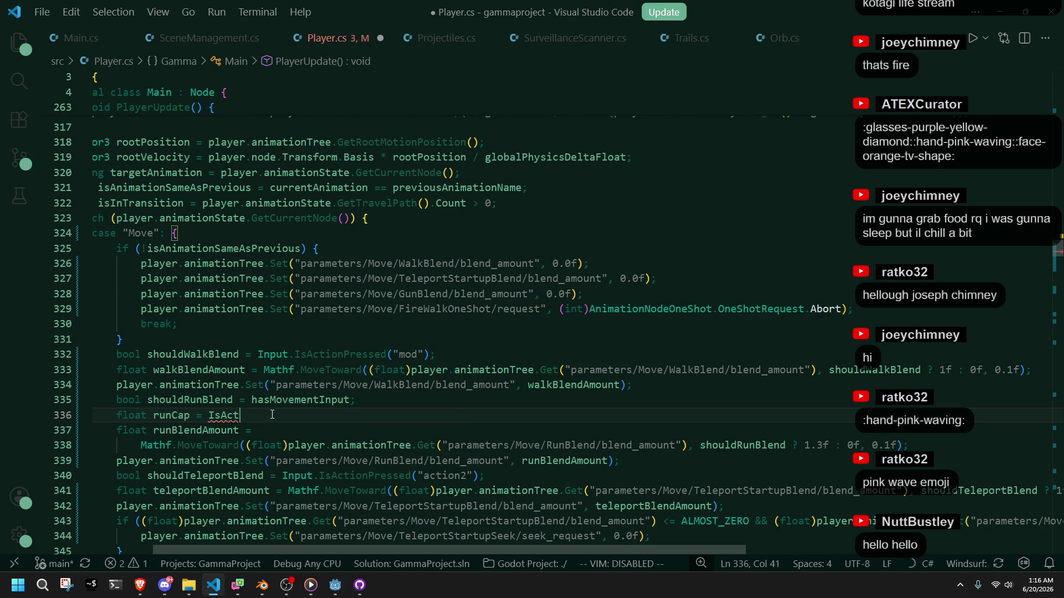
type("ionPressed(")
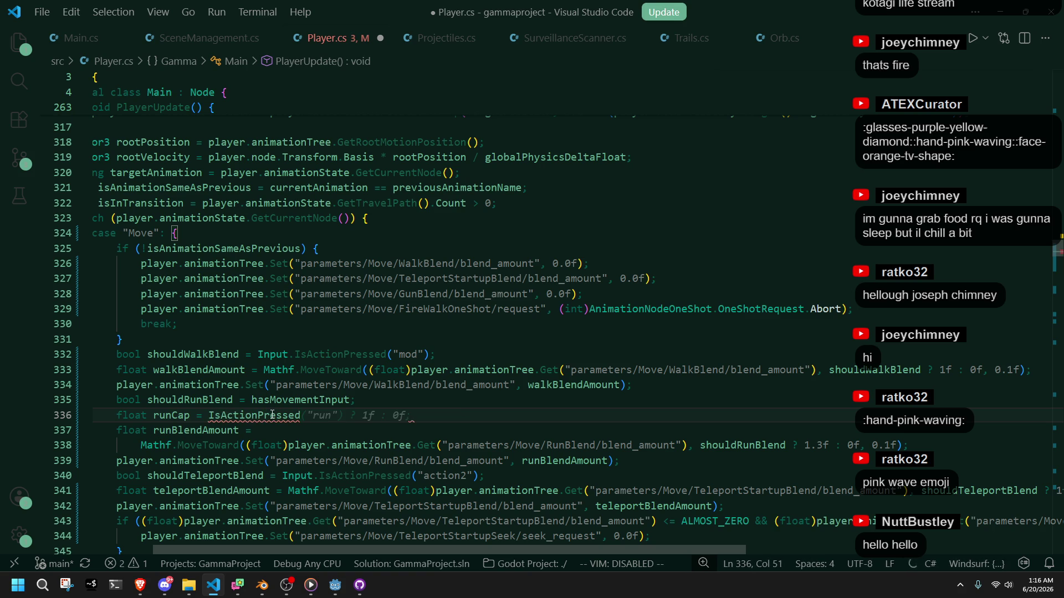
key("Tab")
key("ctrl+shift+Left")
key("ctrl+shift+Left")
key("ctrl+shift+Left")
left_click(211, 415, "shift")
key("BackSpace")
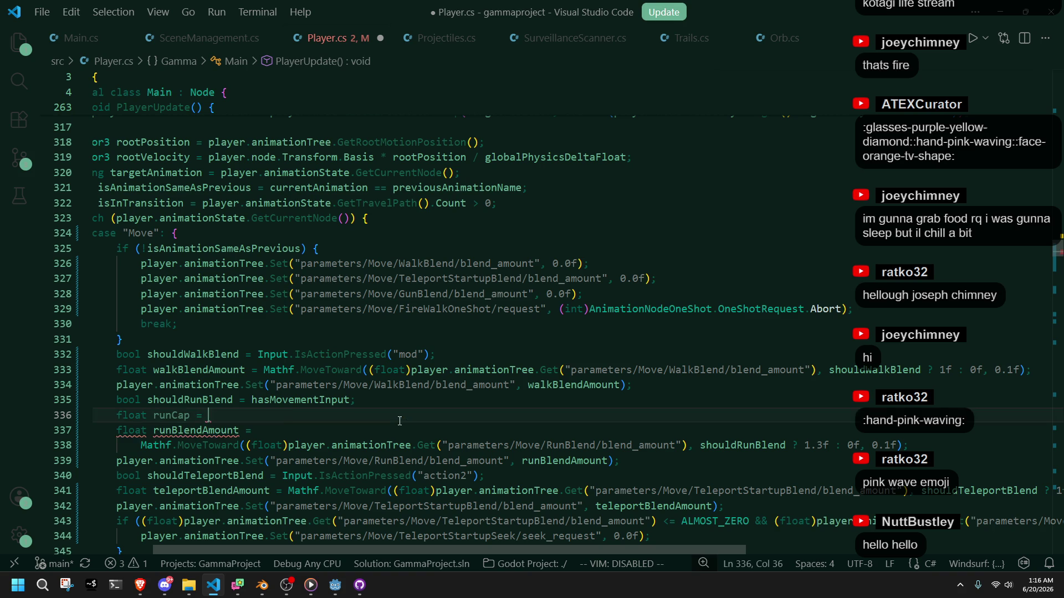
type("ActionIs")
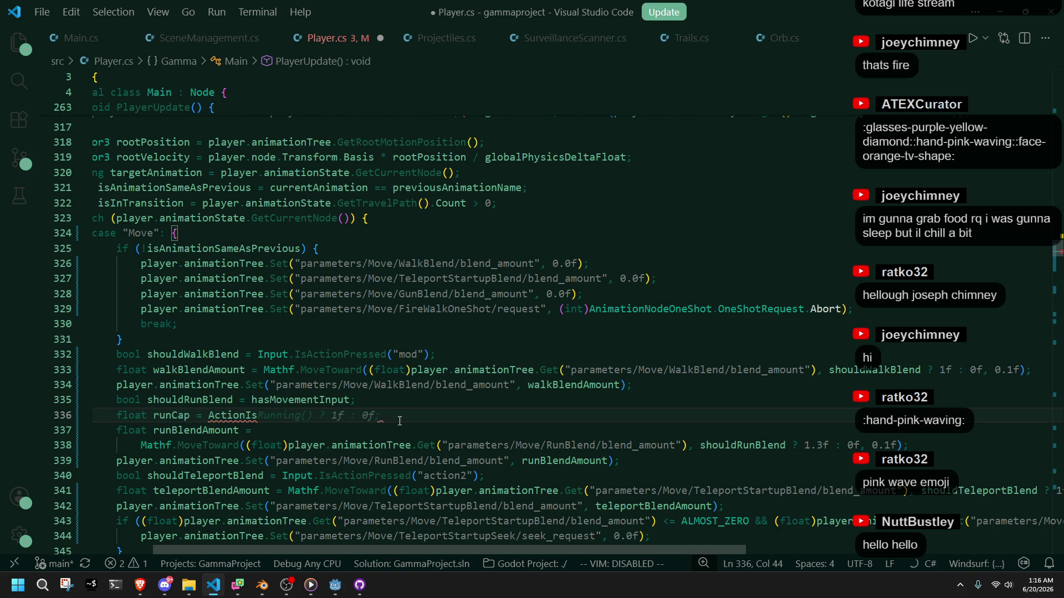
type("Pressed")
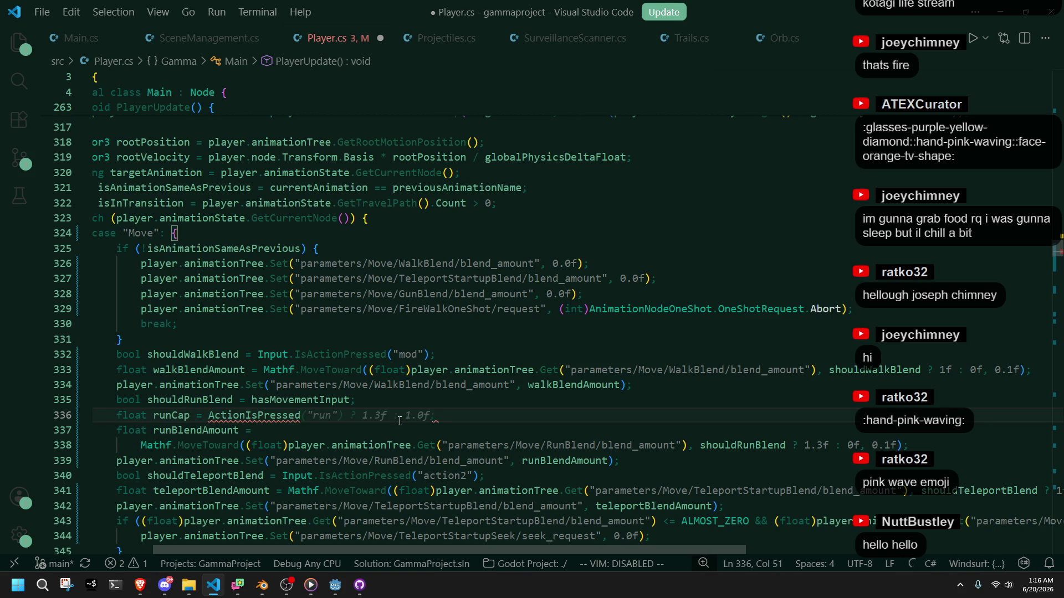
key("Tab")
key("Down")
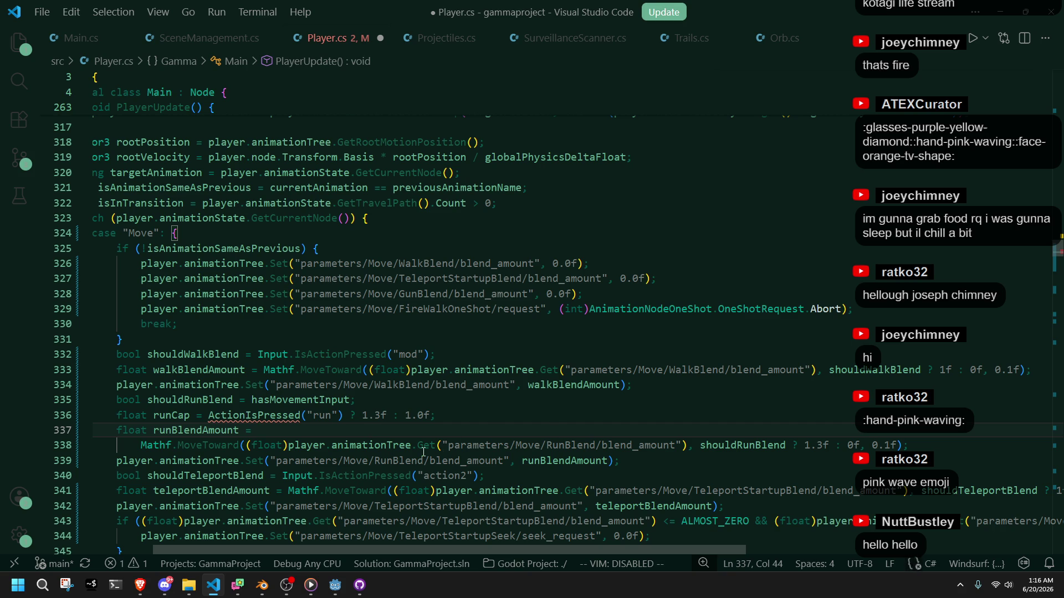
Step: Show Godot's player scene, then drag the Google results for 'vscode how many lines of code in it' over it
left_click(336, 586)
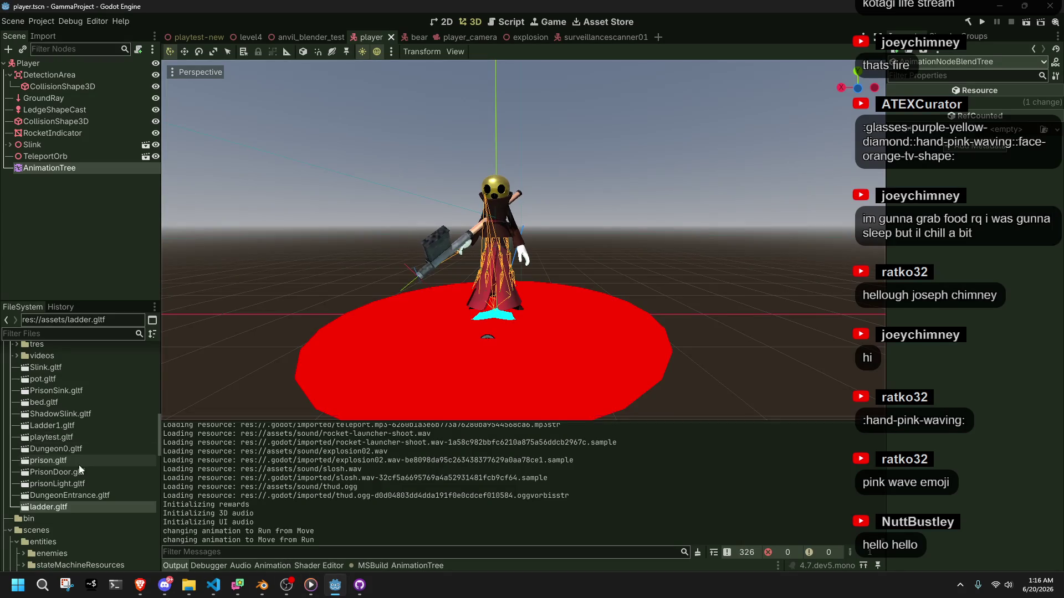
scroll(79, 464, "down", 10)
scroll(117, 412, "down", 5)
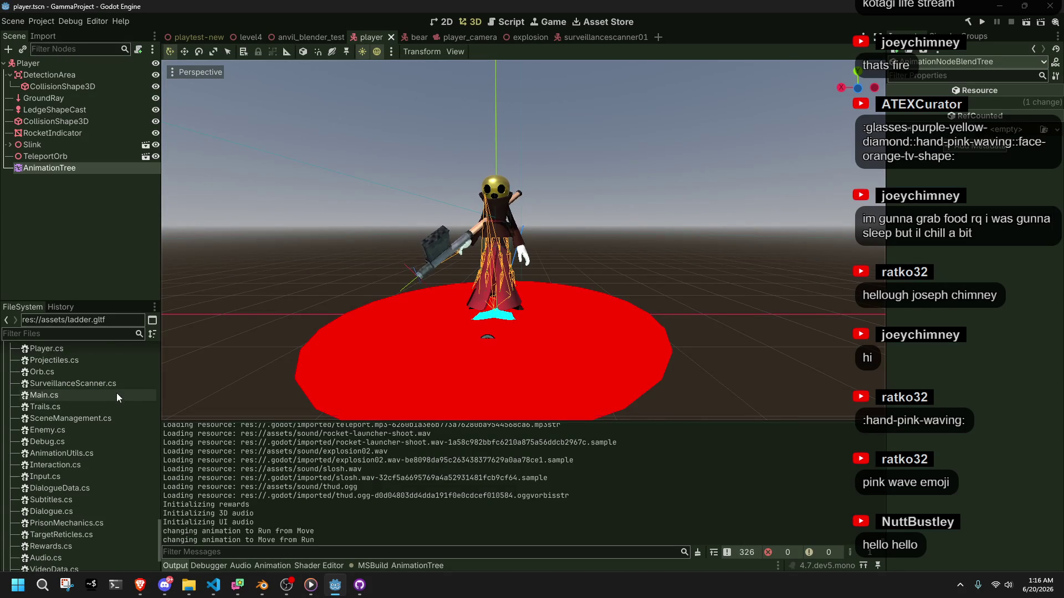
left_click(140, 585)
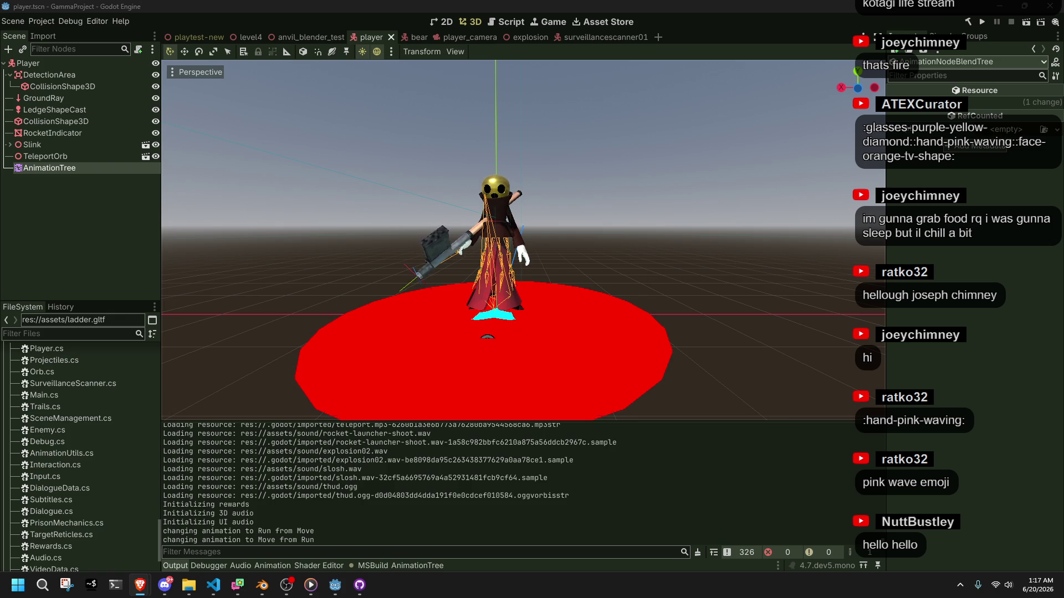
mouse_move(1063, 260)
left_mouse_down()
mouse_move(720, 228)
mouse_move(674, 152)
mouse_move(691, 143)
left_mouse_up()
left_click(507, 452)
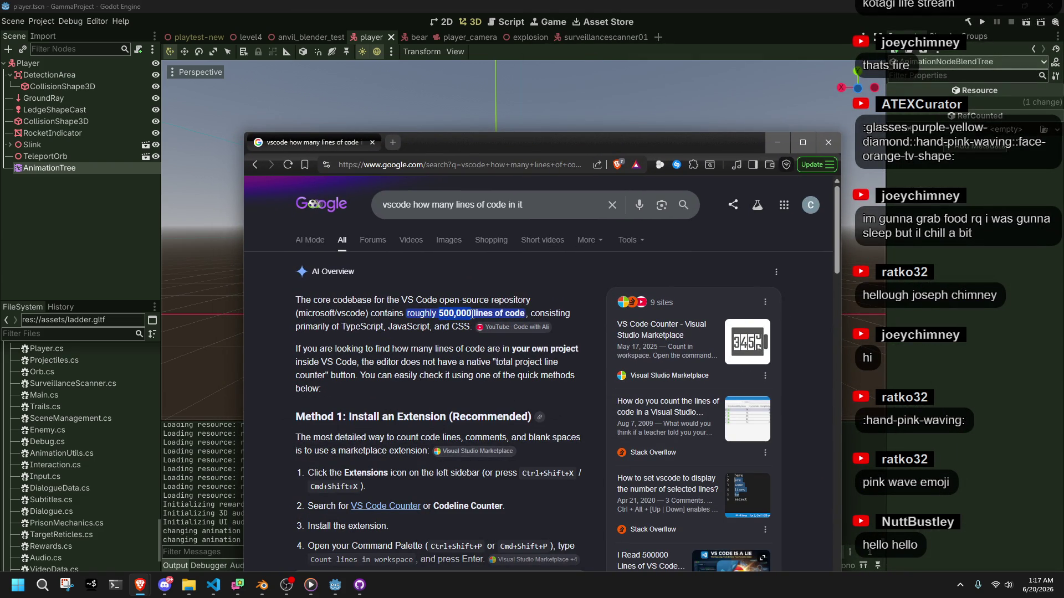
Step: Drag the Google search window mostly off the right edge to uncover the Godot viewport
mouse_move(468, 143)
left_mouse_down()
mouse_move(484, 120)
mouse_move(405, 104)
mouse_move(1063, 105)
left_mouse_up()
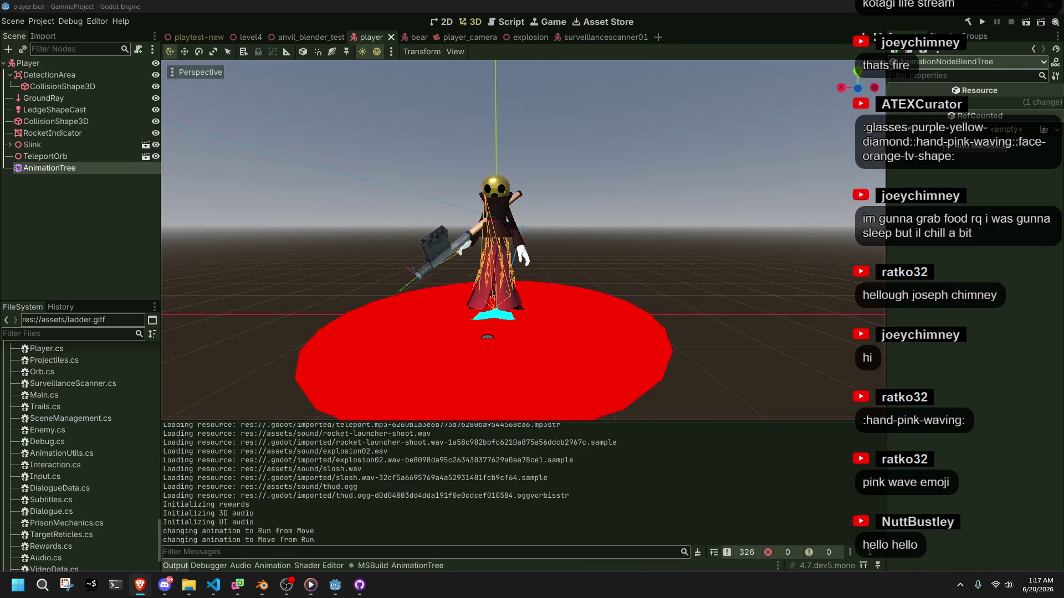
scroll(77, 450, "down", 3)
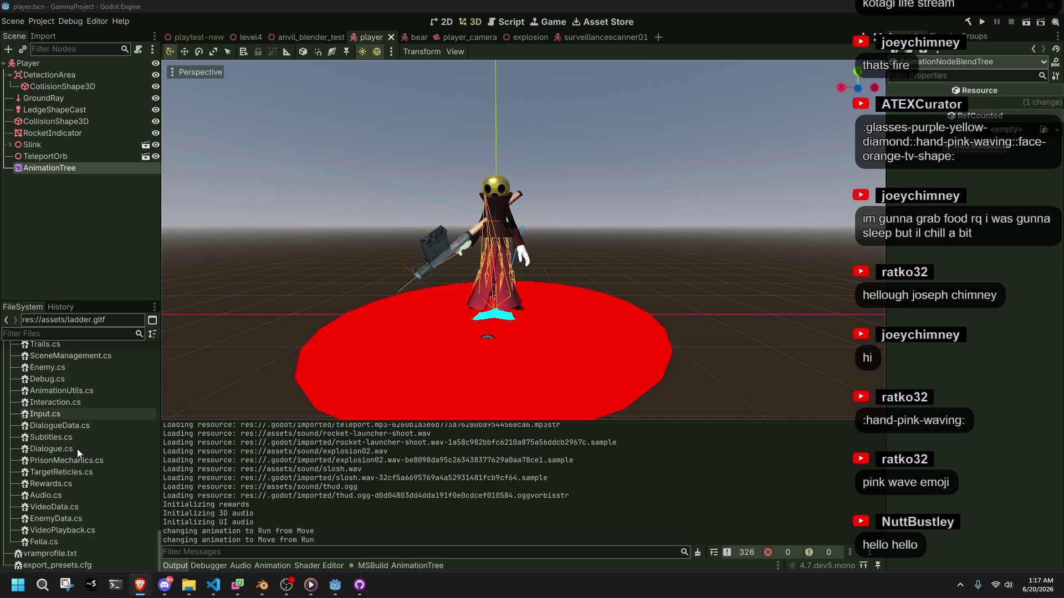
scroll(78, 451, "up", 5)
scroll(77, 451, "down", 2)
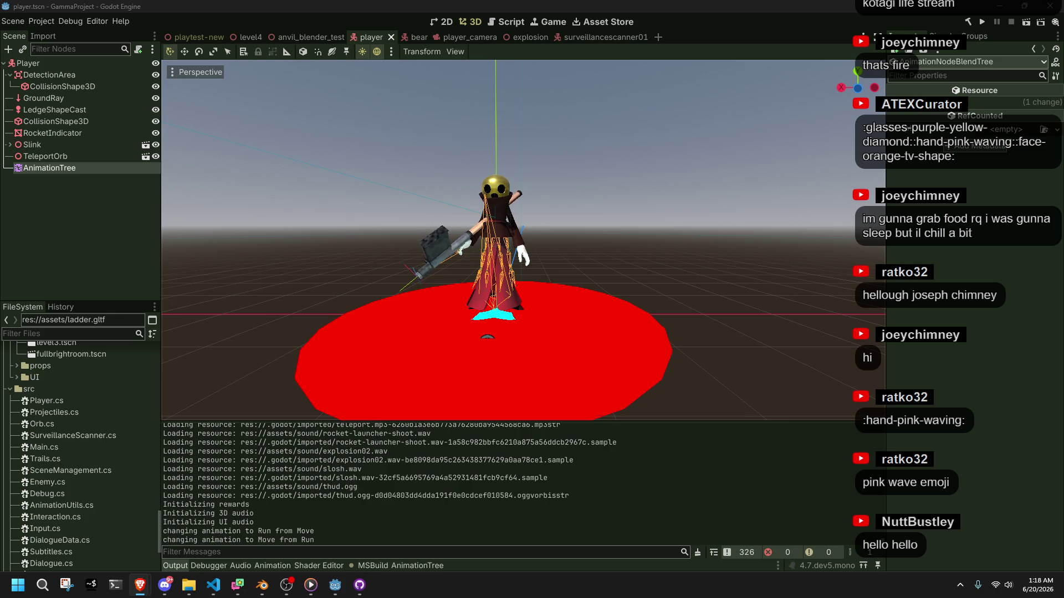
mouse_move(1063, 183)
left_mouse_down()
mouse_move(968, 181)
mouse_move(776, 75)
left_mouse_up()
scroll(733, 351, "down", 5)
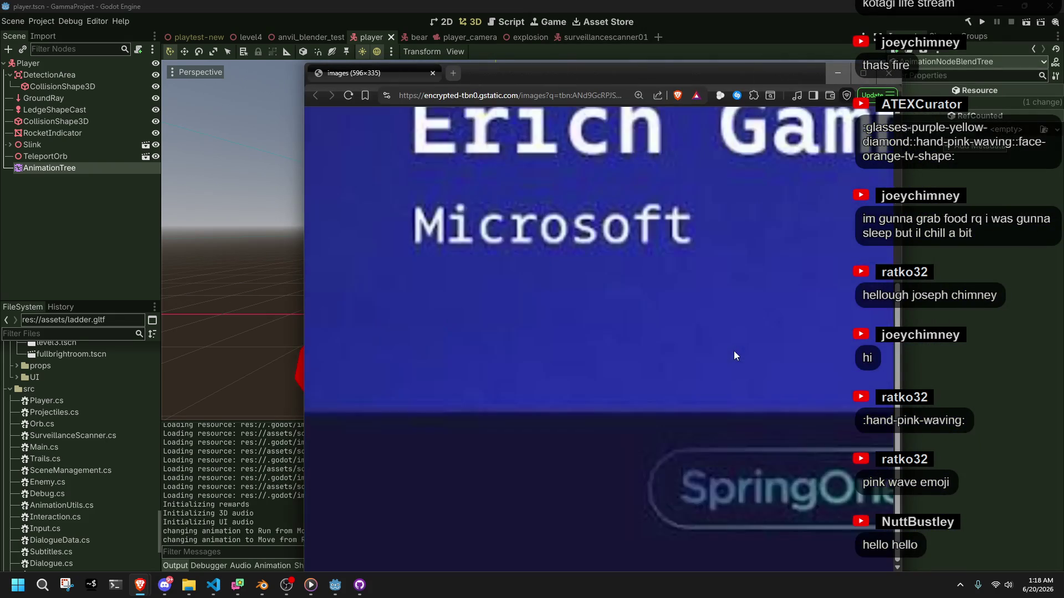
scroll(648, 382, "down", 2)
scroll(836, 273, "up", 3)
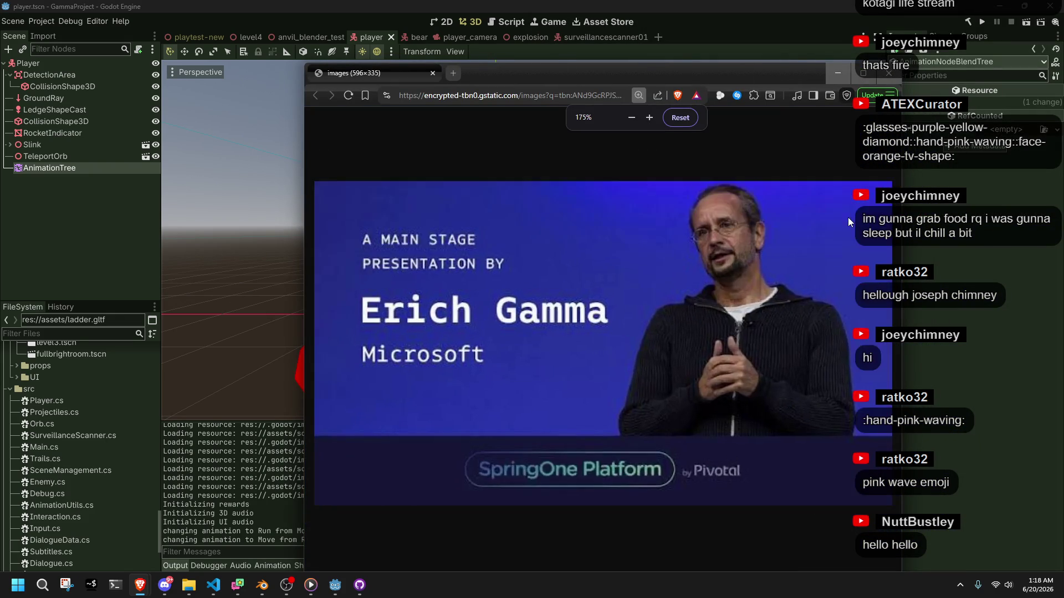
scroll(644, 361, "right", 5)
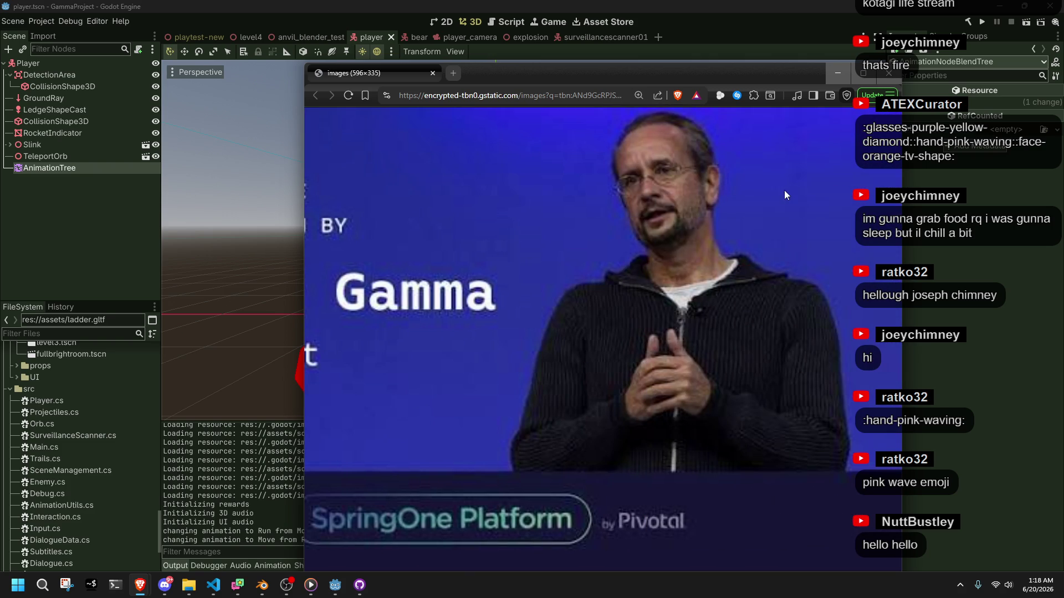
left_click(888, 72)
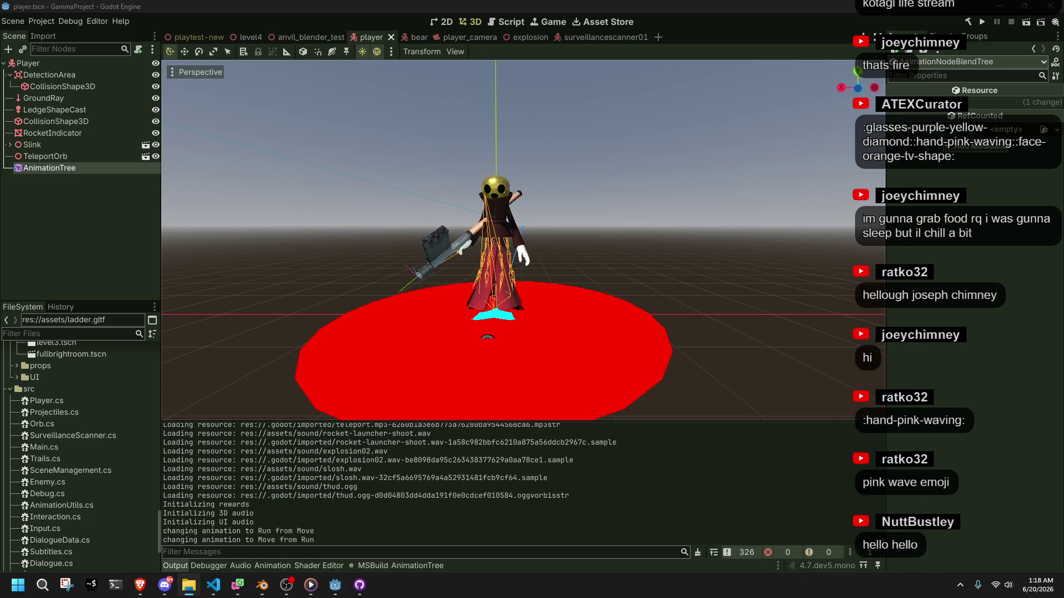
Step: Orbit down to the character, clear the selection, and open Input.cs from the FileSystem dock
left_click(986, 336)
scroll(590, 201, "up", 3)
scroll(569, 208, "down", 2)
mouse_move(570, 207)
left_mouse_down()
mouse_move(571, 279)
mouse_move(618, 252)
left_mouse_up()
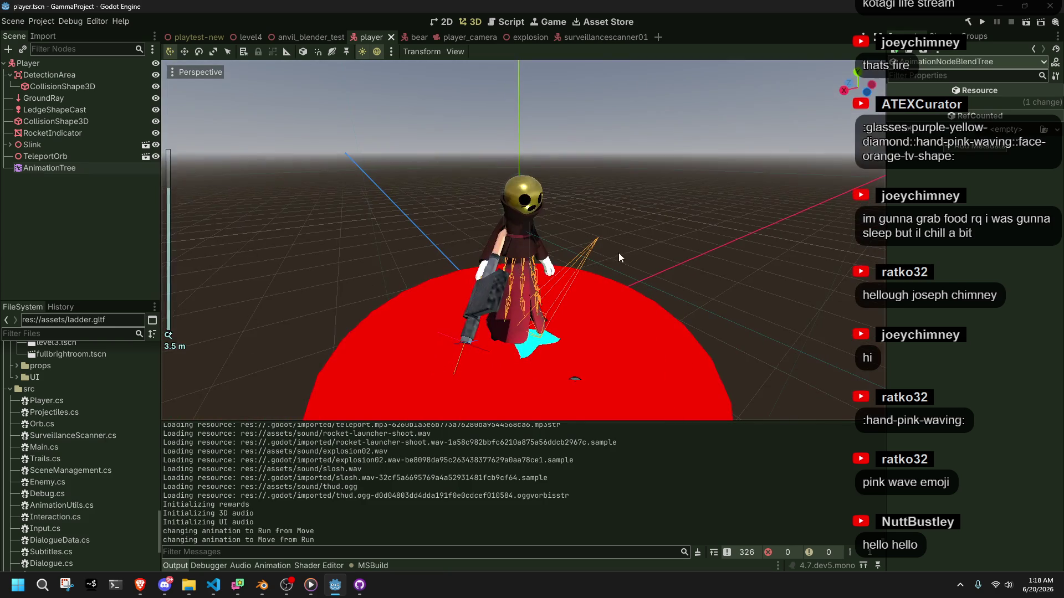
left_click(501, 218)
left_click(272, 148)
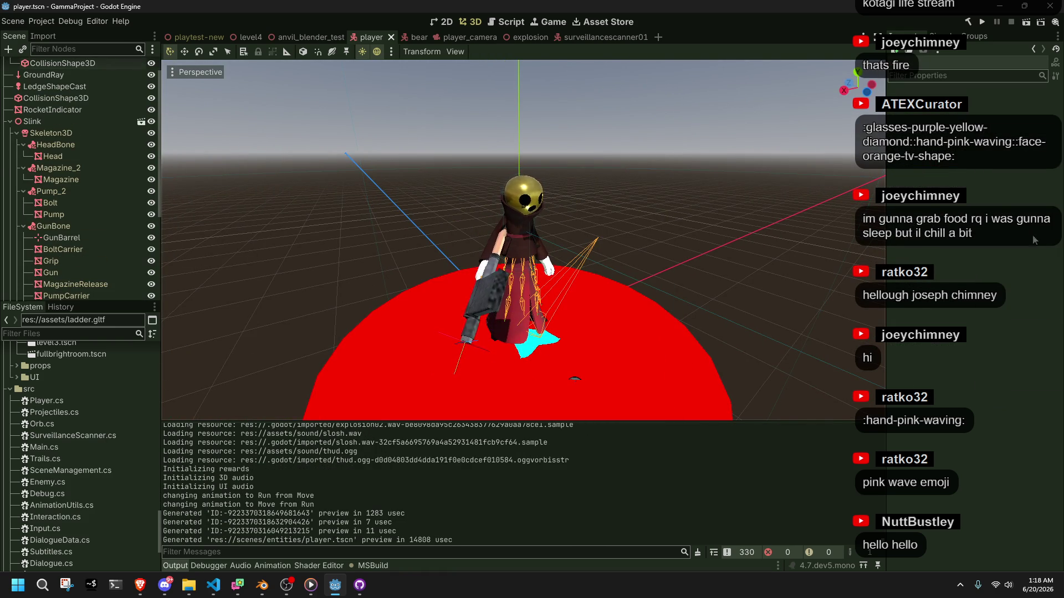
left_click(213, 585)
left_click(214, 585)
scroll(64, 467, "down", 5)
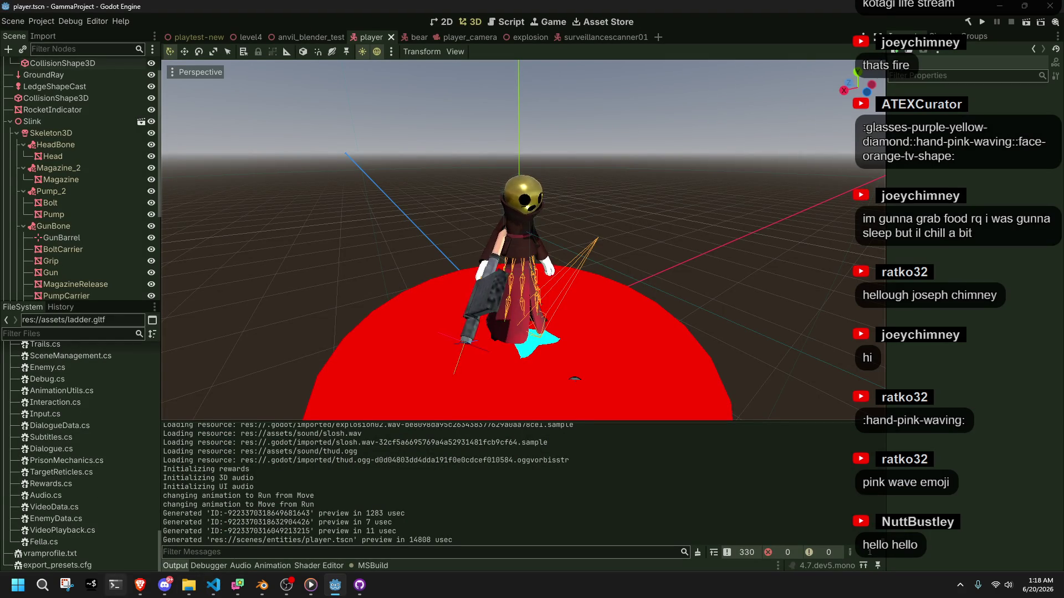
double_click(48, 417)
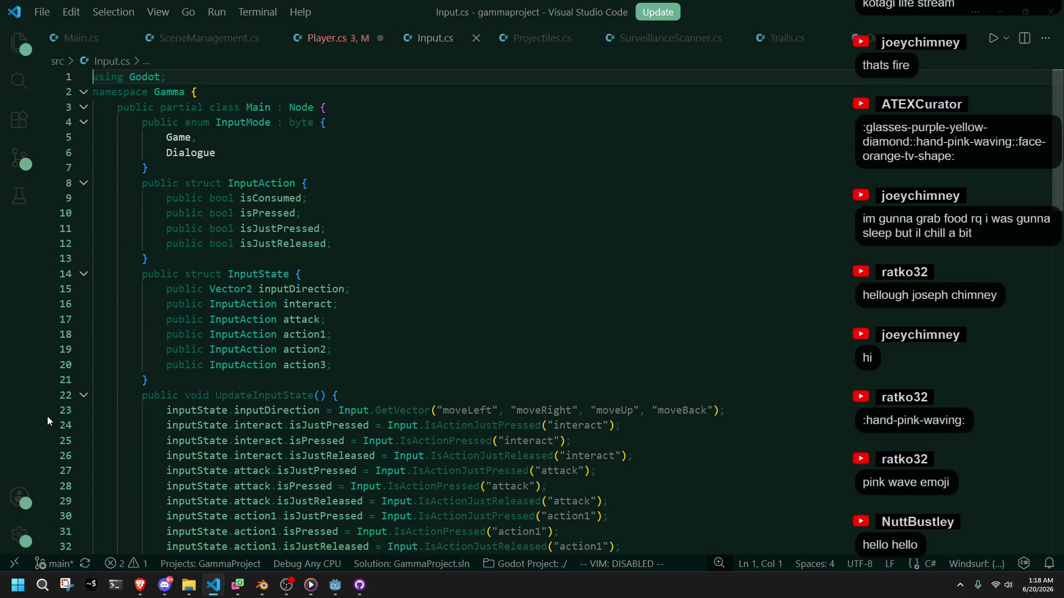
Step: Read through IsInputJustPressed, IsInputJustPressedEx and ResetInputState in Input.cs, then switch back to Player.cs
scroll(620, 446, "down", 6)
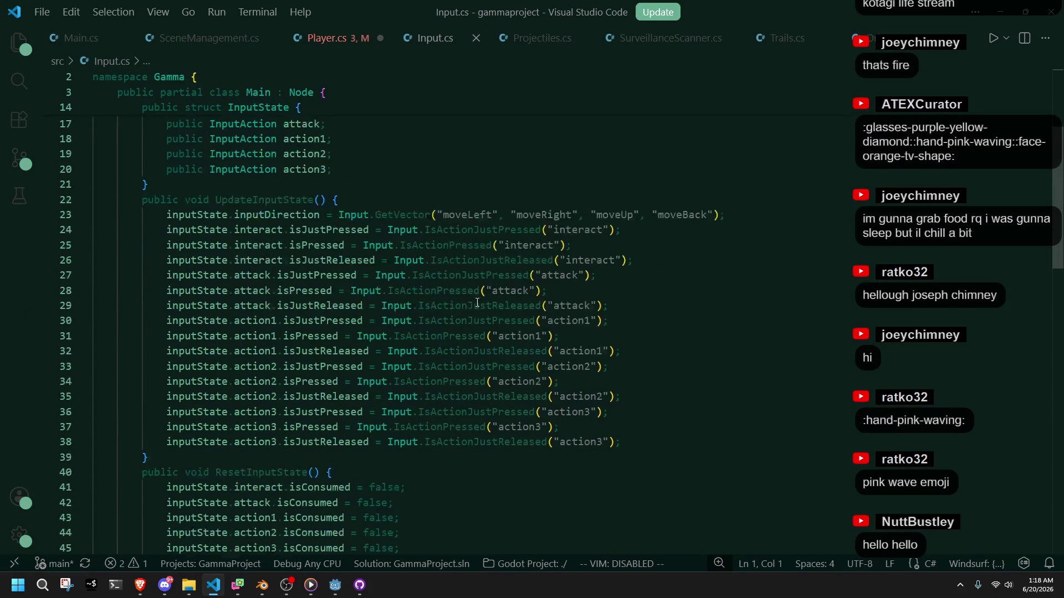
scroll(432, 443, "down", 3)
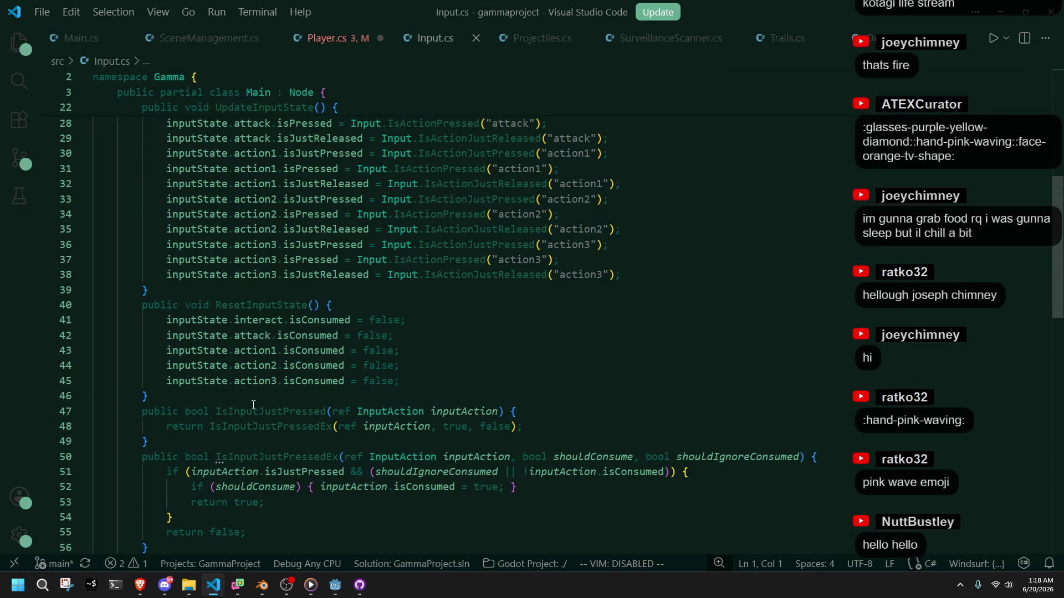
left_click(302, 480)
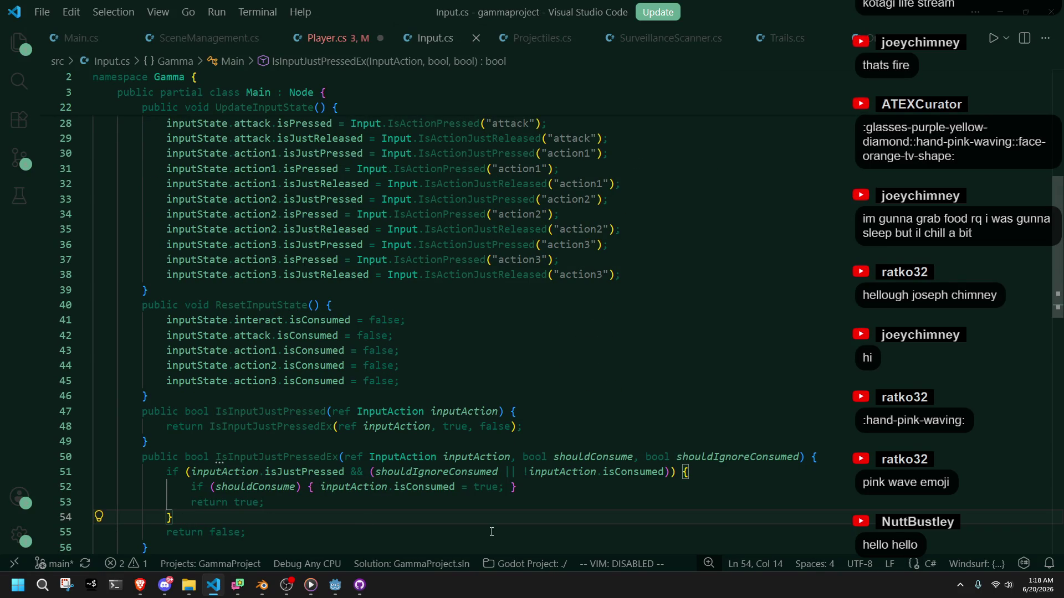
double_click(270, 411)
left_click(371, 471)
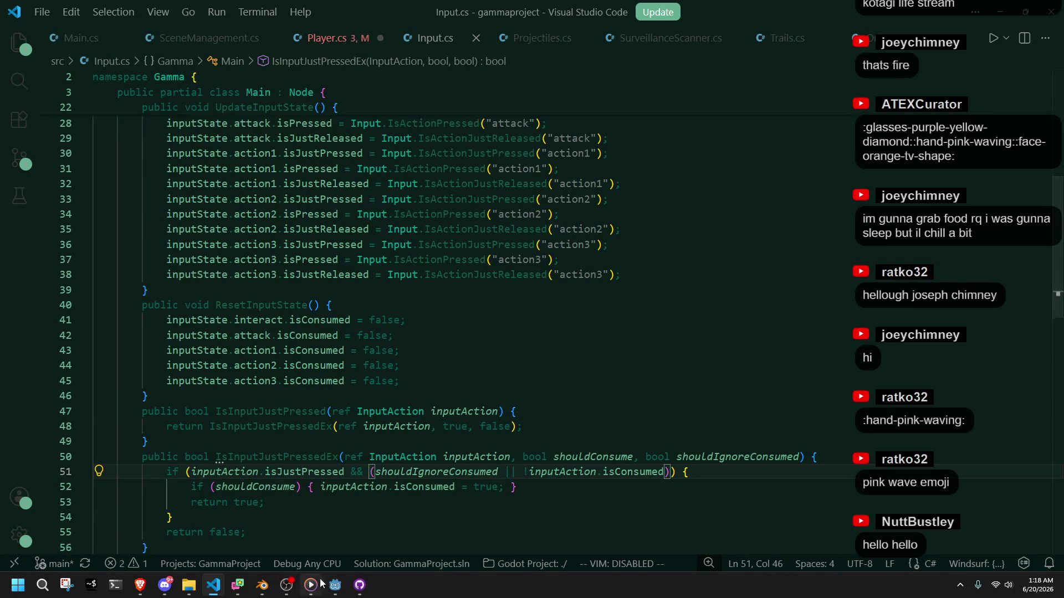
left_click(278, 396)
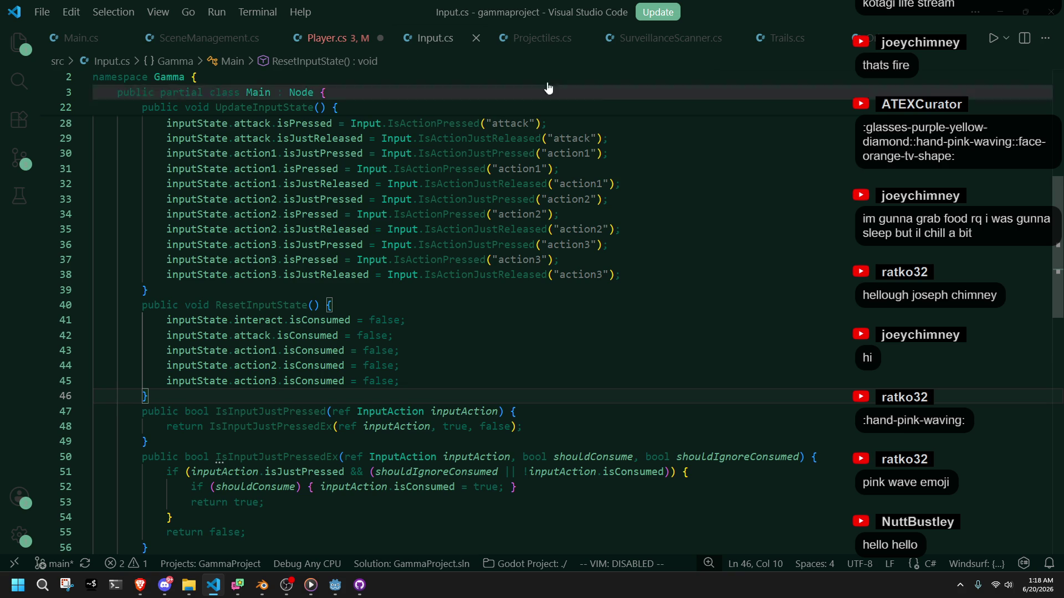
left_click(327, 37)
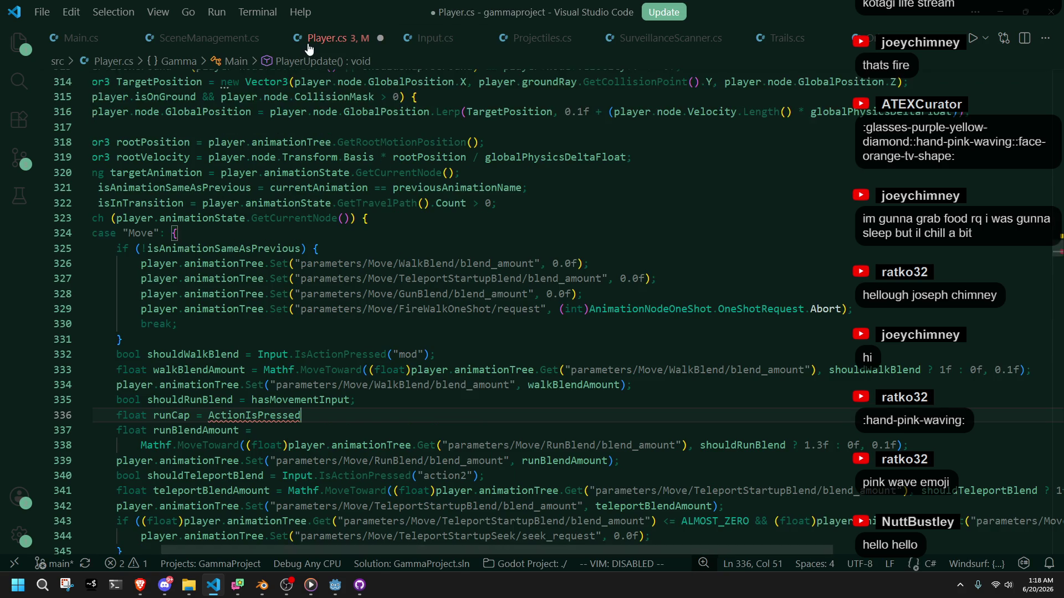
Step: Replace ActionIsPressed on line 336 with IsInputJustPressed() ? 1f : 1f
double_click(245, 415)
type("IsInputJustPressed")
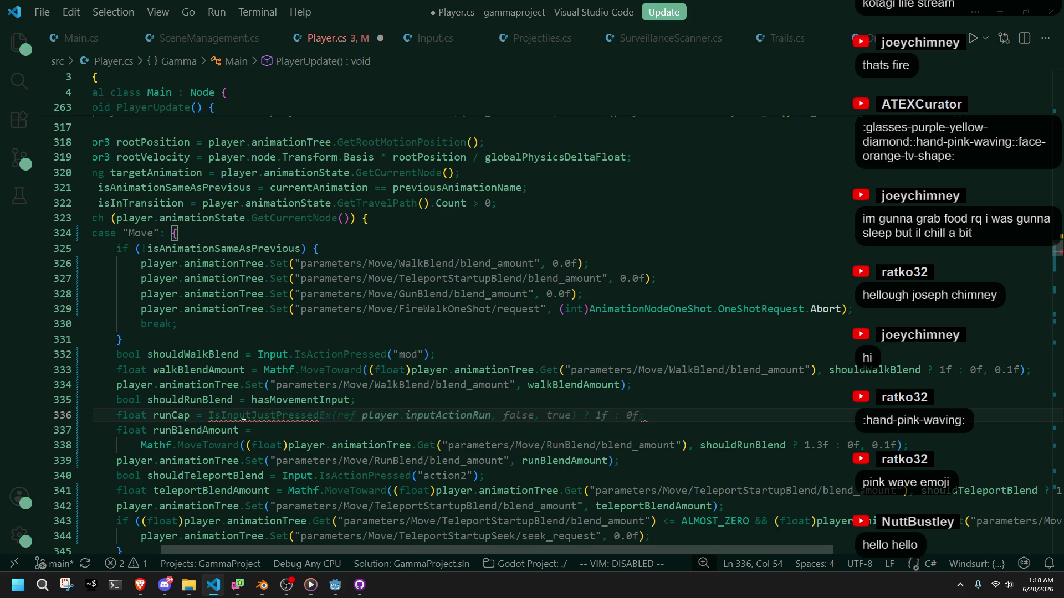
type("()")
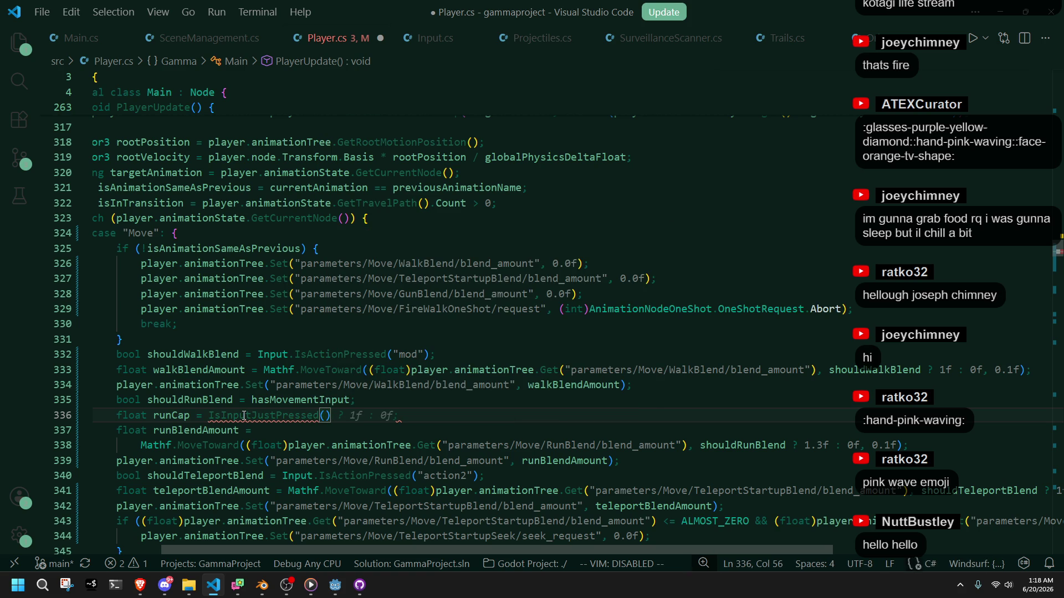
key("Tab")
key("Down")
left_click(393, 416)
key("BackSpace")
type("1")
key("Left")
key("Left")
key("Left")
Step: Check the helper's parameter in Input.cs, pass ref inputState.action3 as the argument, and save
left_click(444, 39)
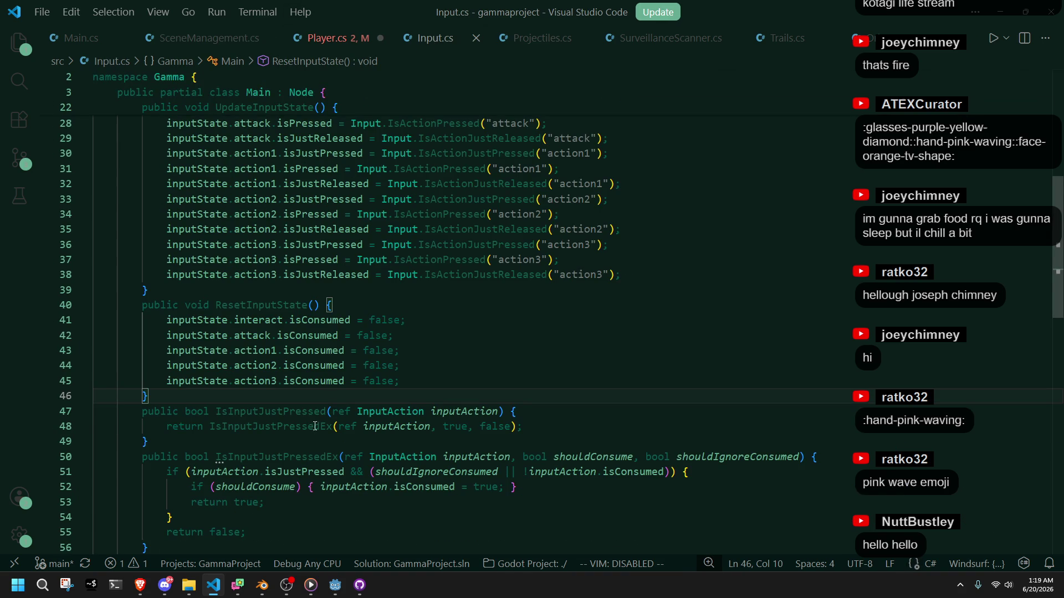
left_click(272, 412)
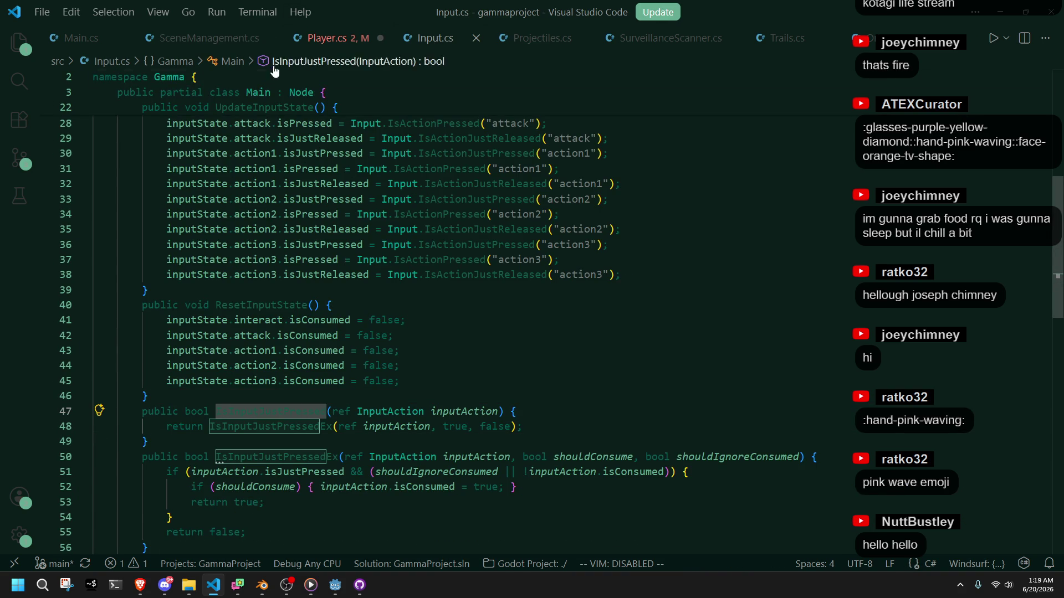
left_click(322, 39)
type("InputState.")
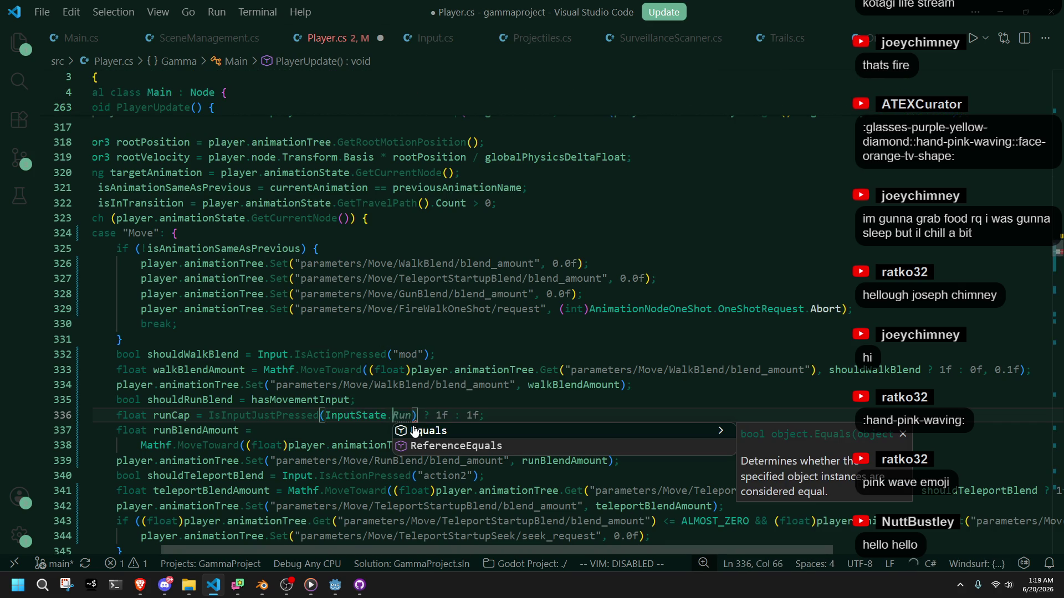
key("BackSpace")
key("BackSpace")
key("BackSpace")
type("\"mod")
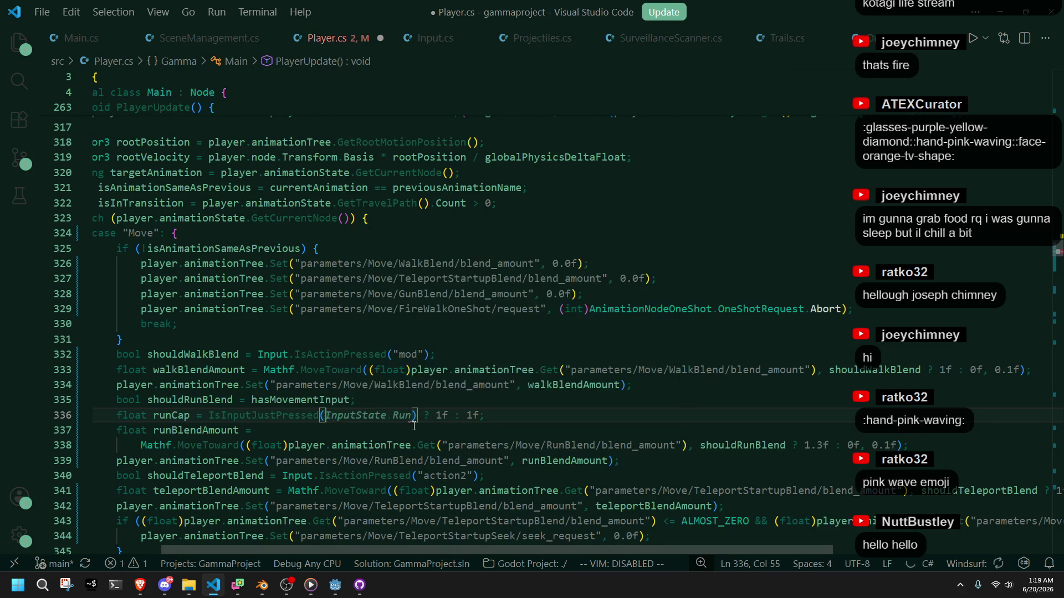
type("inputState.")
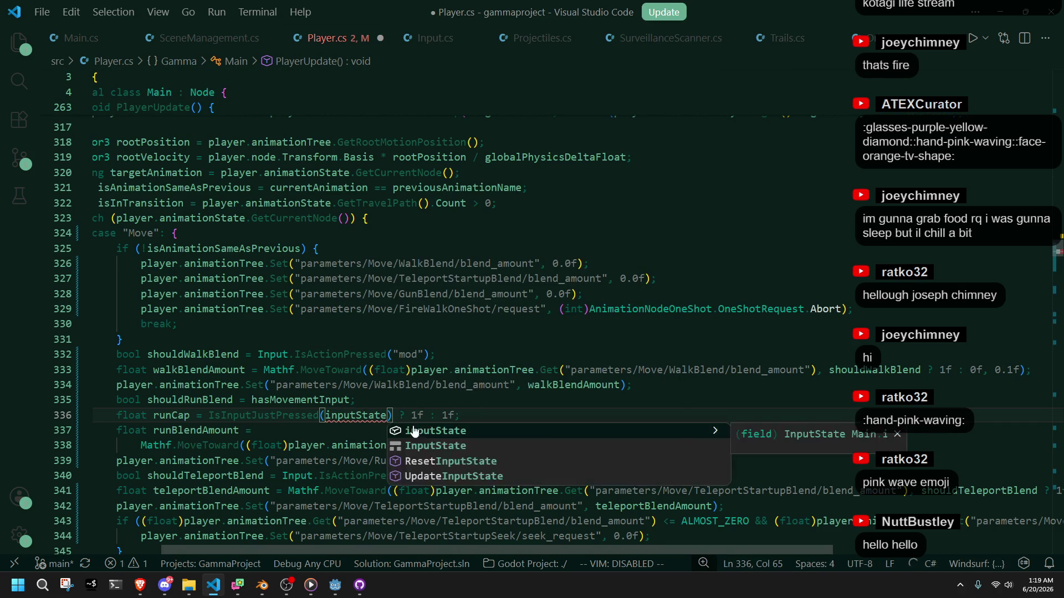
type("action3")
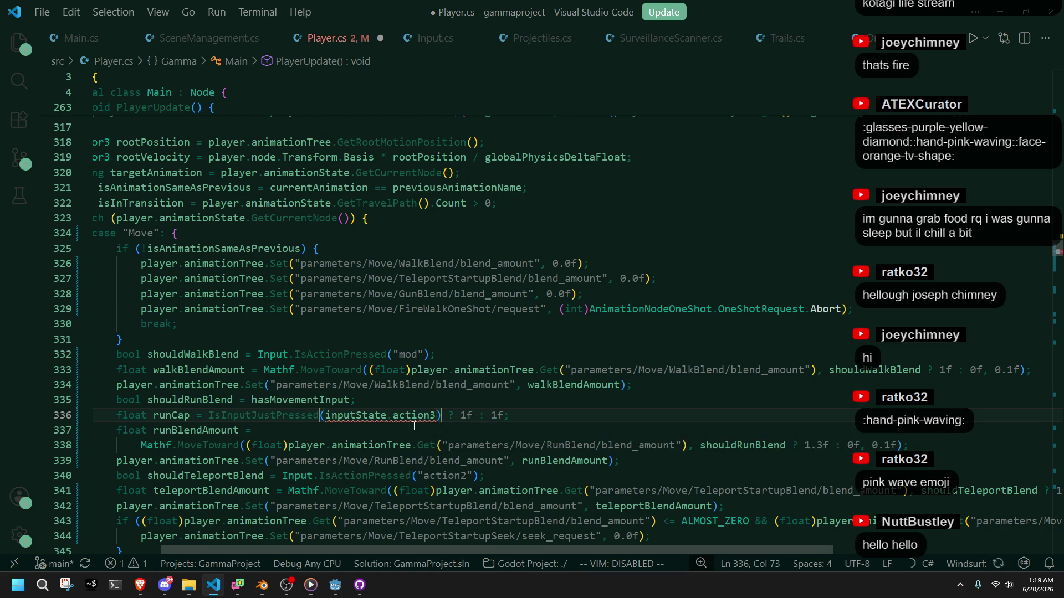
left_click(331, 418)
type("ref")
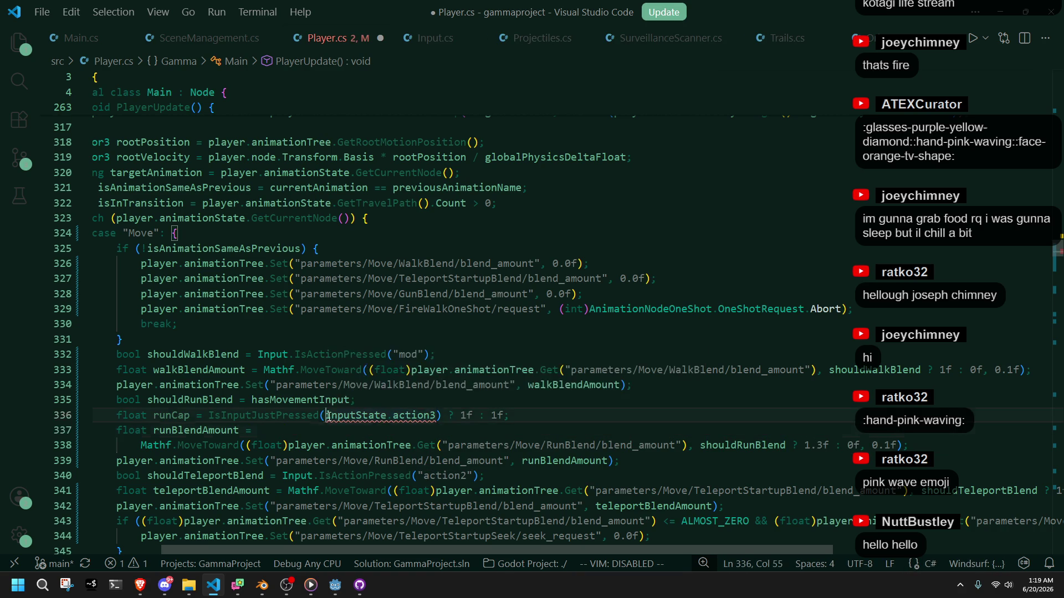
left_click(333, 427)
key("ctrl+s")
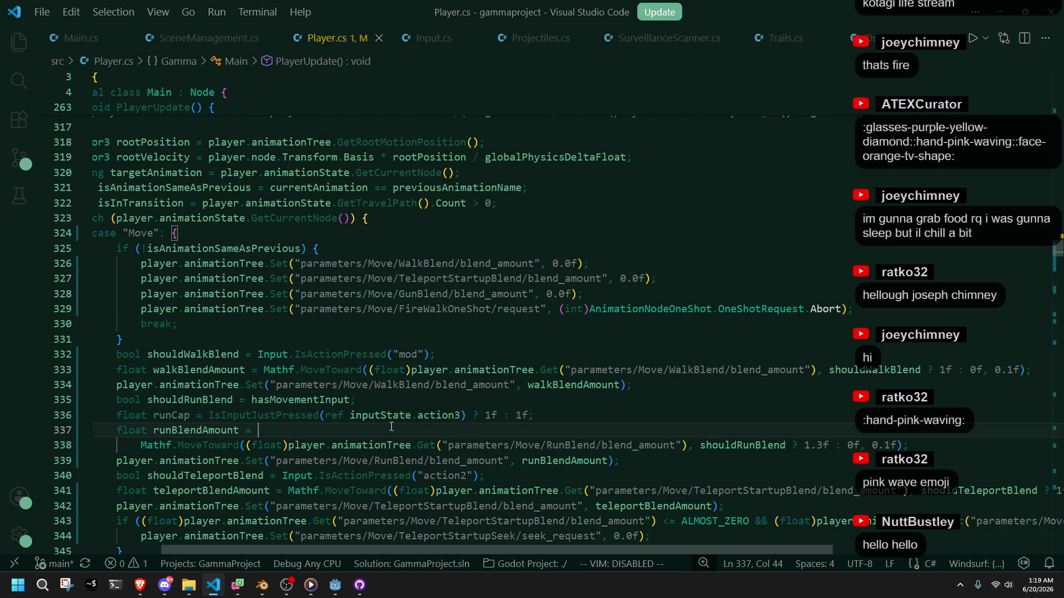
Step: Change runCap's true value from 1f to 1.3f and save
left_click(492, 417)
type(".3")
key("ctrl+s")
left_click(493, 432)
Step: Rename runCap to runAmount everywhere with F2
double_click(177, 414)
left_click(325, 432)
left_click(557, 416)
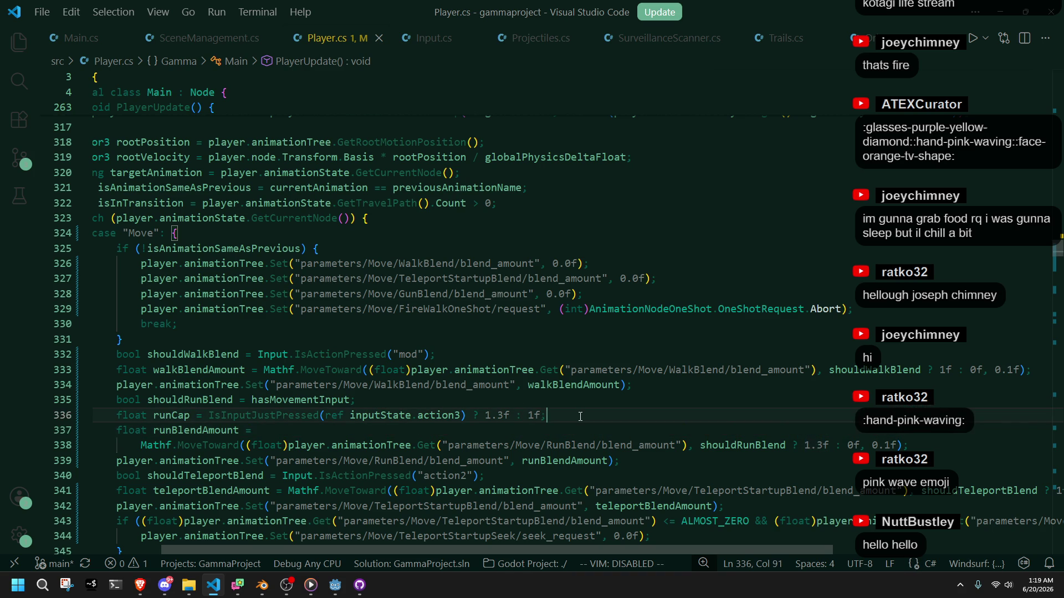
double_click(162, 416)
key("F2")
type("runAm")
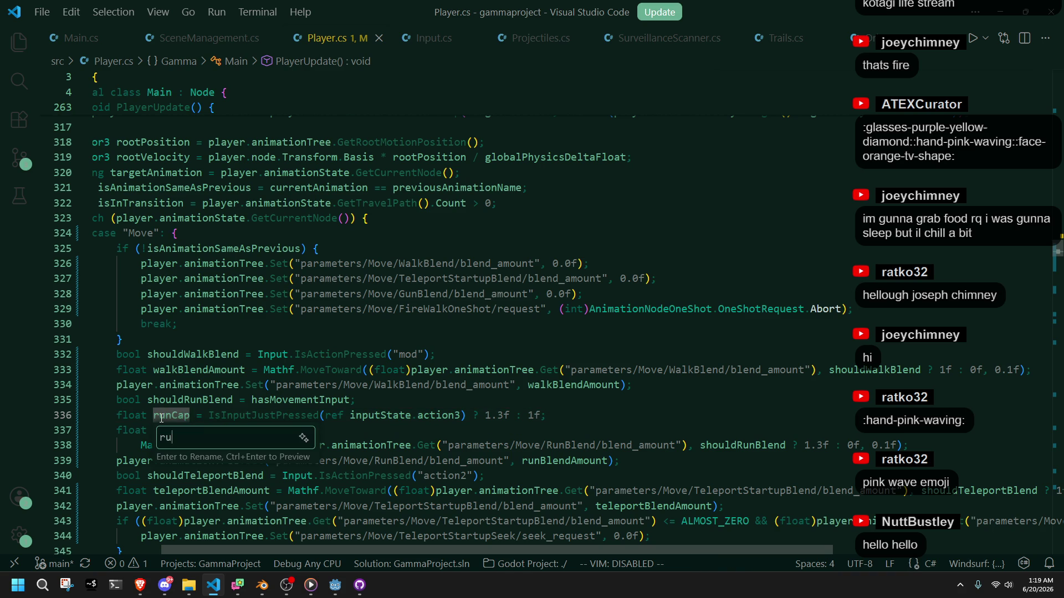
type("ount")
key("Return")
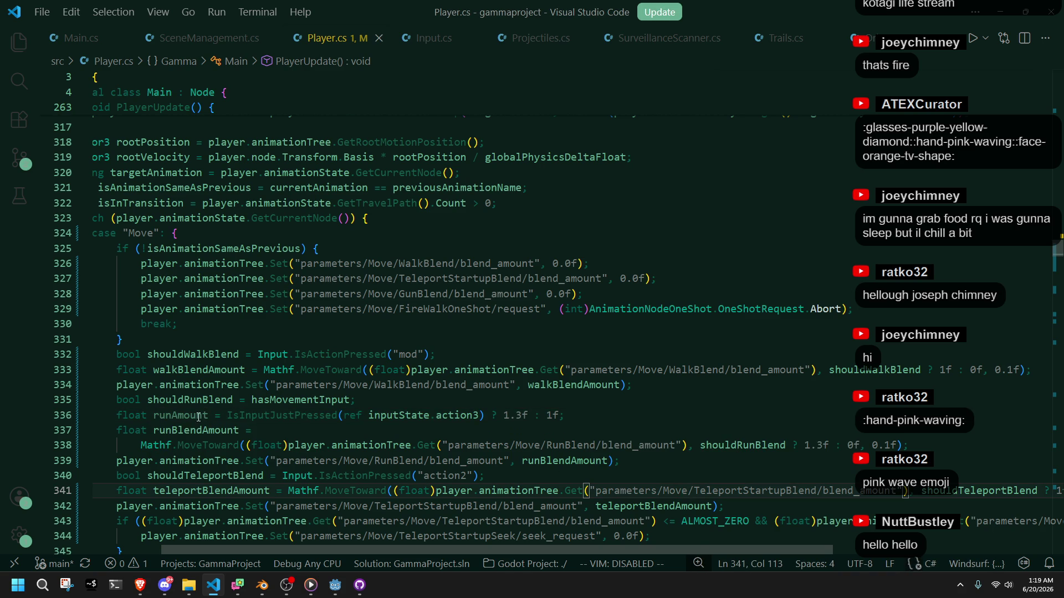
Step: Use runAmount in place of 1.3f as the MoveToward target on line 338
left_click(712, 462)
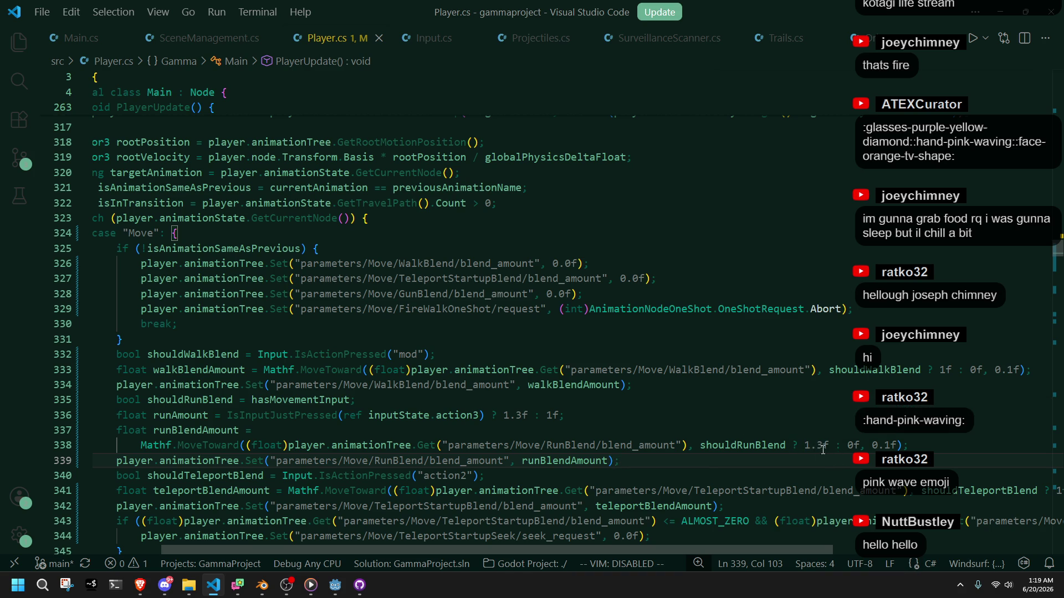
double_click(174, 415)
key("ctrl+c")
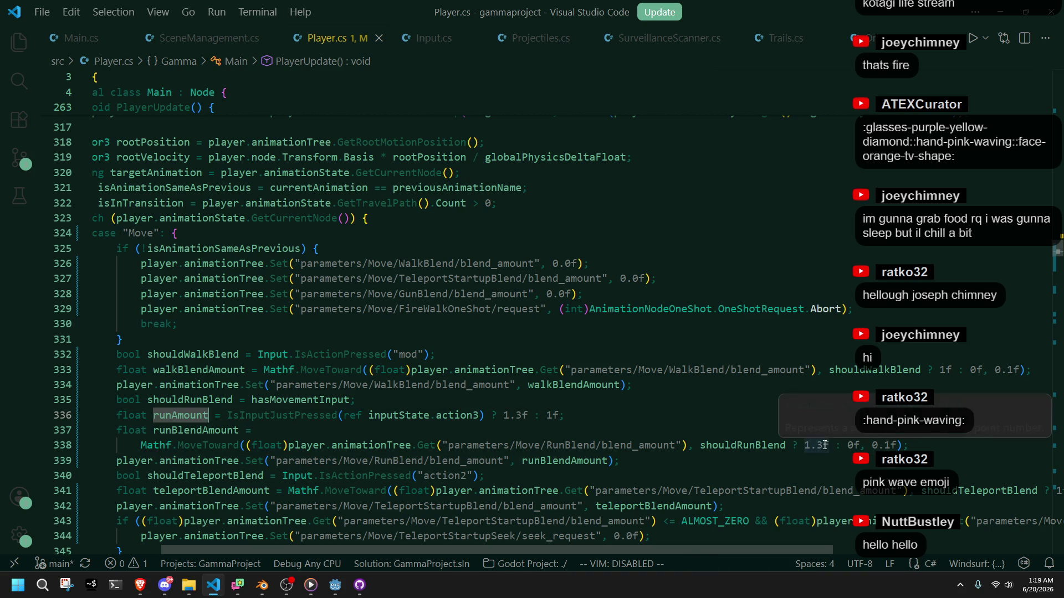
double_click(815, 445)
key("ctrl+v")
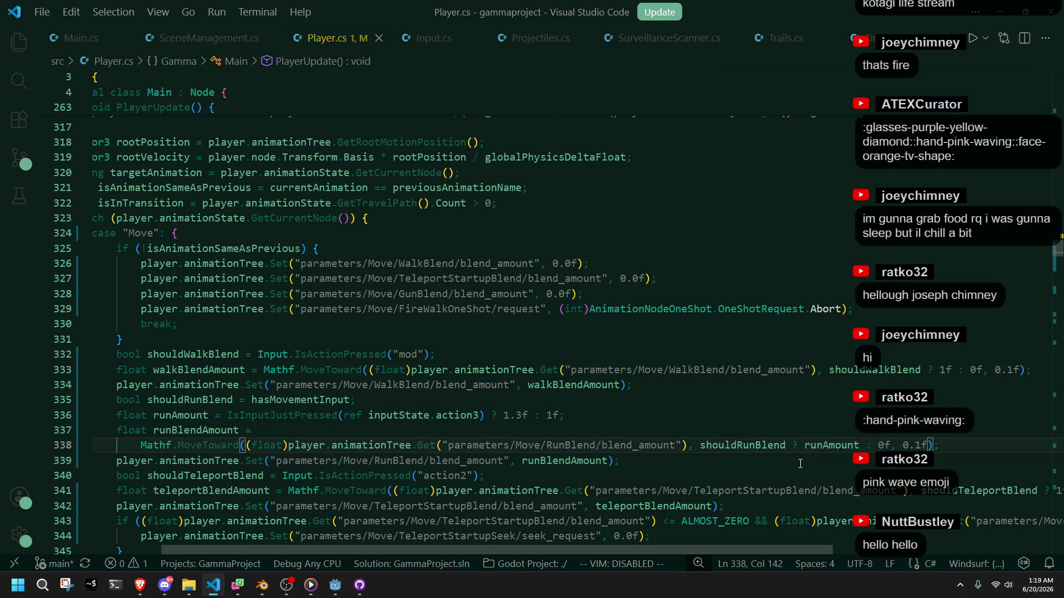
left_click(556, 434)
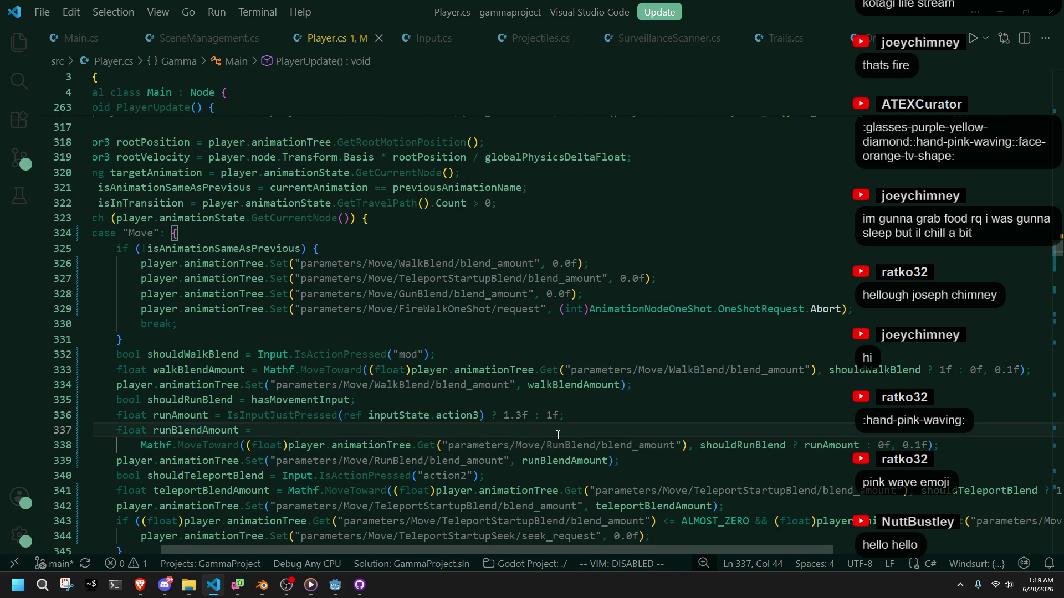
Step: Open the AnimationTree's Move blend tree in Godot and shift the Run node left to make room
left_click(332, 592)
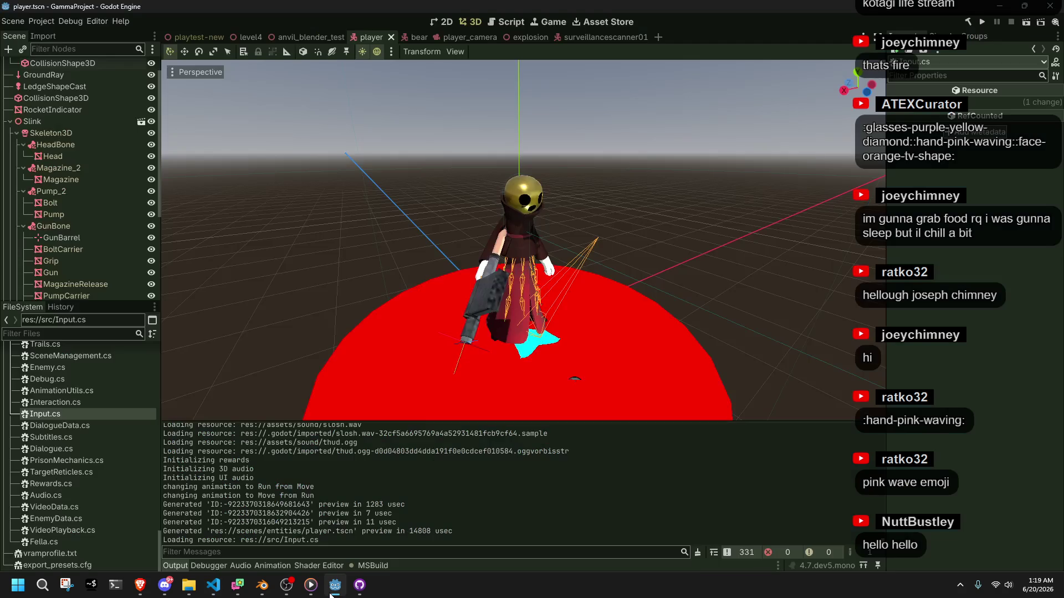
scroll(78, 272, "down", 5)
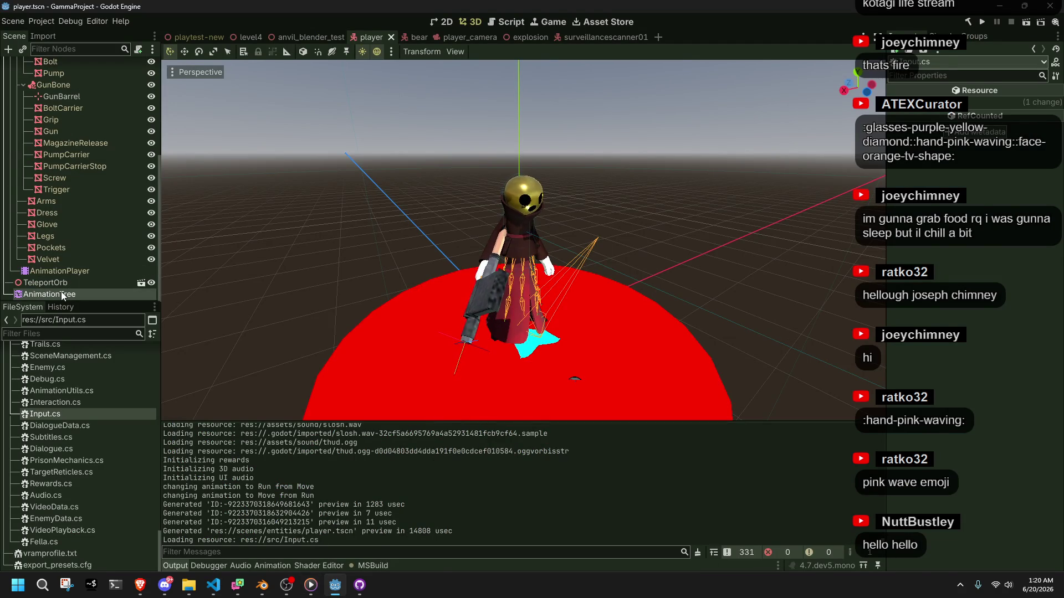
left_click(61, 294)
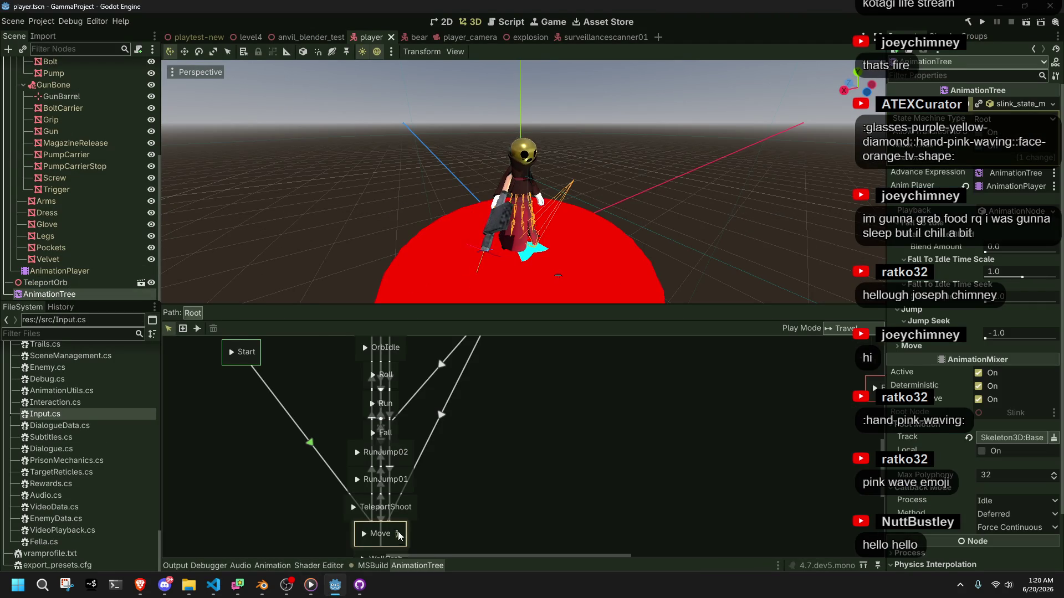
left_click(399, 534)
left_click(299, 528)
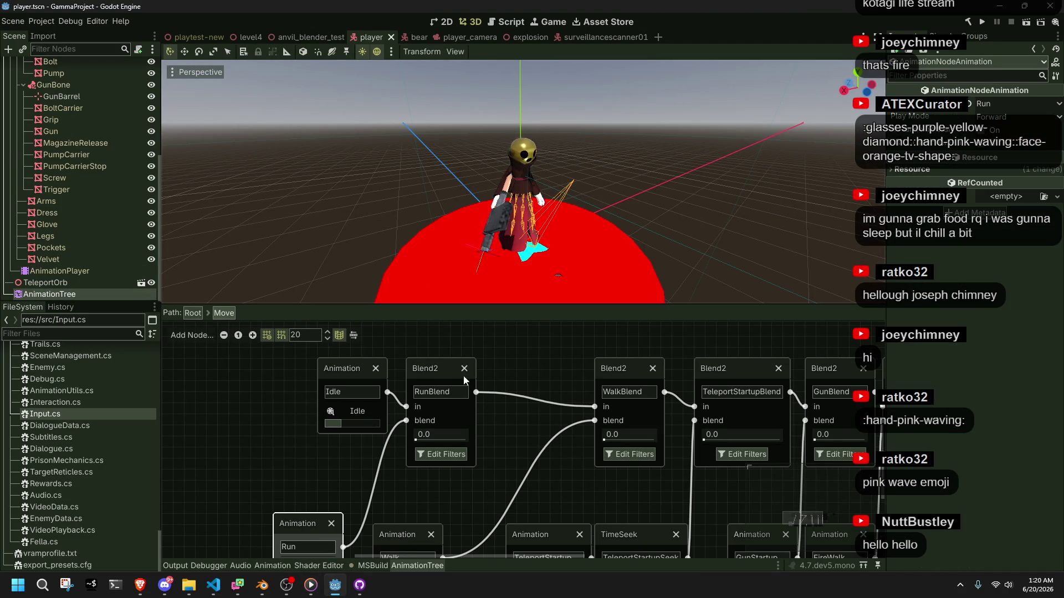
left_click(439, 366)
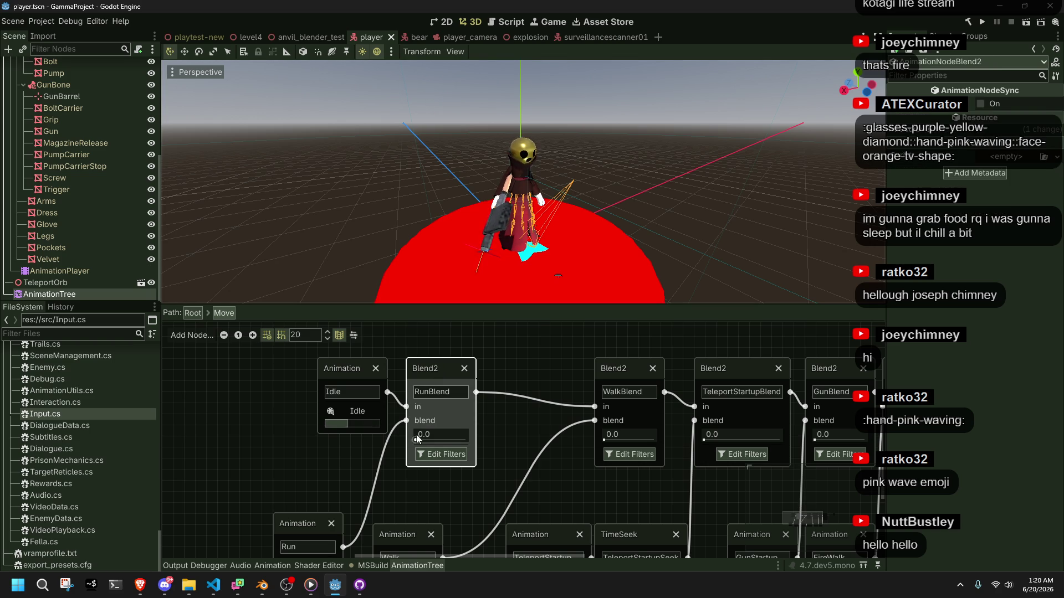
scroll(420, 439, "down", 2)
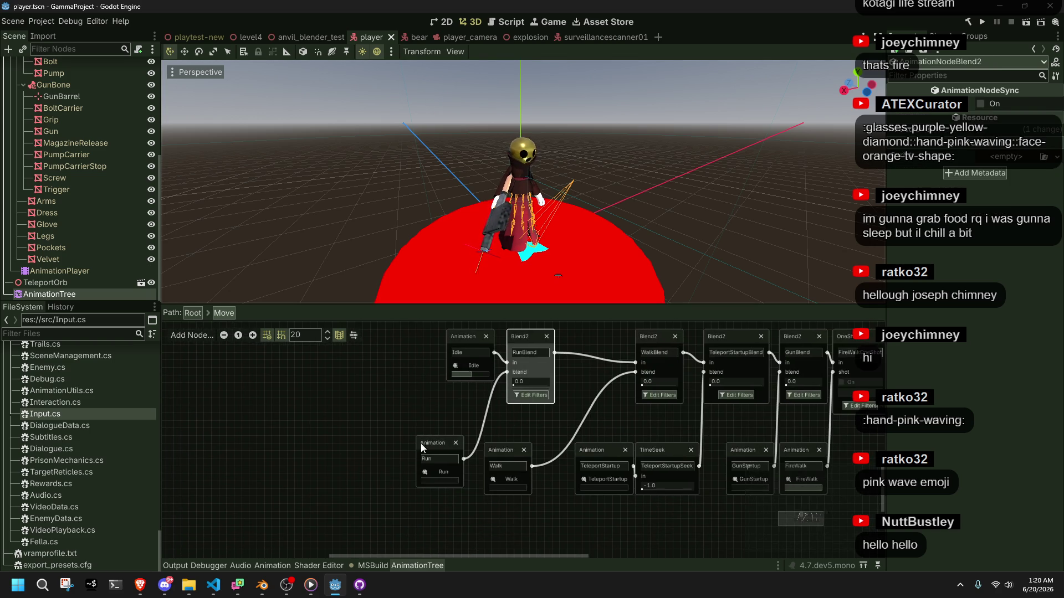
left_click(421, 438)
left_click_drag(427, 443, 335, 451)
Step: Insert a TimeScale node between Run and RunBlend's blend input, then save the player scene
right_click(376, 523)
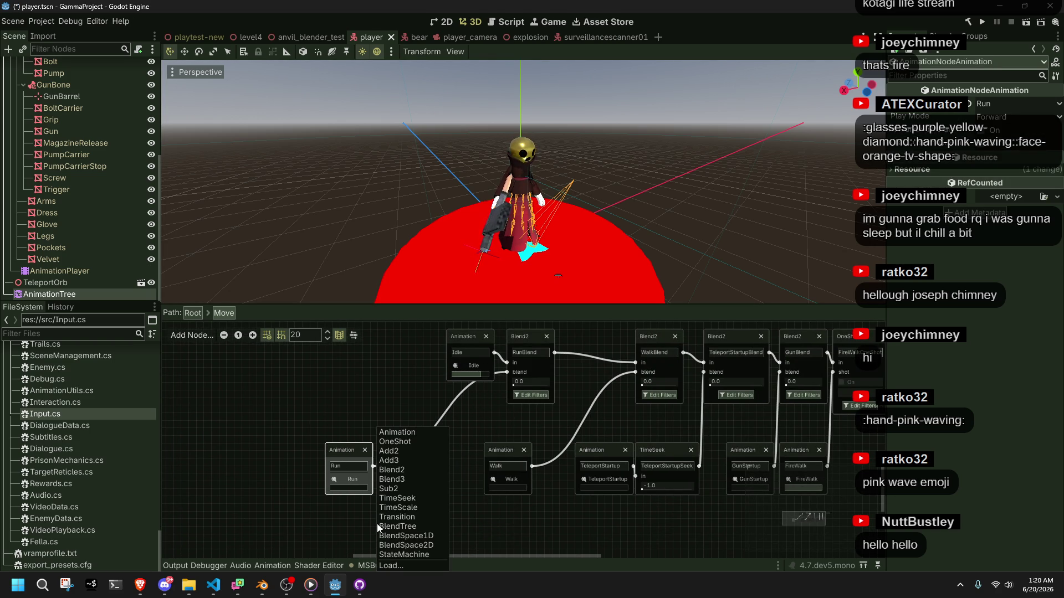
left_click(425, 508)
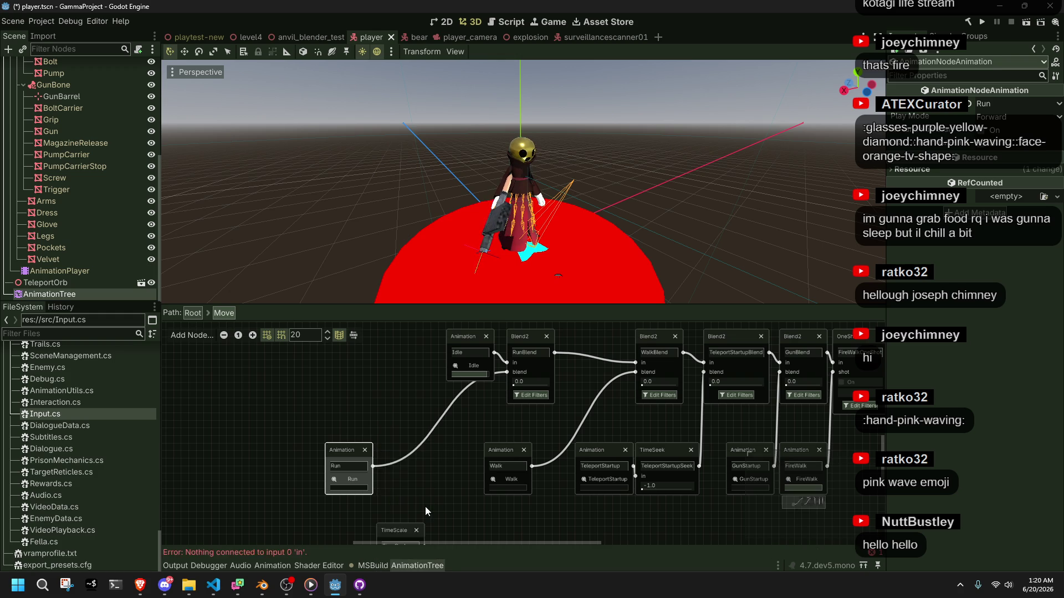
left_click_drag(399, 527, 415, 447)
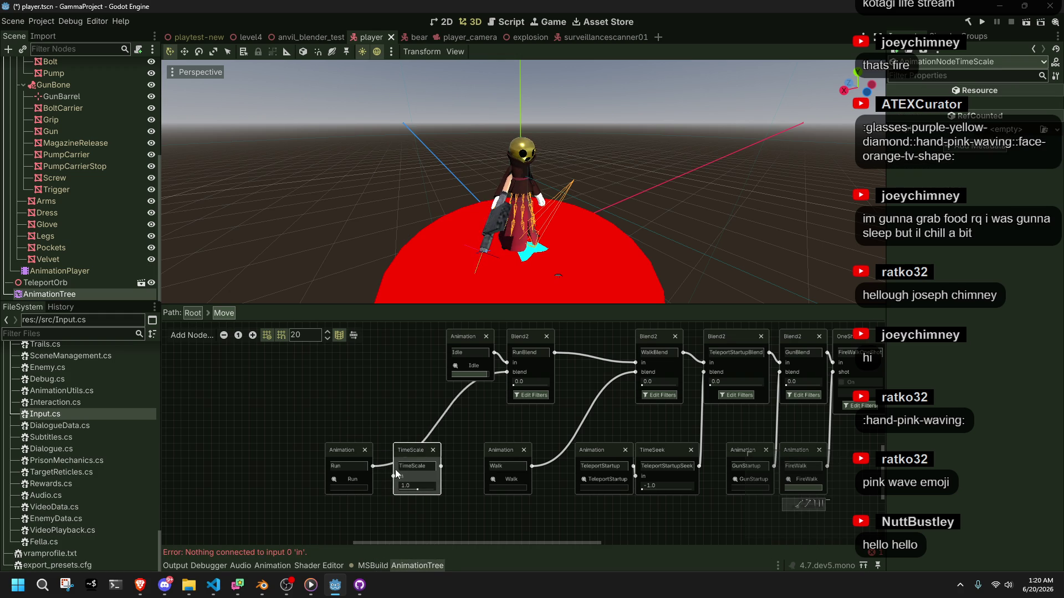
left_click_drag(506, 372, 377, 475)
left_click_drag(442, 465, 506, 372)
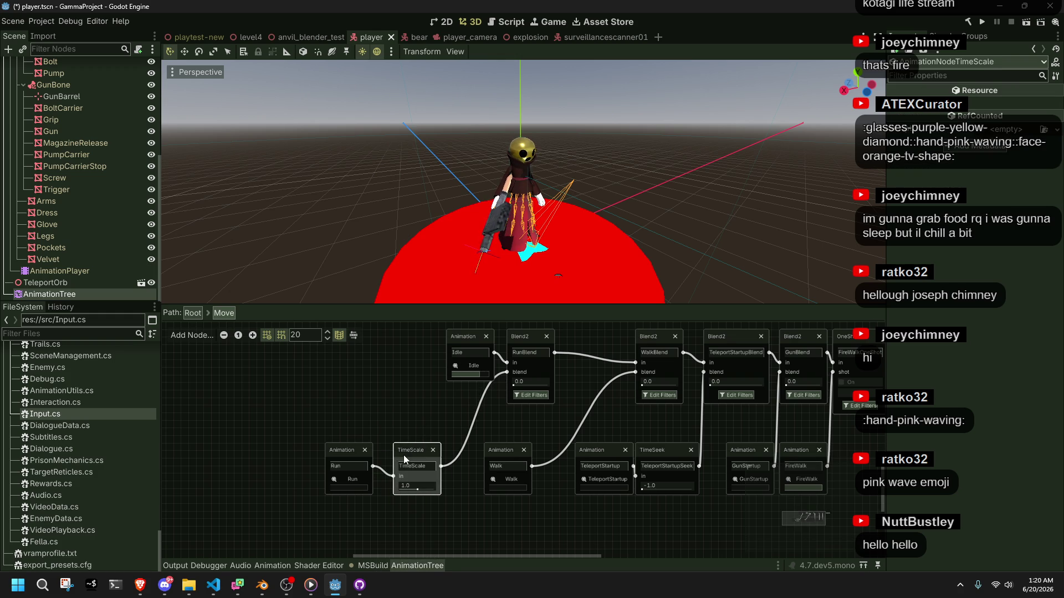
left_click_drag(349, 448, 433, 448)
left_click(536, 518)
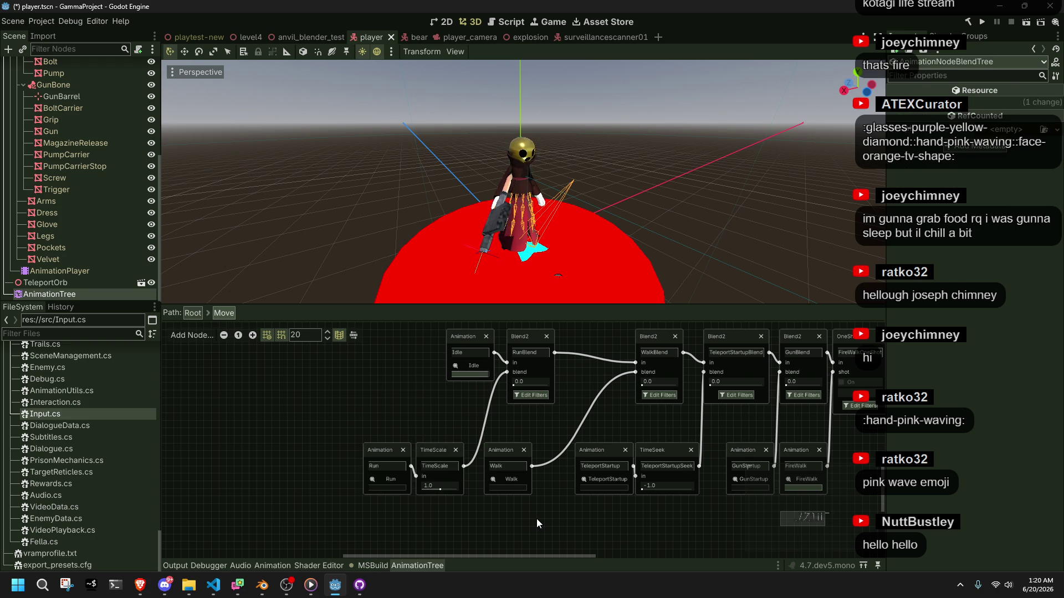
key("ctrl+s")
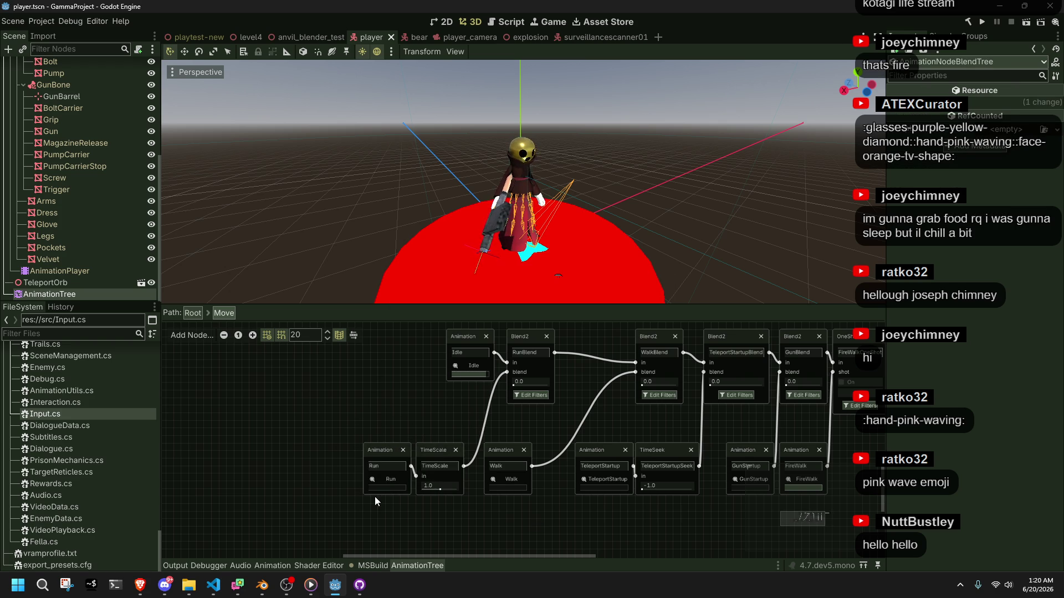
left_click(213, 585)
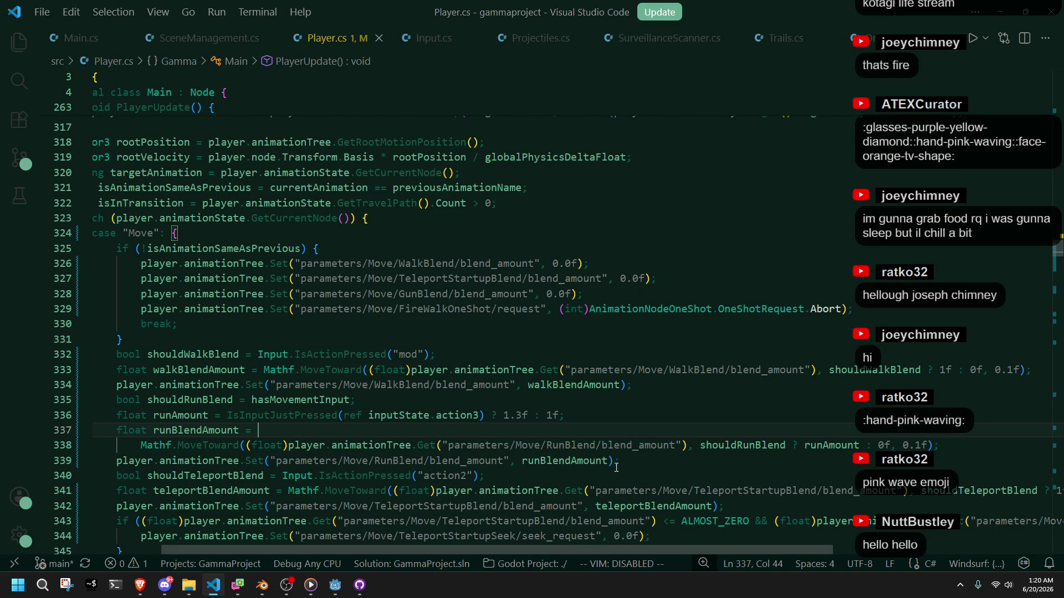
Step: Duplicate the RunBlend blend-amount line beneath the runAmount line in Player.cs
left_click(946, 452)
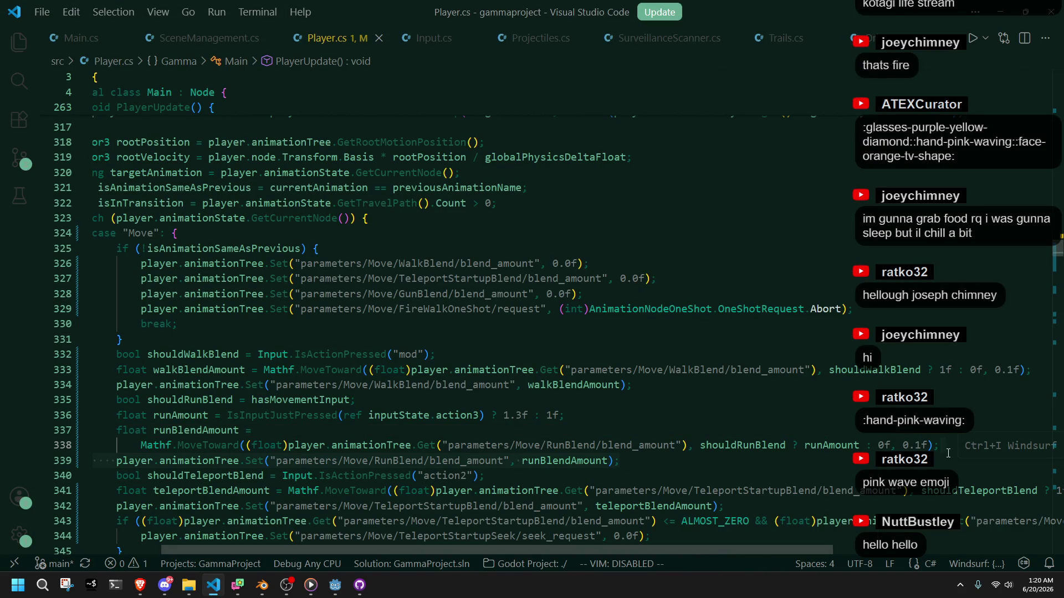
left_click(947, 448)
key("Up")
key("Up")
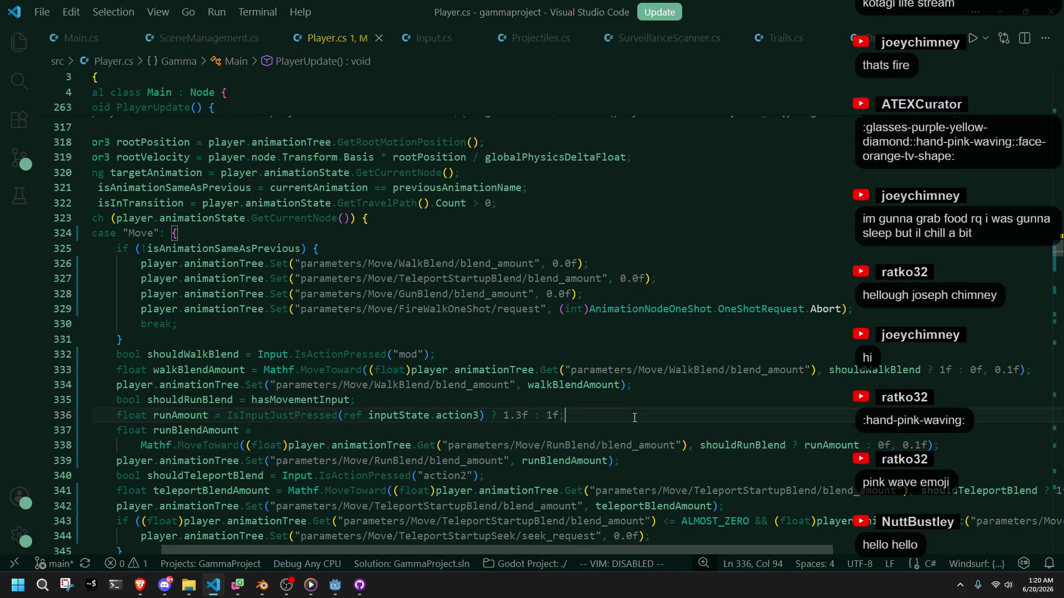
key("Return")
type("player.animationTree.Set(\"parameters/Move/RunBlend/blend_amount\", runBlendAmount);")
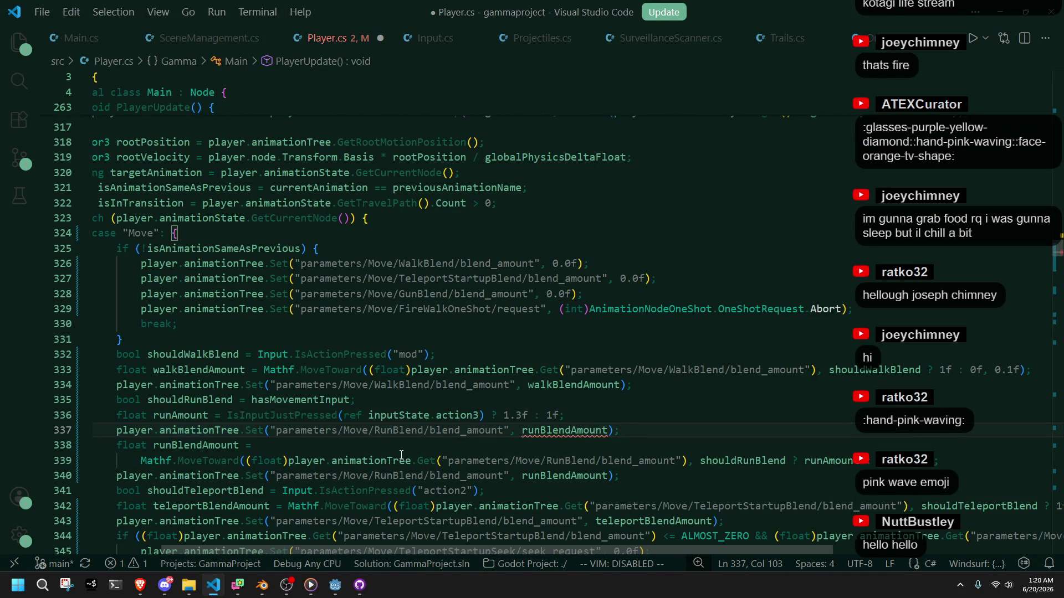
key("Up")
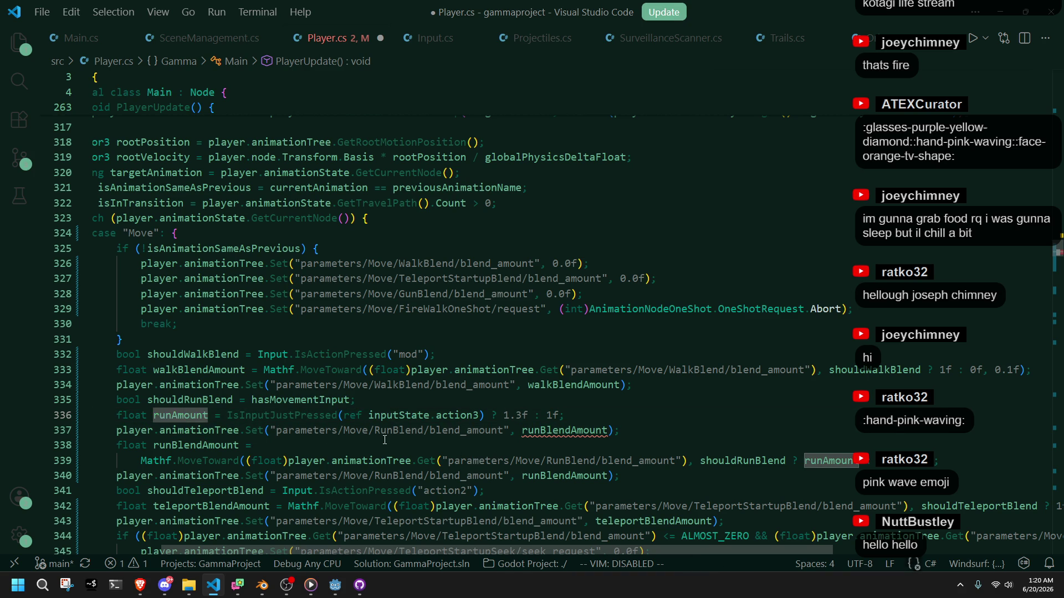
key("alt+Tab")
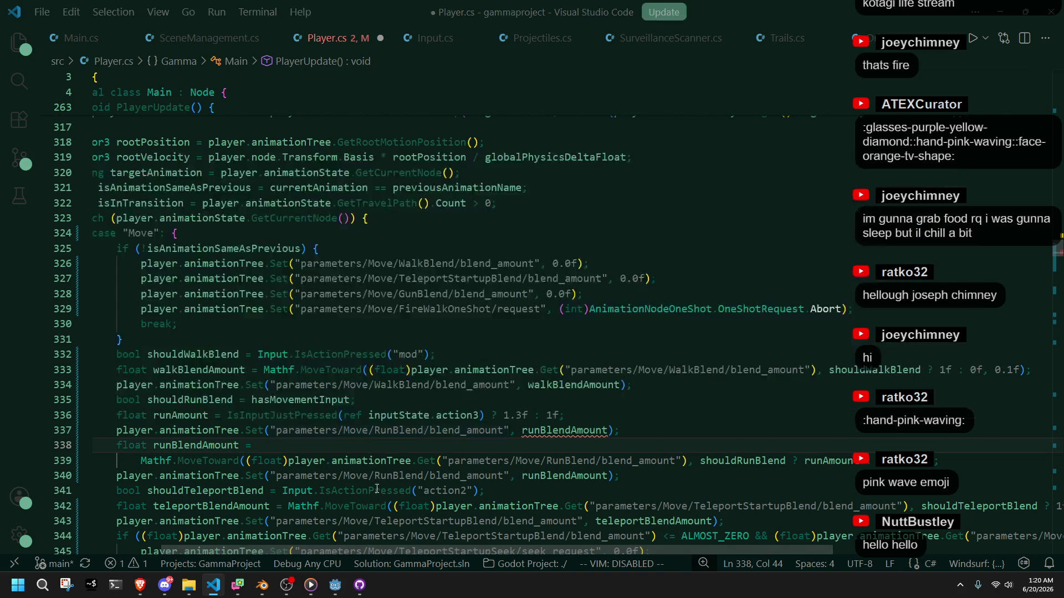
Step: Start renaming the TimeScale node in Godot by prefixing its name with R
left_click(444, 466)
key("Home")
type("R")
key("alt+Tab")
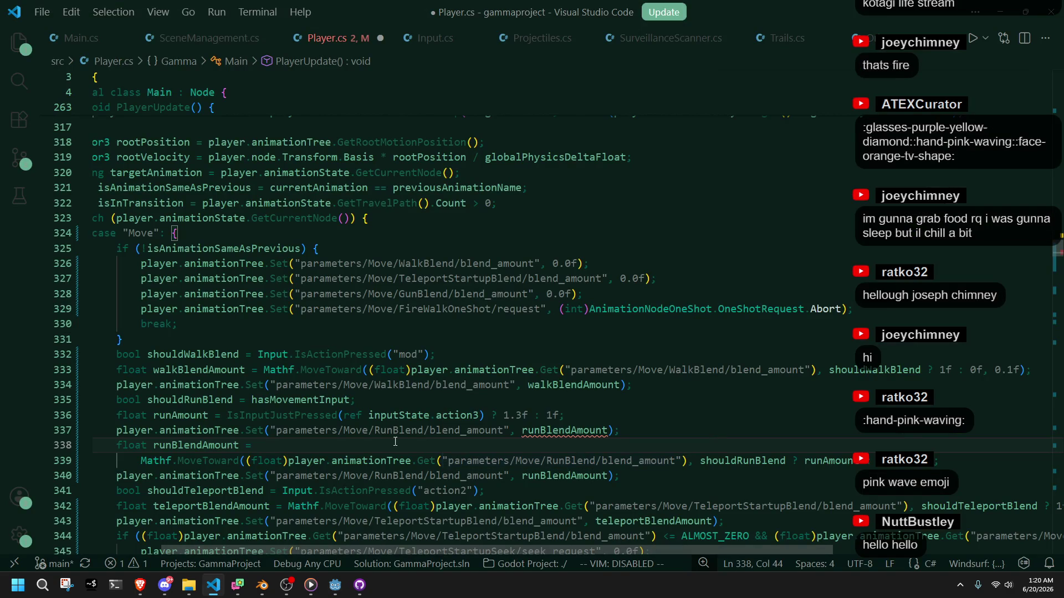
Step: Point the copied line at RunTimeScale with runAmount as its value, and save Player.cs
left_click(425, 430)
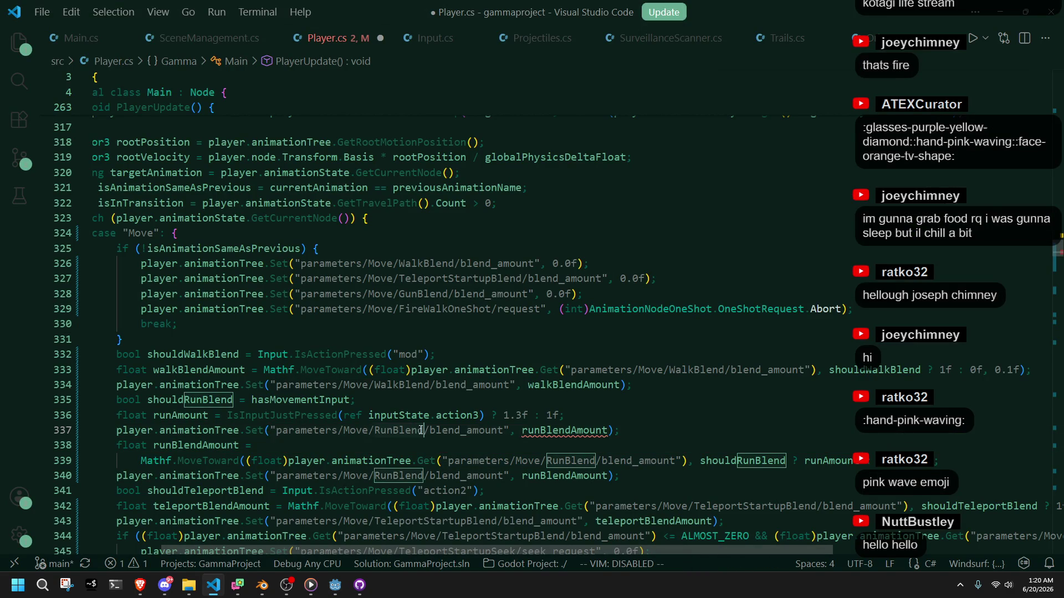
key("BackSpace")
key("BackSpace")
key("BackSpace")
key("BackSpace")
type("TimeScale")
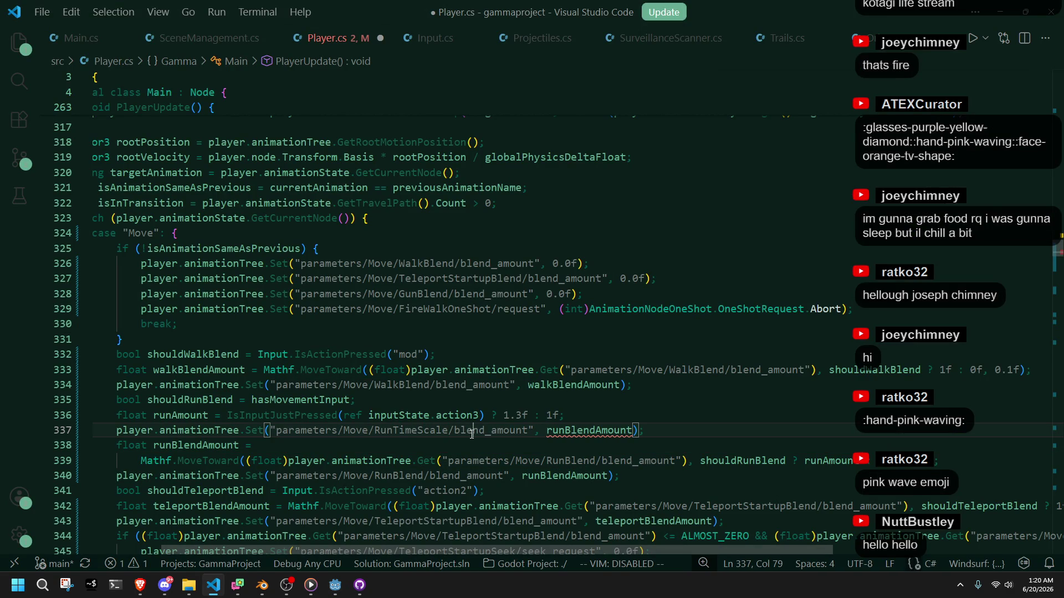
left_click(589, 434)
left_click(187, 415)
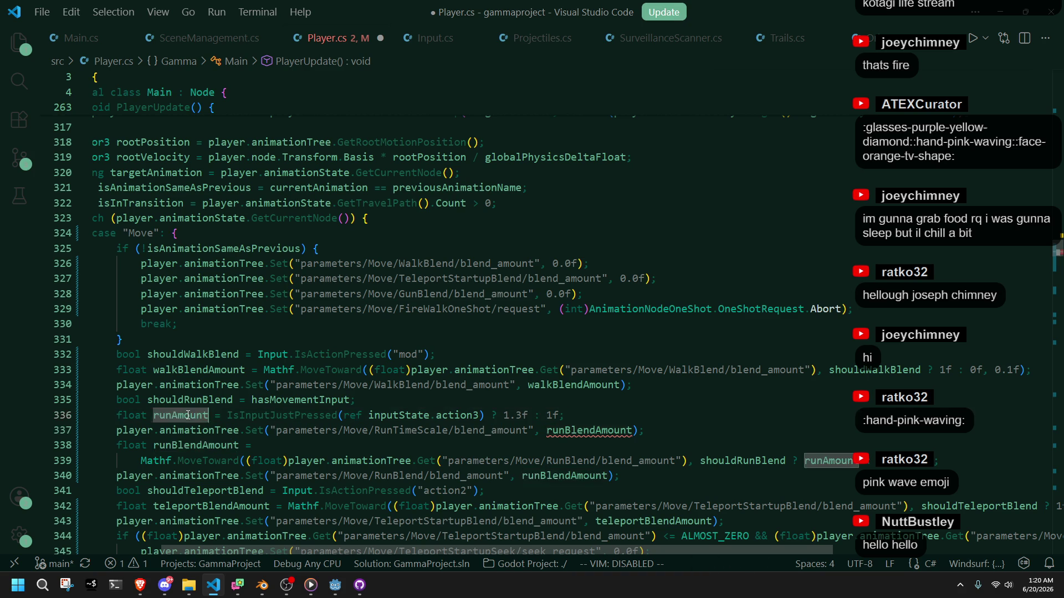
double_click(581, 431)
key("ctrl+v")
key("ctrl+s")
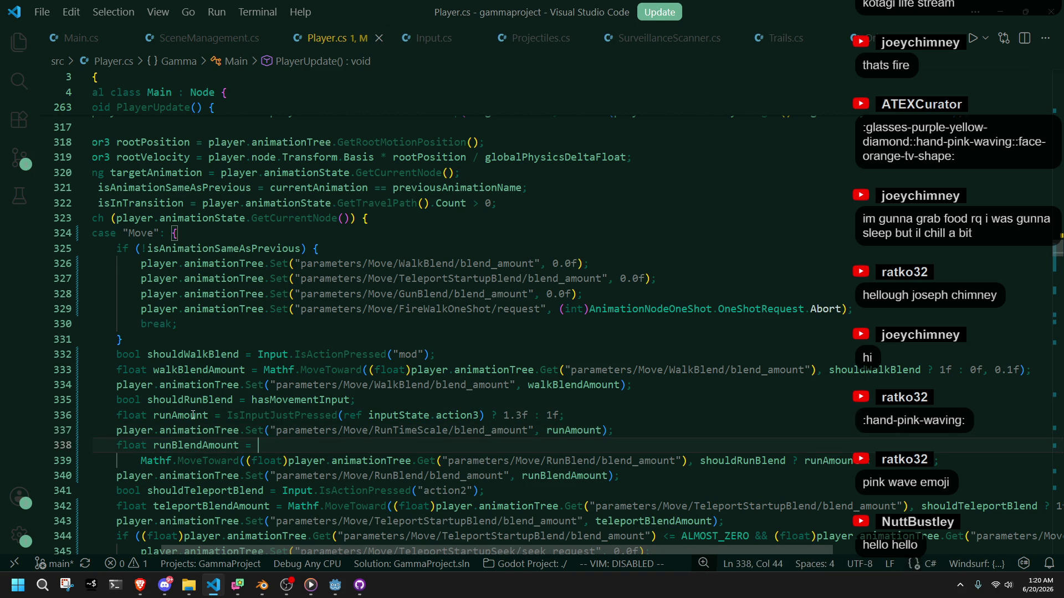
Step: Select the runAmount variable and begin renaming it with F2
double_click(184, 446)
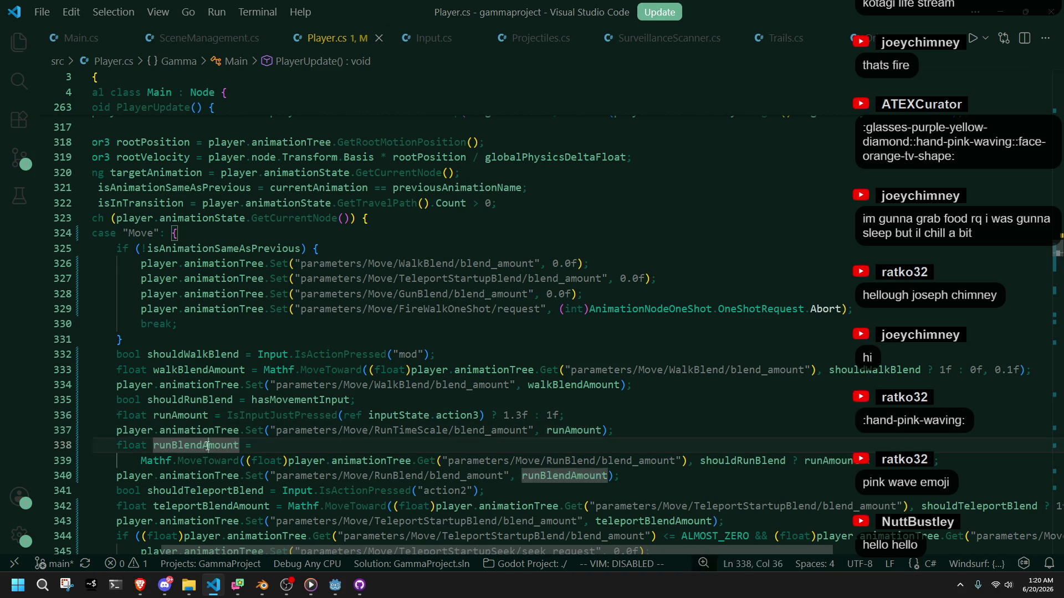
double_click(173, 422)
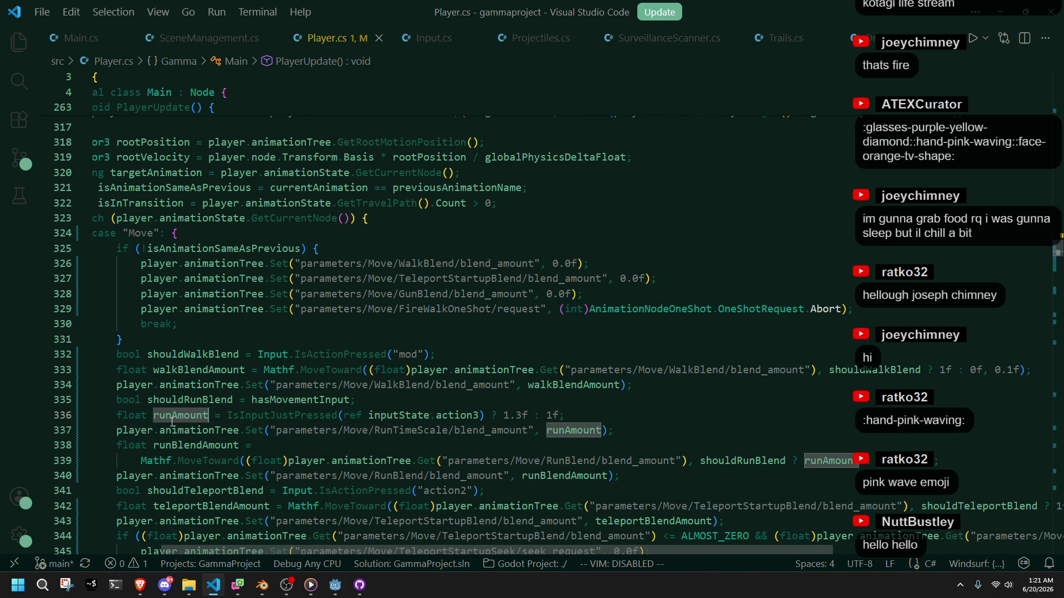
key("F2")
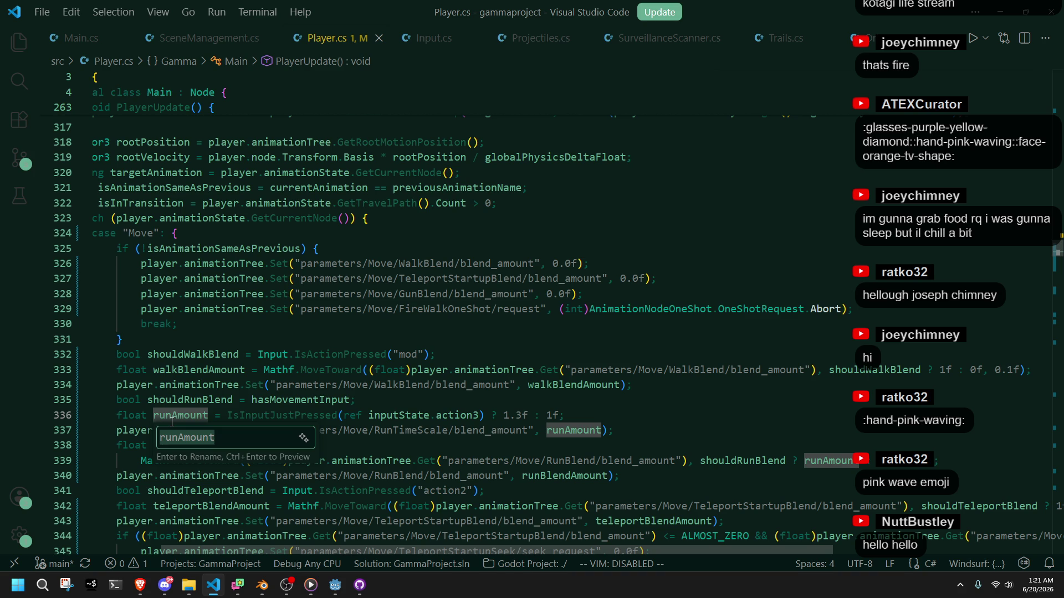
Step: Cancel the runAmount rename and check the Godot graph before returning to Player.cs
key("Escape")
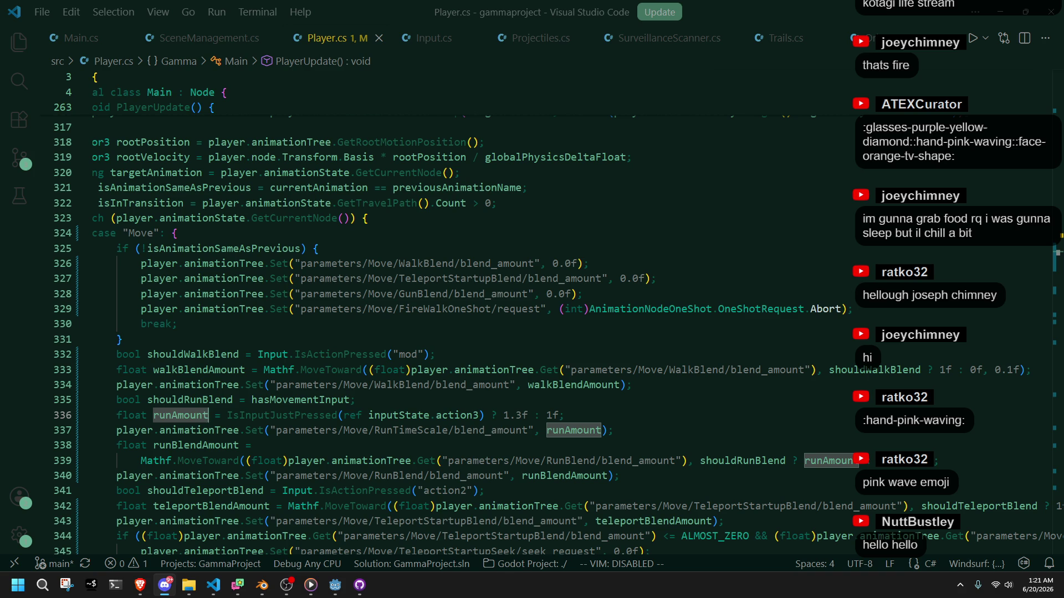
key("alt+Tab")
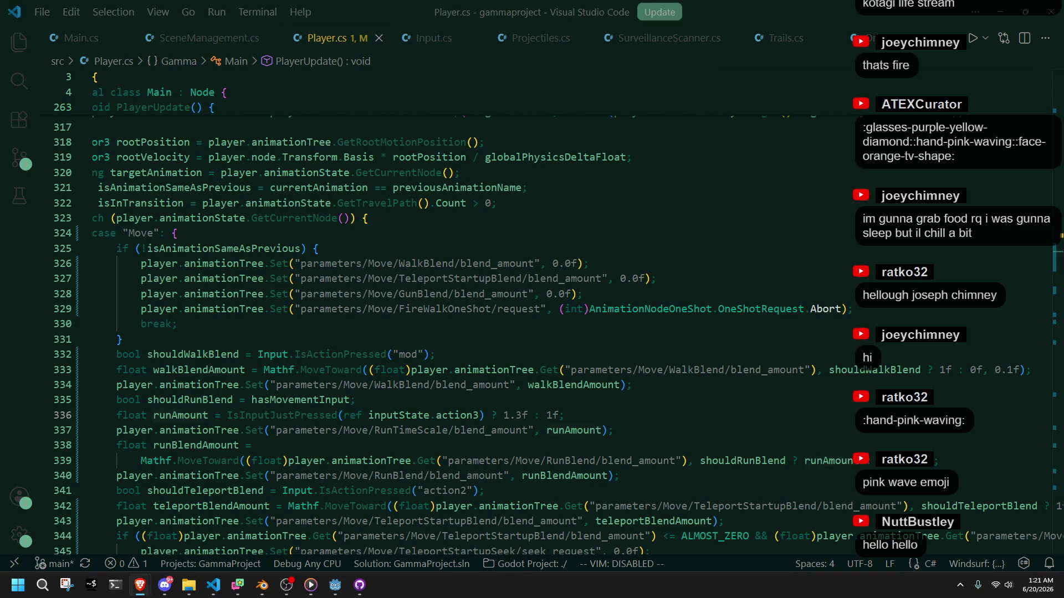
left_click(797, 254)
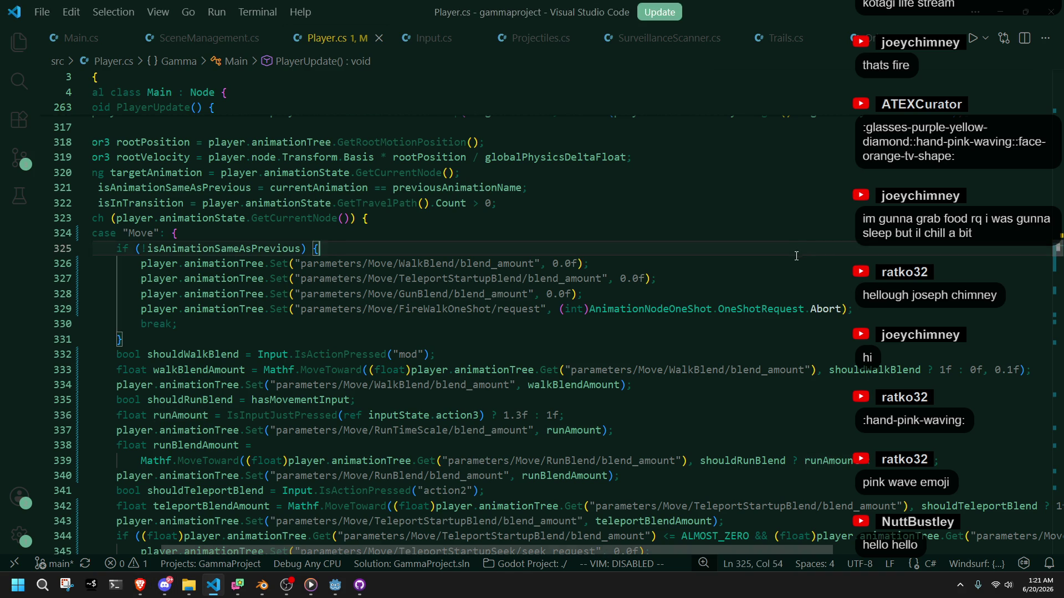
left_click(480, 326)
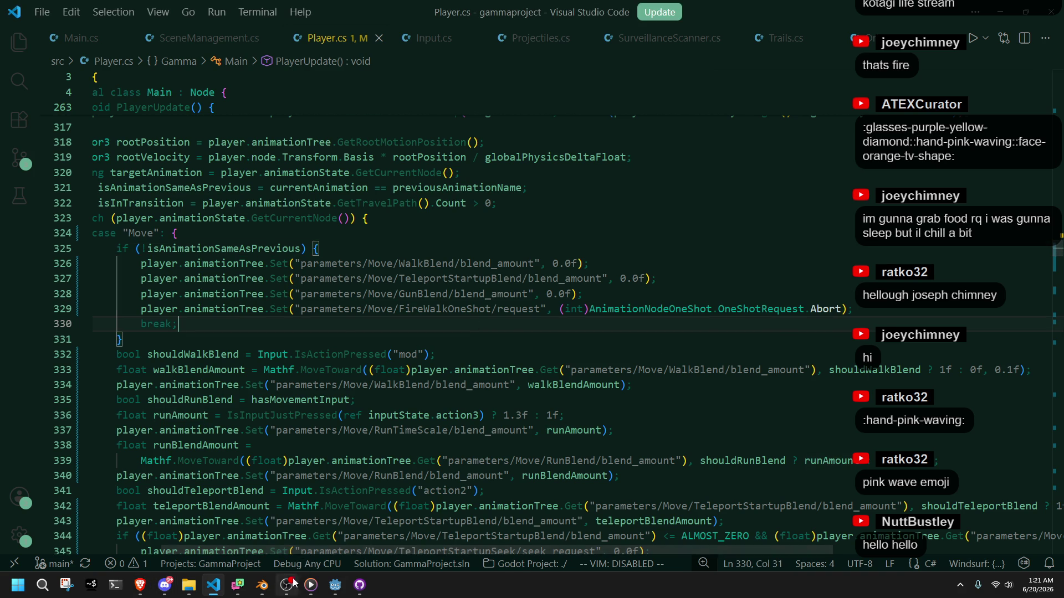
left_click(332, 589)
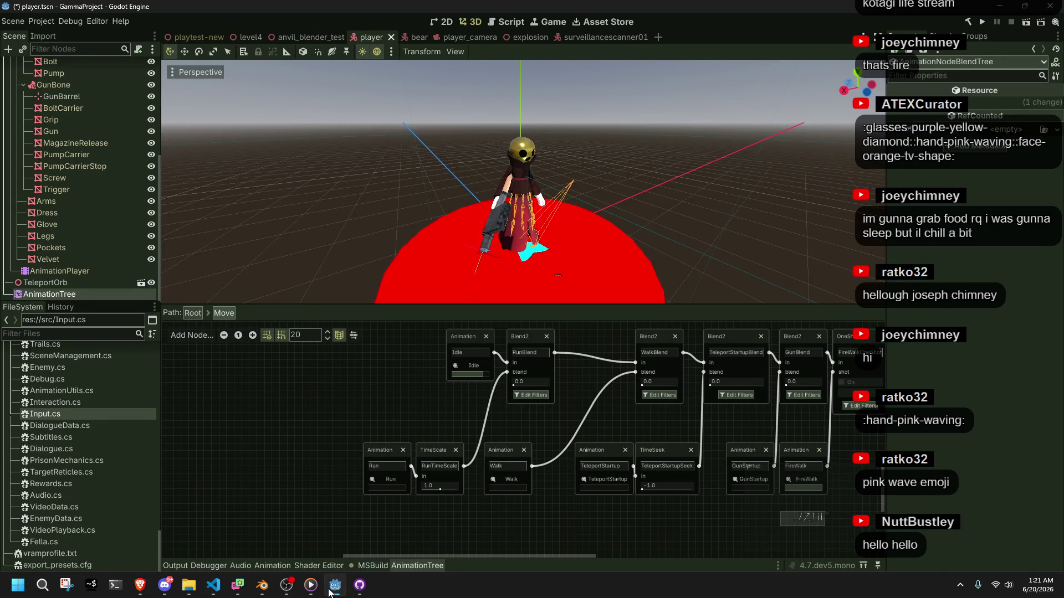
left_click(330, 592)
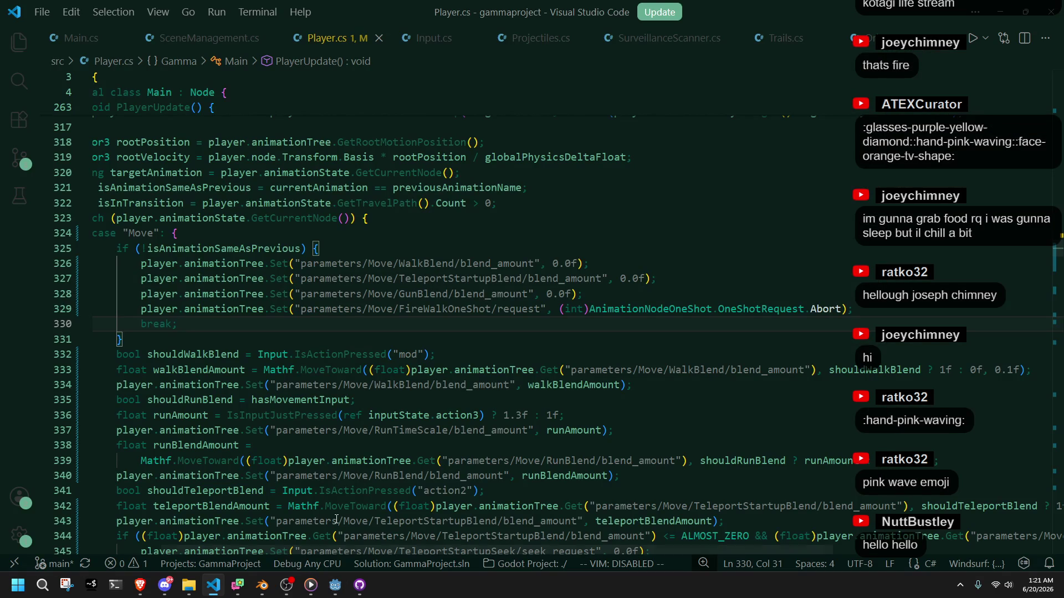
Step: Reselect runAmount on the runCap line and reopen the Rename Symbol box
left_click(398, 432)
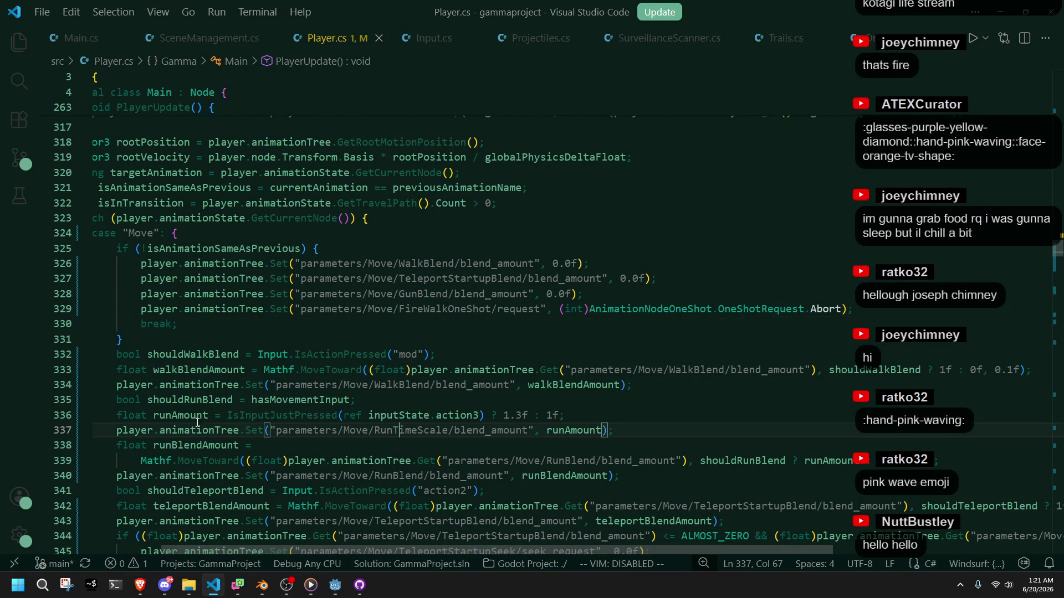
double_click(179, 416)
key("F2")
type("runC")
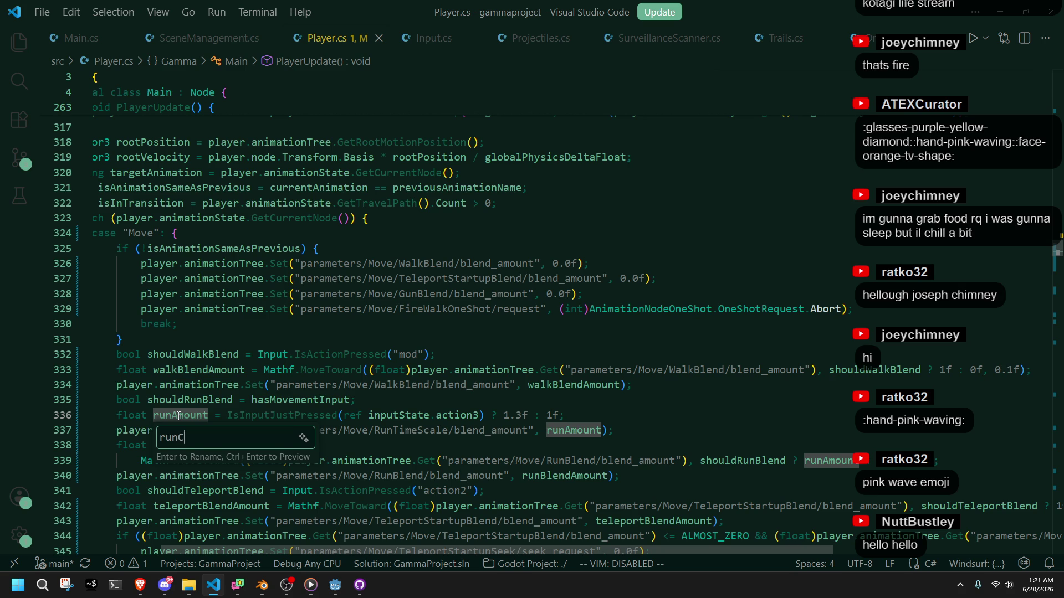
Step: Rename runAmount to runCap and highlight the blend_amount occurrences
type("ap")
key("Return")
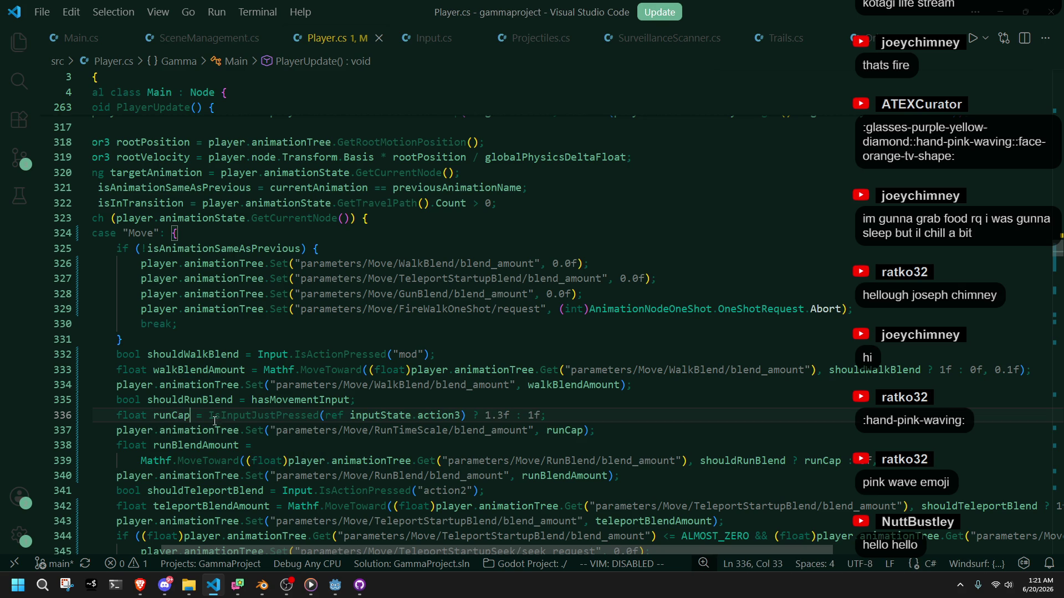
left_click(265, 449)
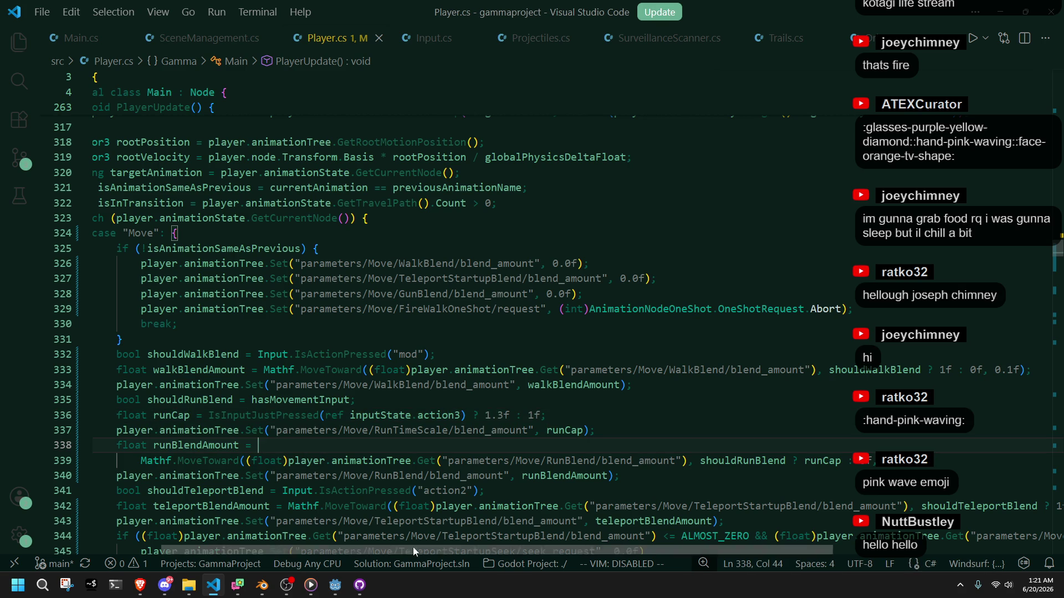
double_click(471, 475)
scroll(493, 428, "down", 4)
scroll(494, 427, "up", 2)
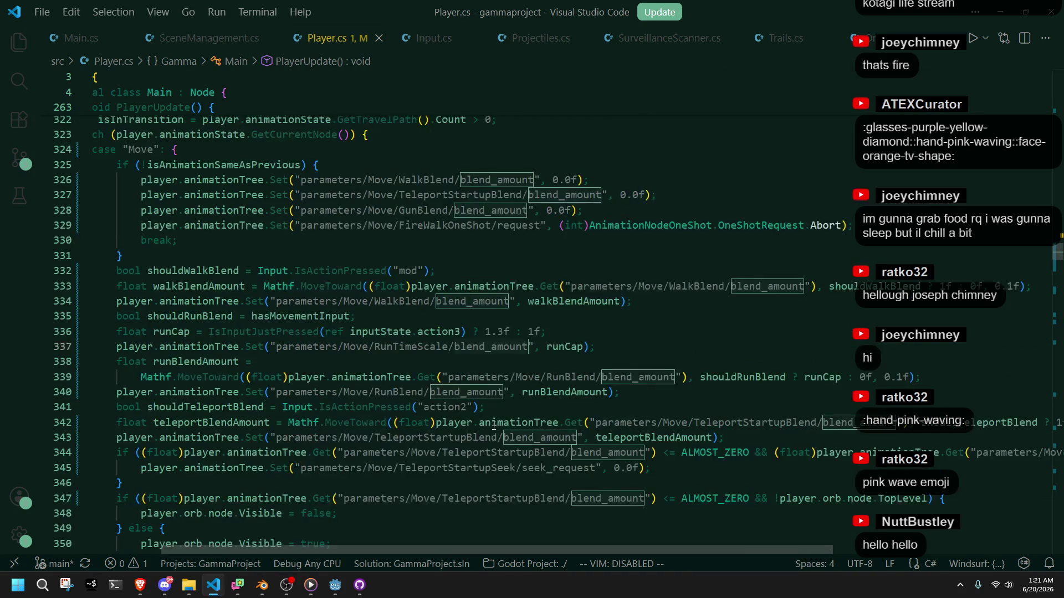
mouse_move(1057, 262)
left_mouse_down()
mouse_move(1039, 351)
mouse_move(1056, 493)
mouse_move(1029, 243)
mouse_move(1036, 267)
mouse_move(1029, 260)
left_mouse_up()
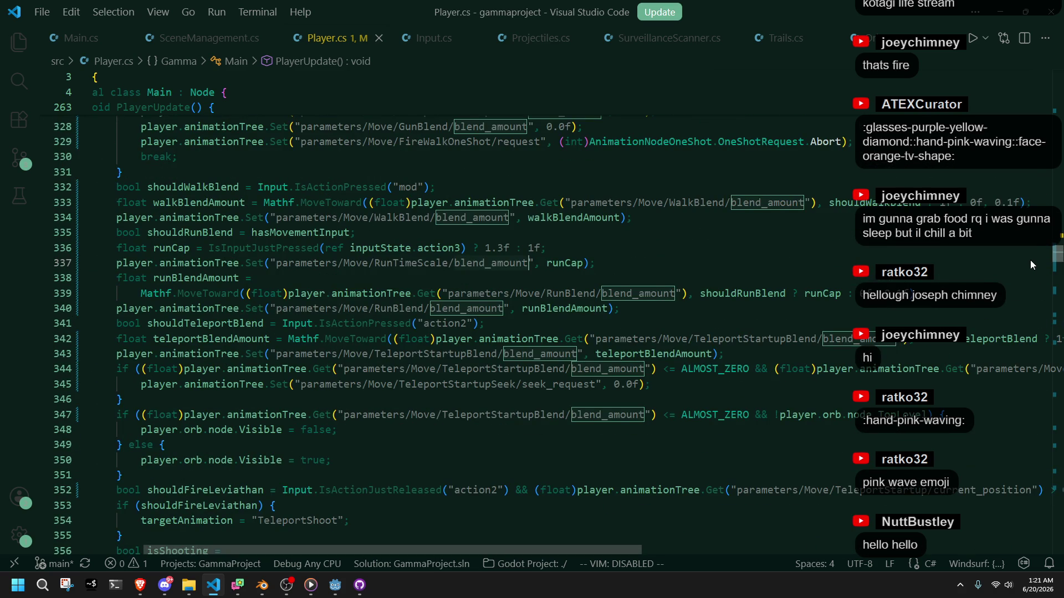
Step: Change the RunTimeScale path from blend_amount to scale, save Player.cs, and run the project
double_click(481, 260)
type("sca")
key("ctrl+s")
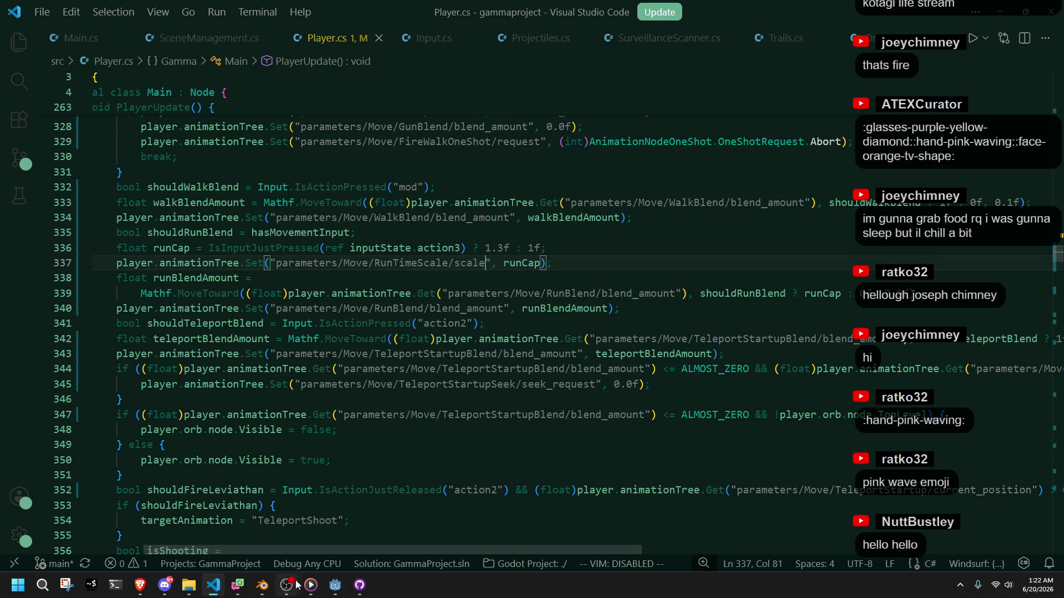
key("alt+Tab")
left_click(986, 25)
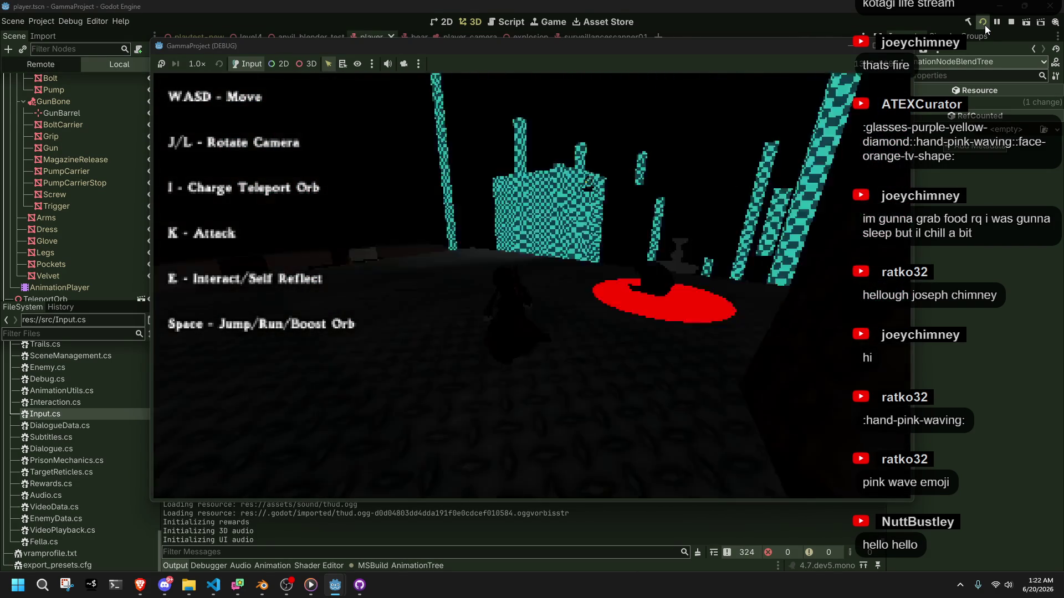
Step: Run, jump, climb and roll the character across the level to test the run animation
key("space")
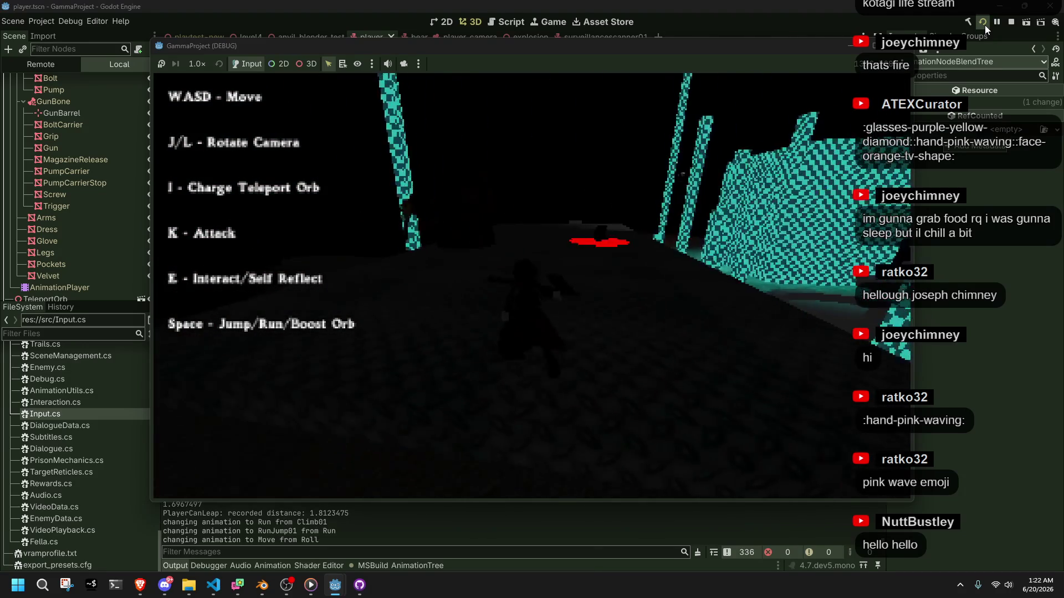
key("space")
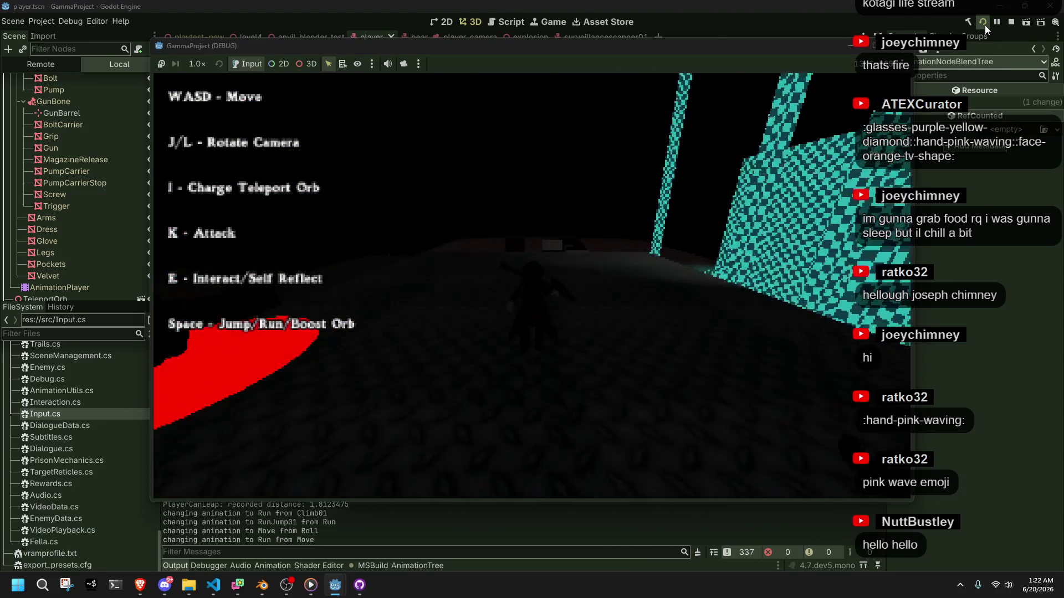
key("space")
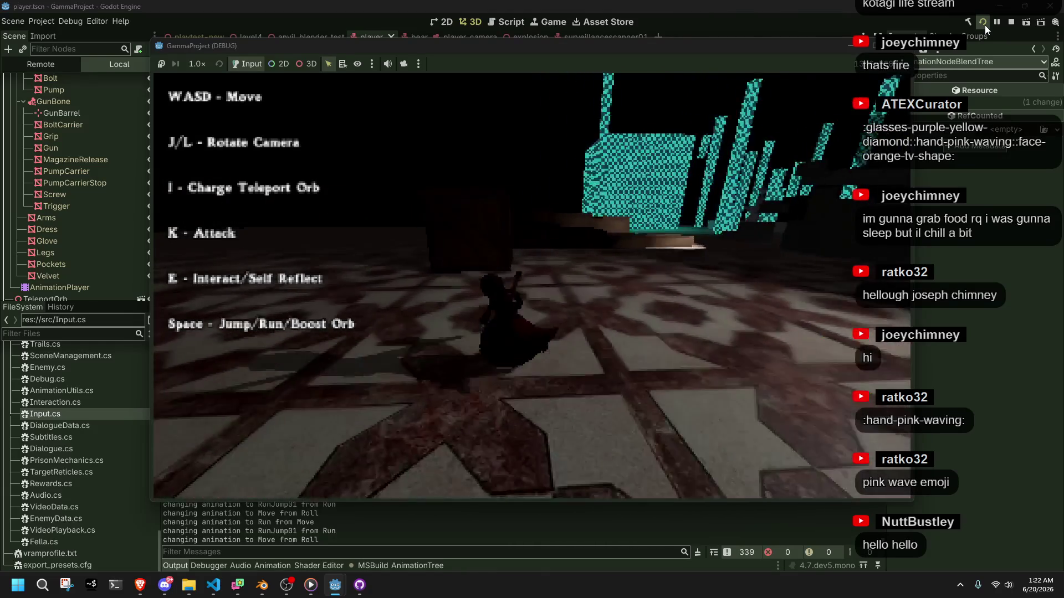
key("space")
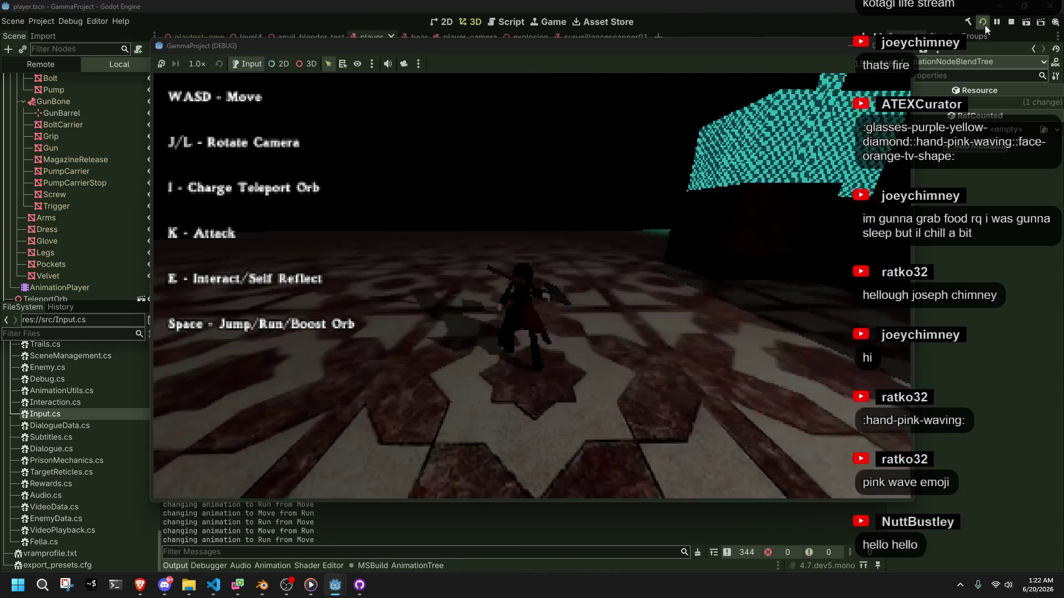
key("l")
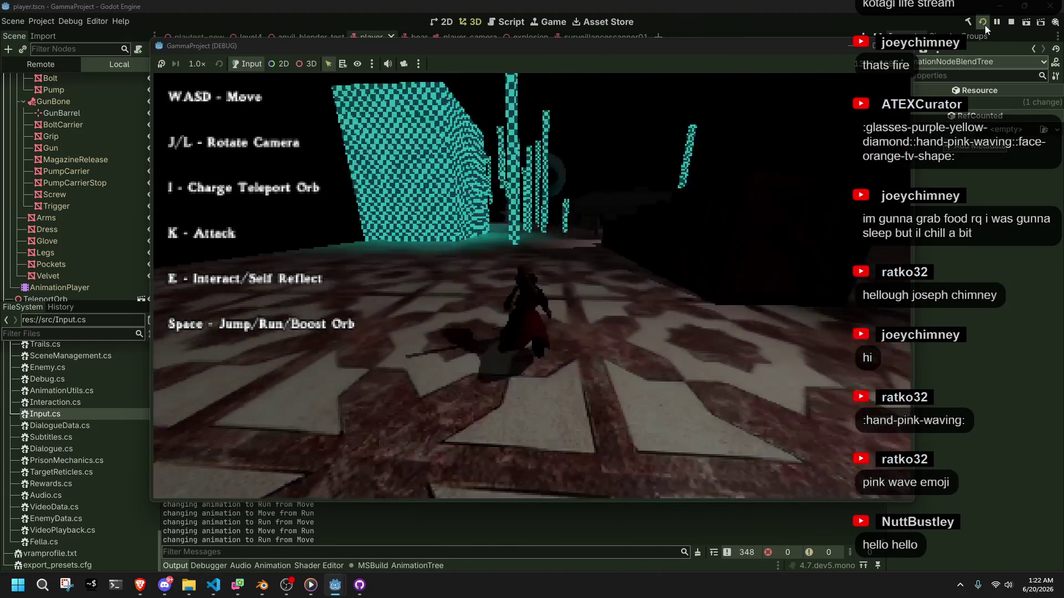
key("l")
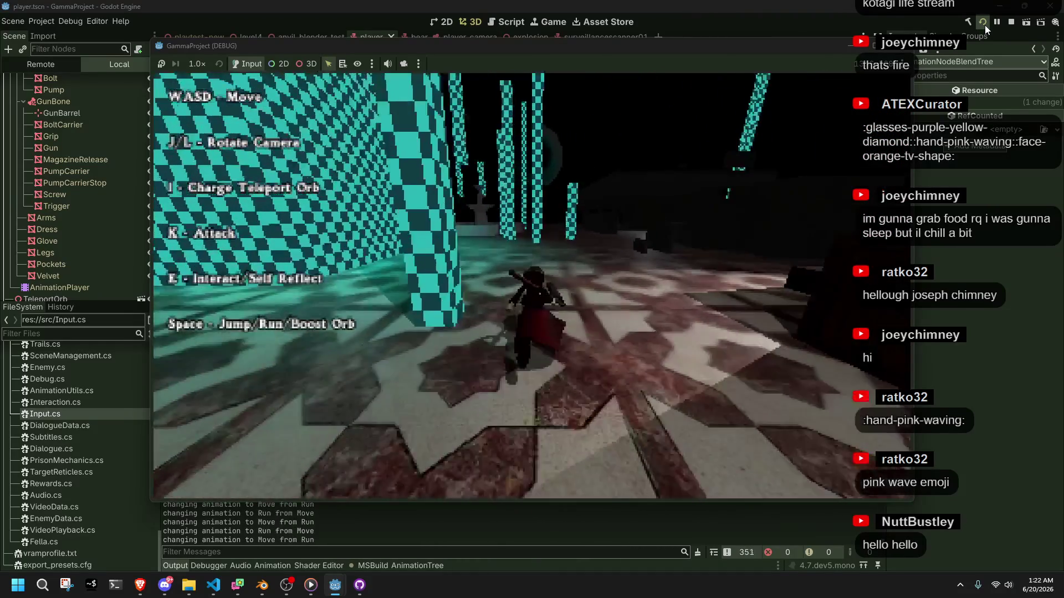
key("w")
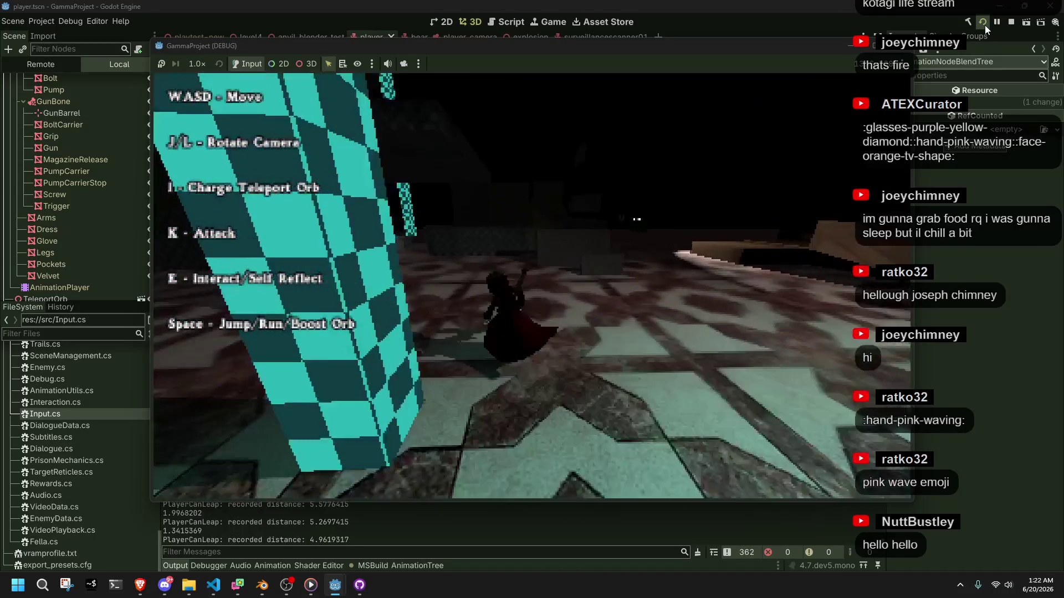
key("w")
key("w")
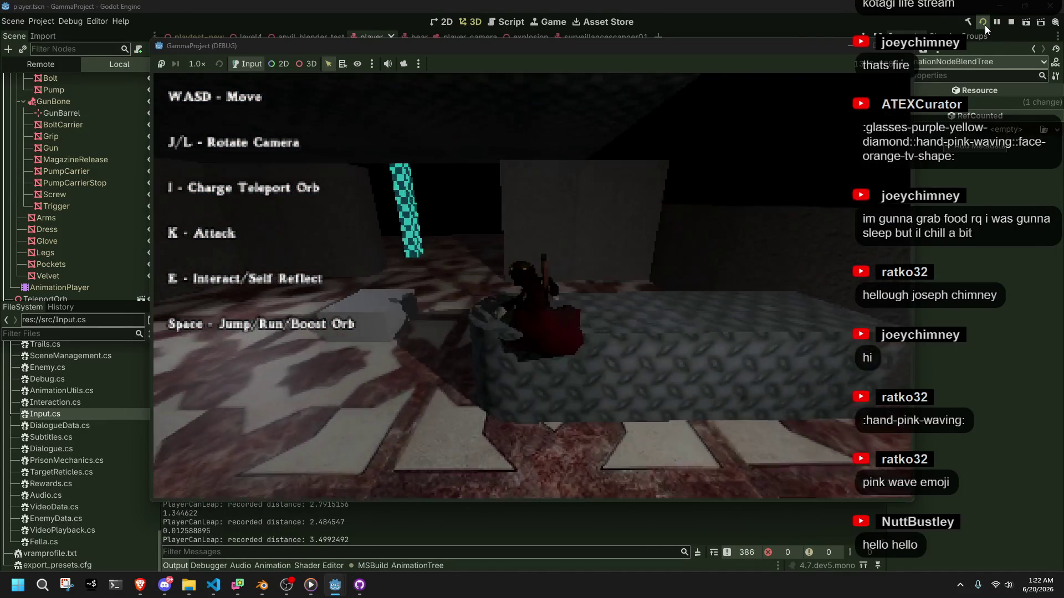
key("j")
key("l")
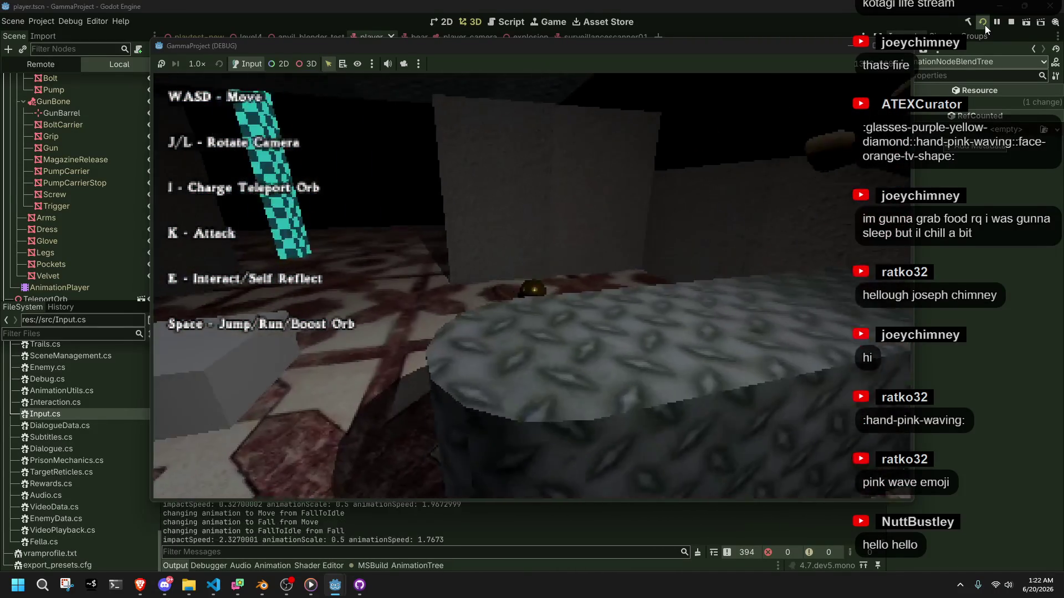
key("w")
key("j")
key("w")
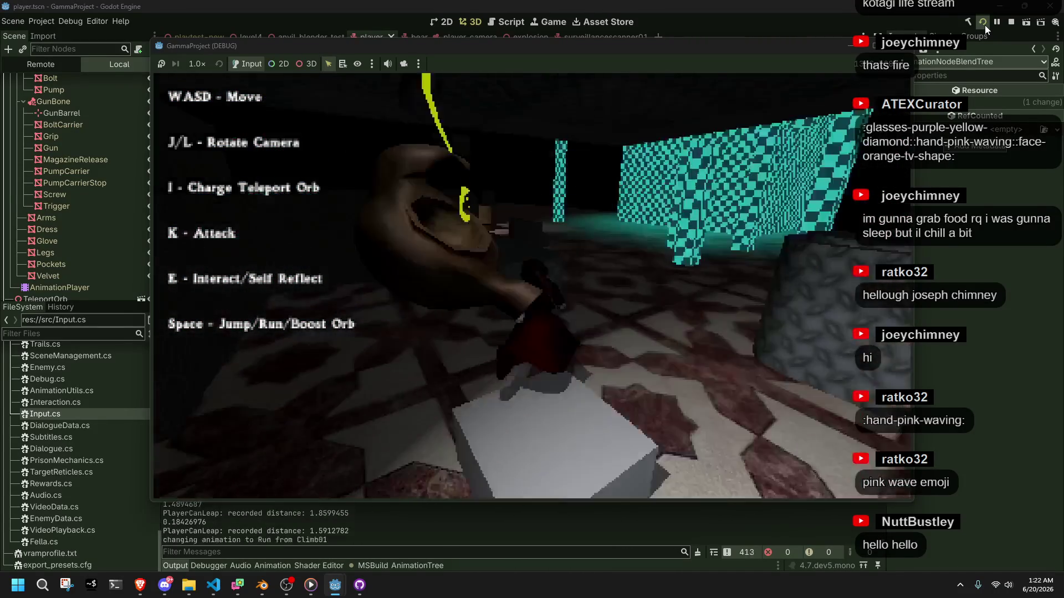
key("l")
key("w")
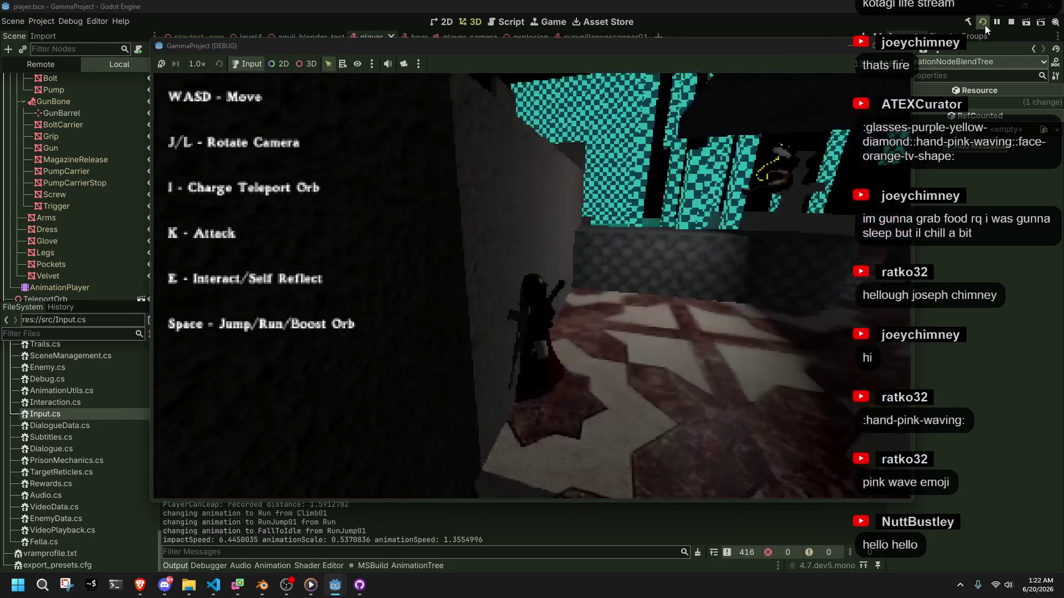
key("w")
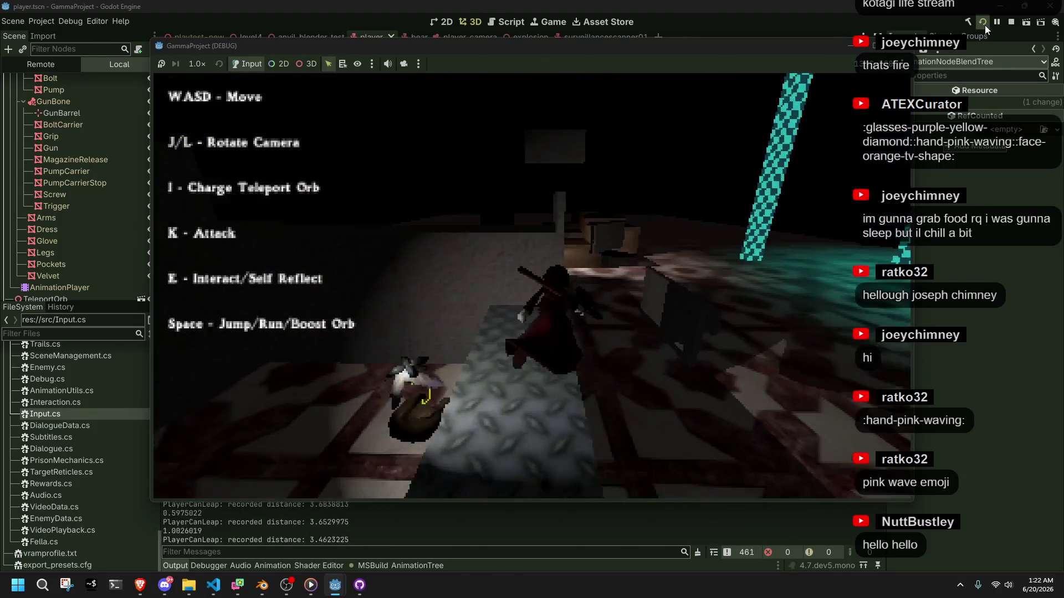
key("l")
key("w")
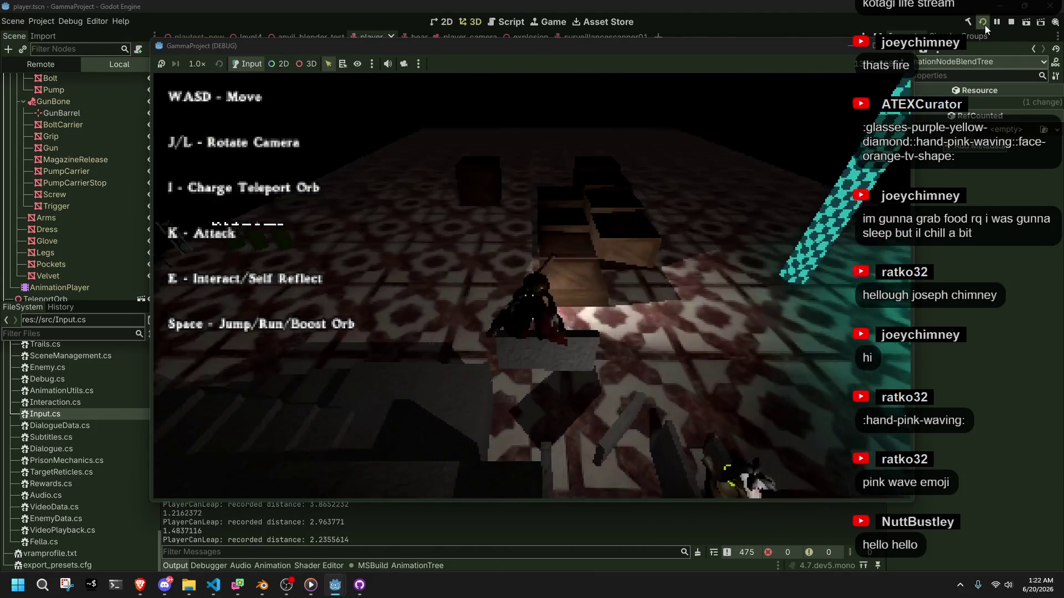
key("space")
key("l")
key("w")
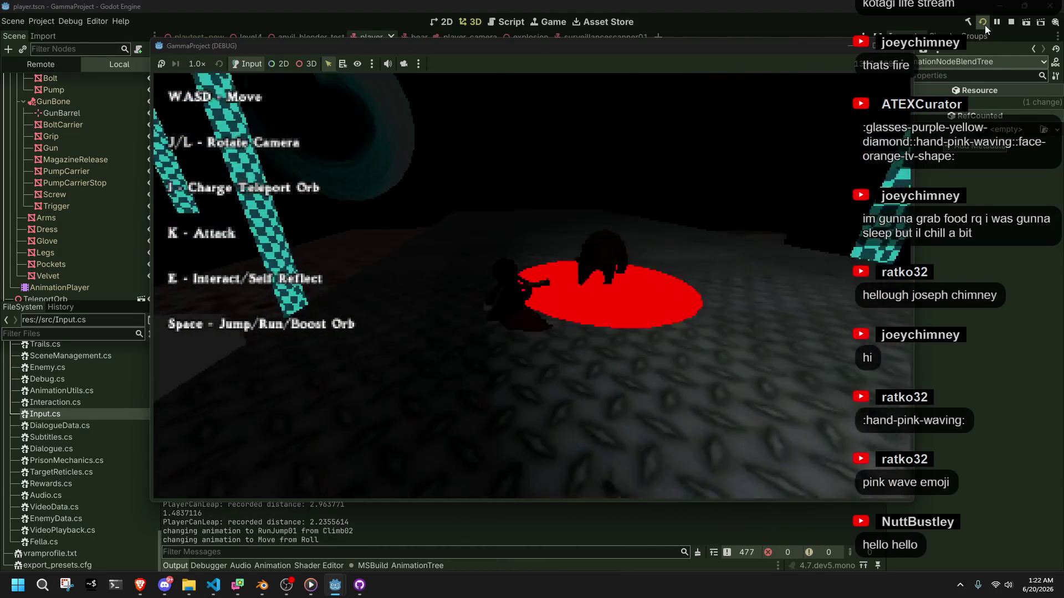
Step: Read and close the Hello player message, then walk toward the teal walls circling the camera
key("e")
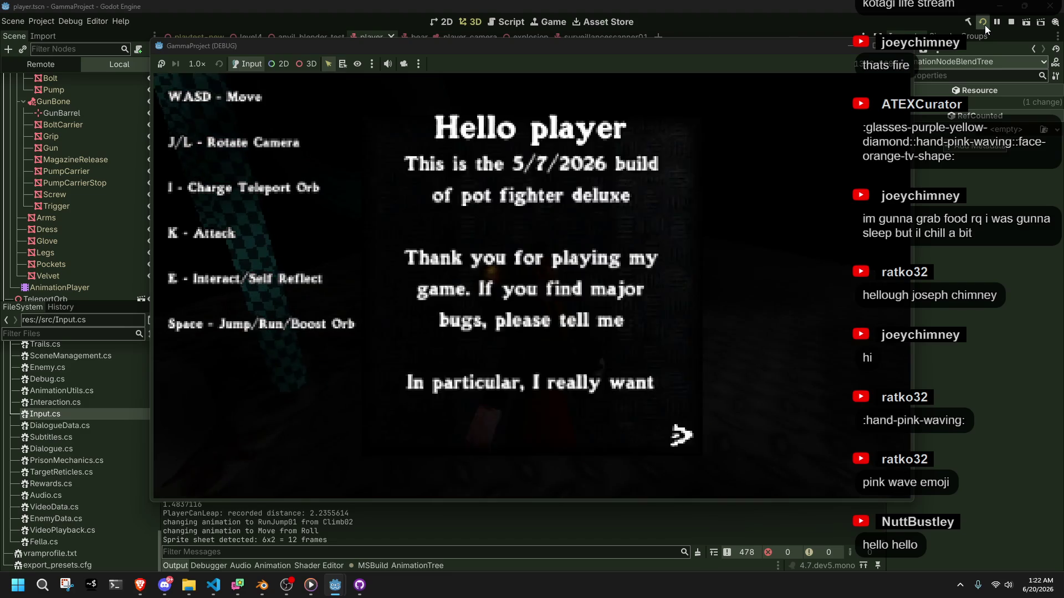
key("e")
key("e")
key("e")
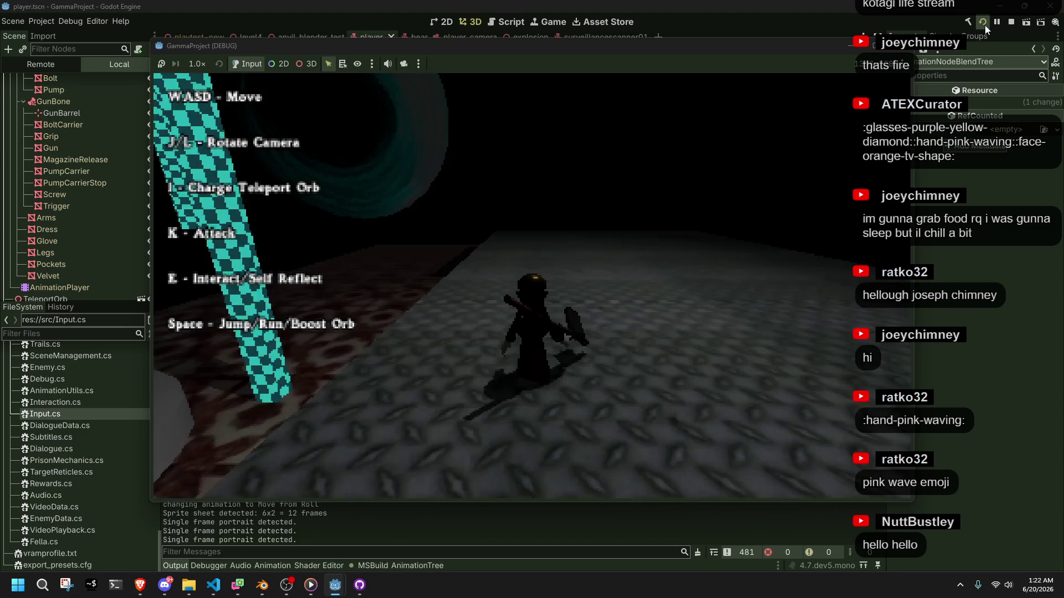
key("j")
key("l")
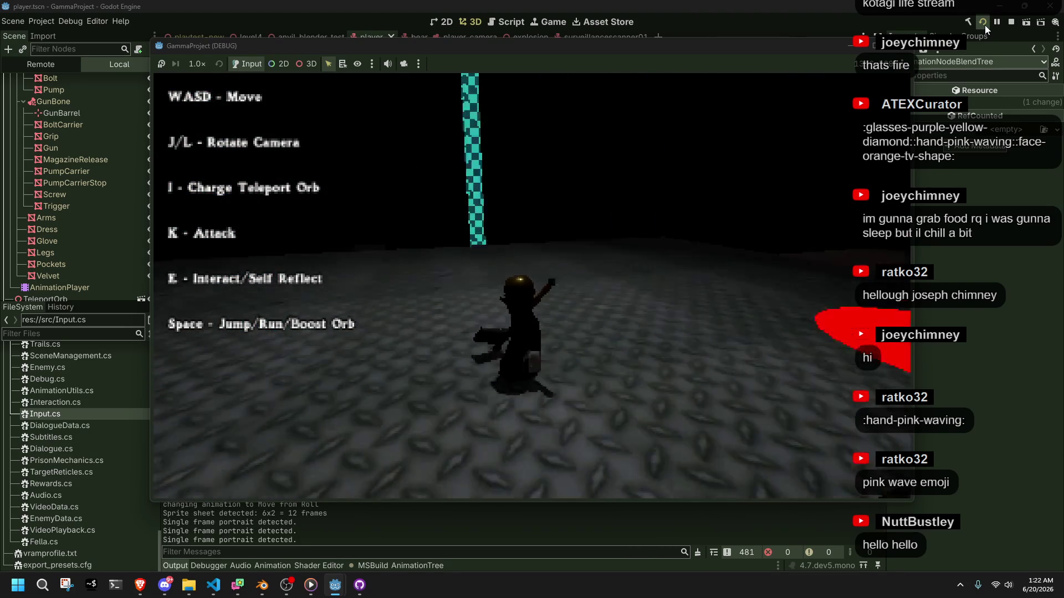
key("w")
key("j")
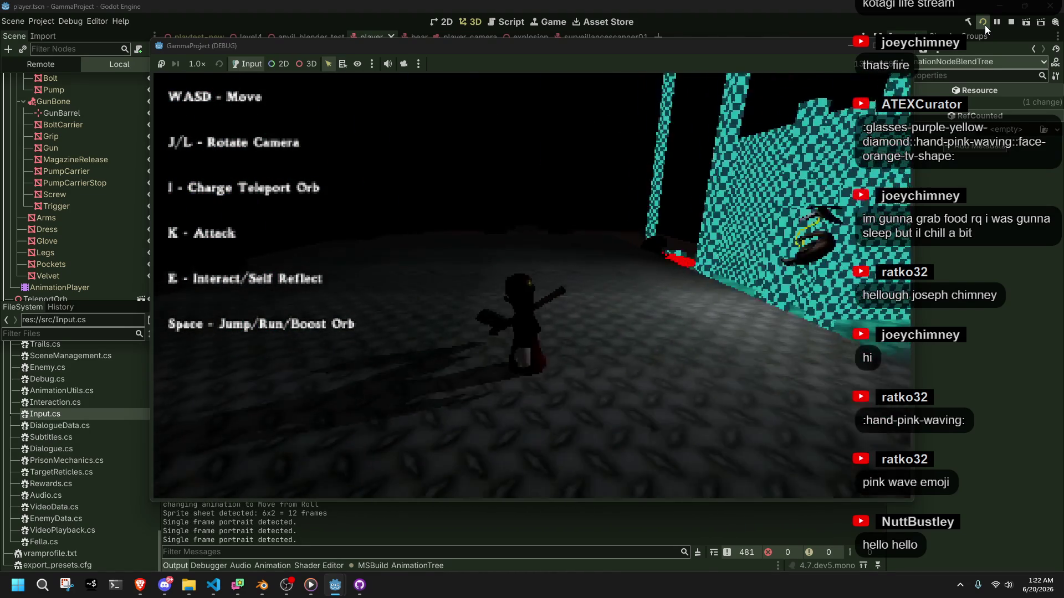
key("j")
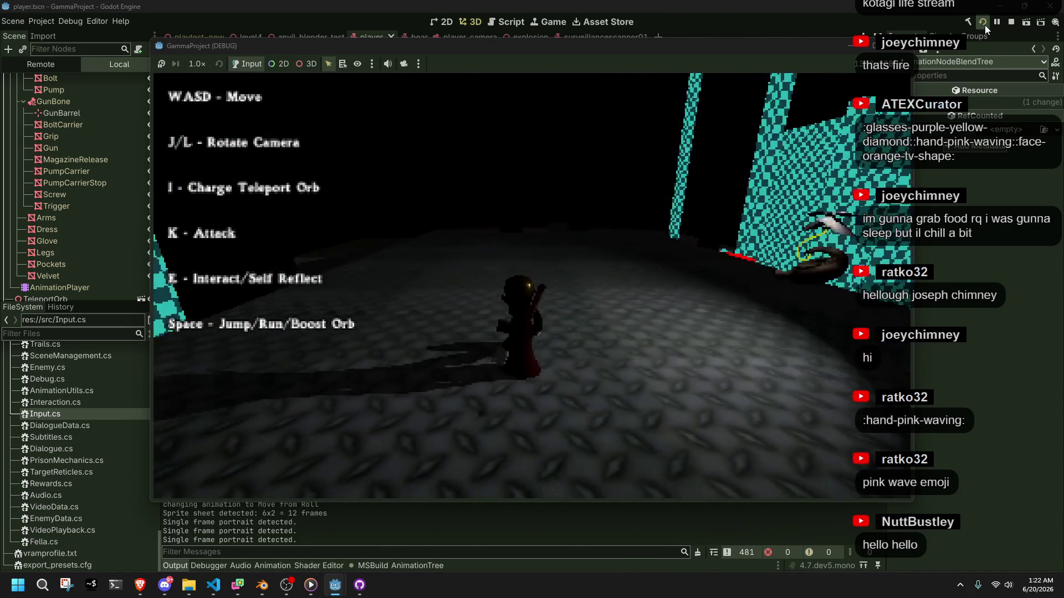
key("j")
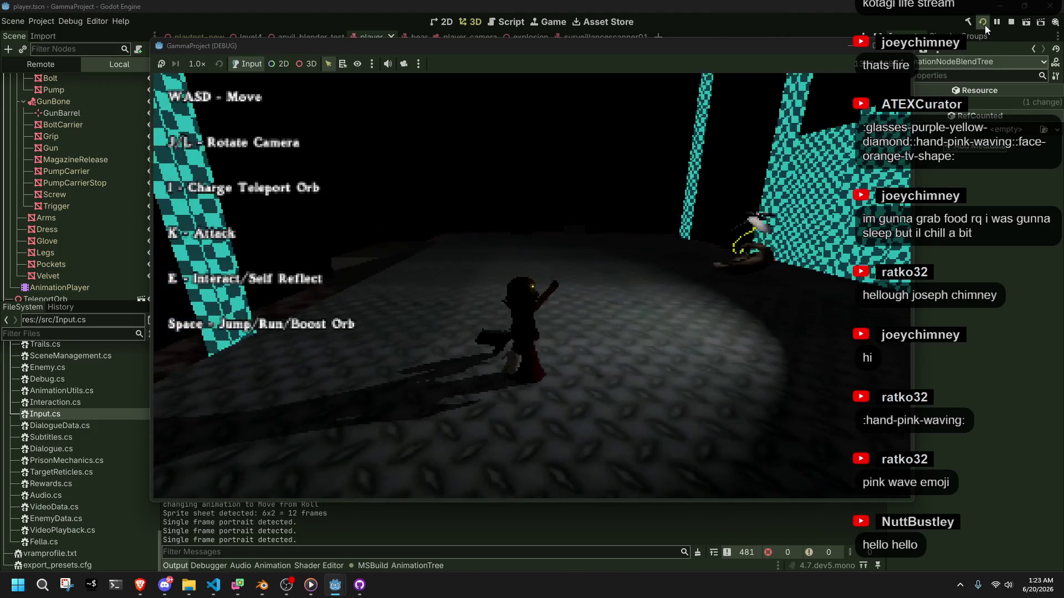
key("j")
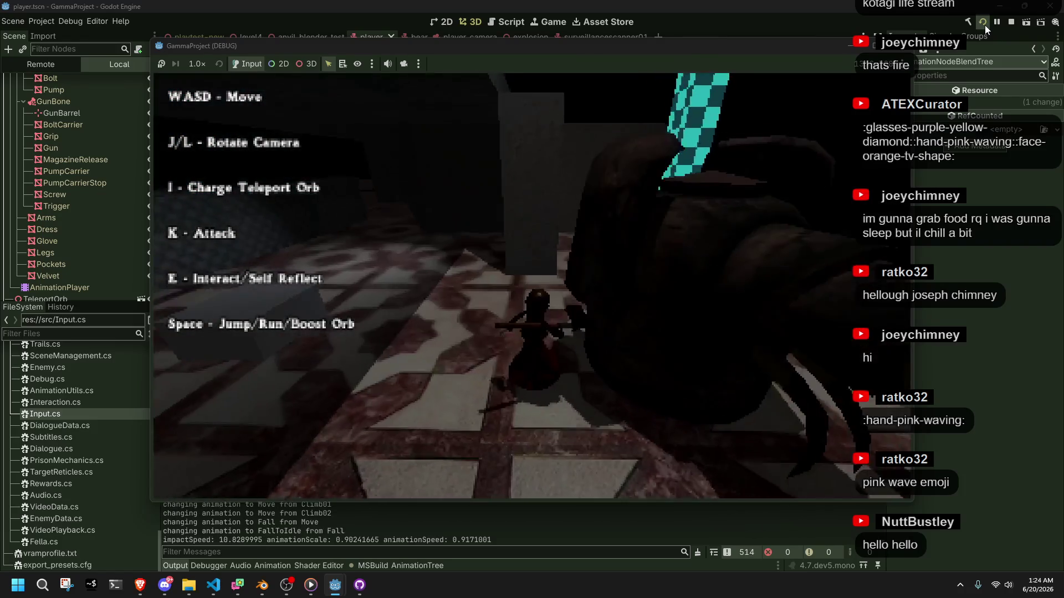
Step: Stop the running game with F8 and return to Player.cs in VS Code
key("F8")
key("alt+Tab")
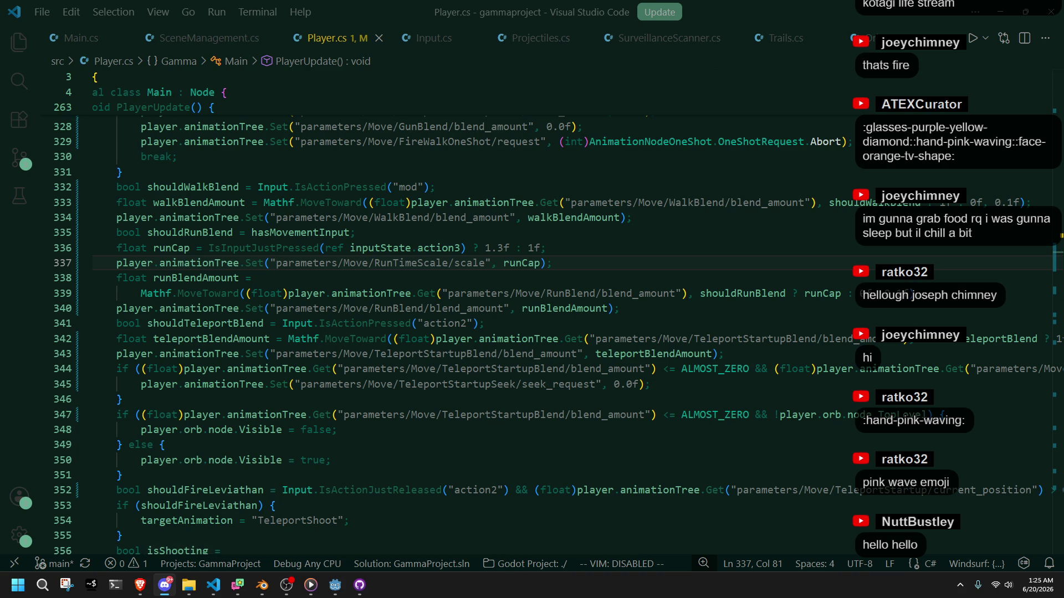
Step: Review the run-related variables, then delete the shouldRun declaration and if block on lines 409–412
left_click(575, 282)
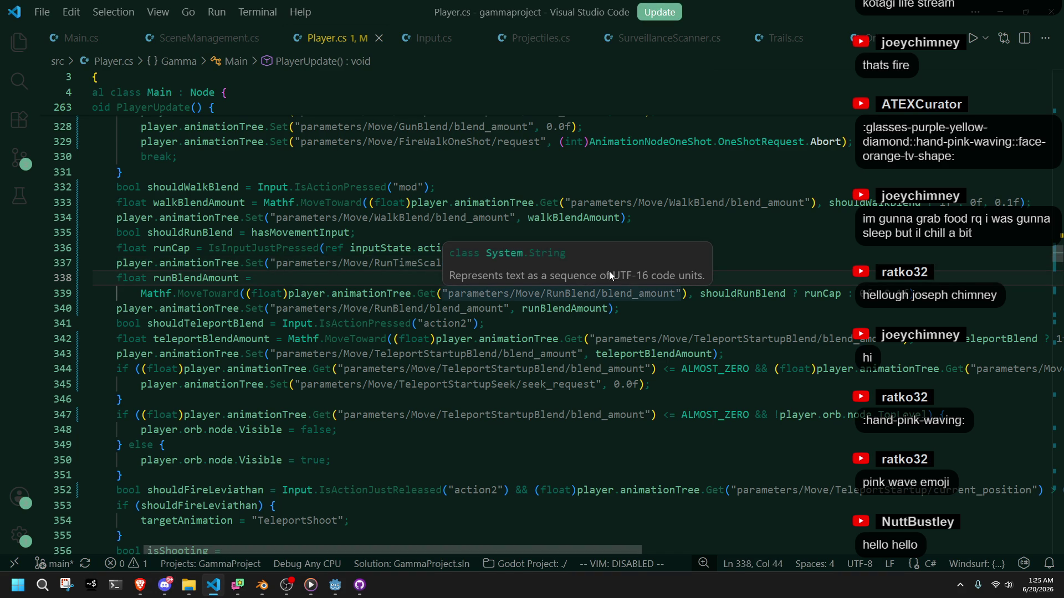
left_click(172, 238)
scroll(172, 240, "down", 10)
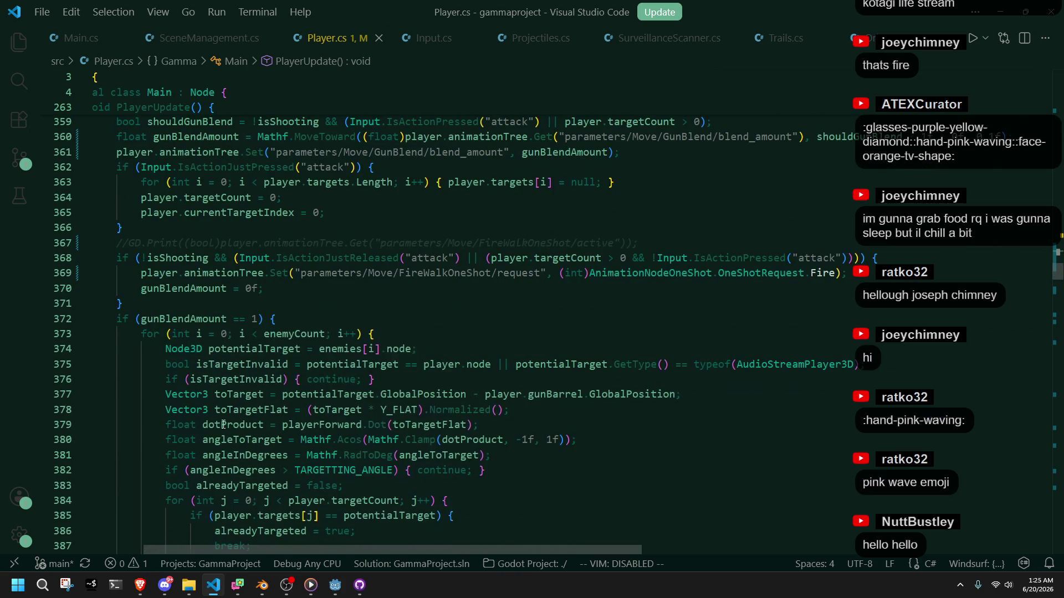
scroll(224, 417, "down", 7)
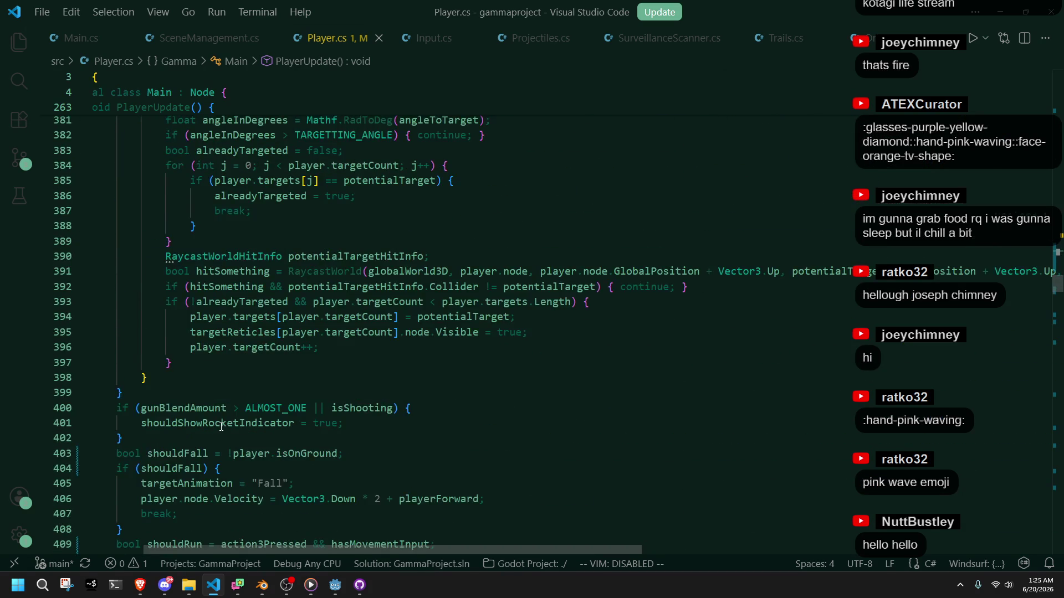
scroll(221, 426, "down", 3)
double_click(163, 343)
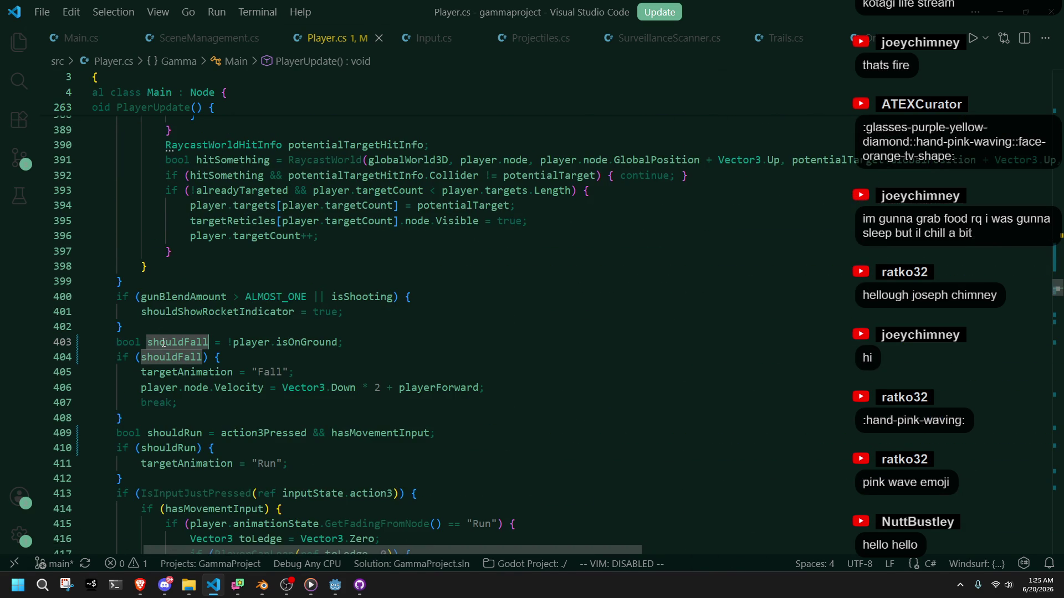
left_click(203, 409)
double_click(185, 432)
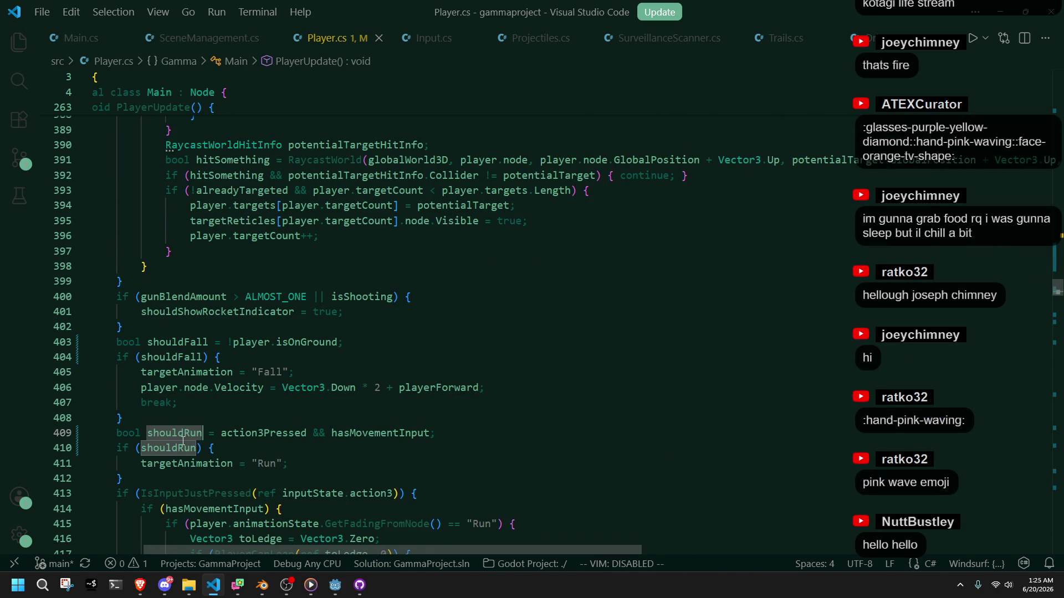
left_click(155, 480)
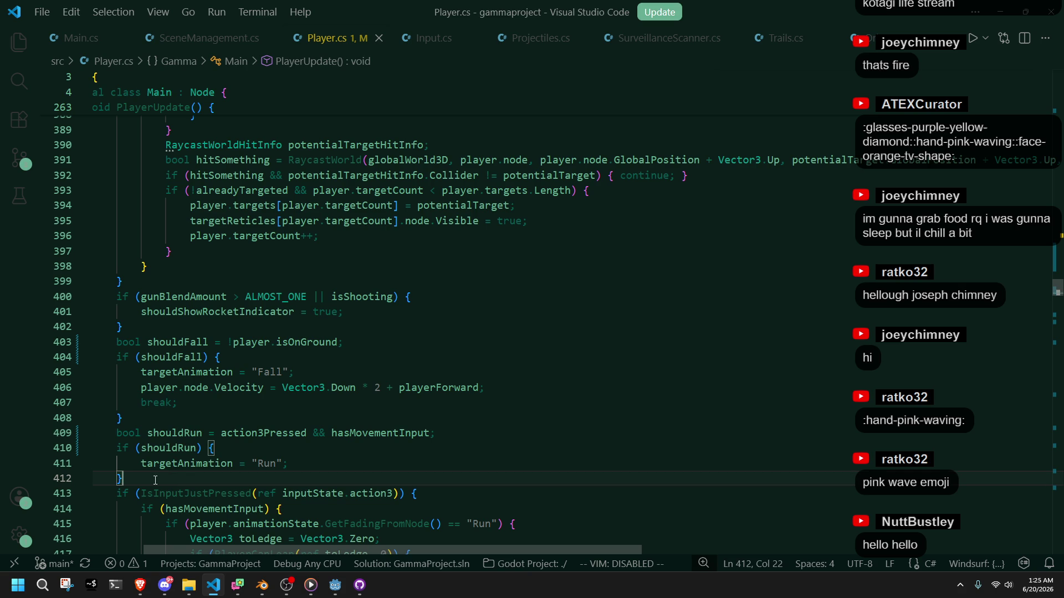
left_click_drag(155, 480, 145, 419)
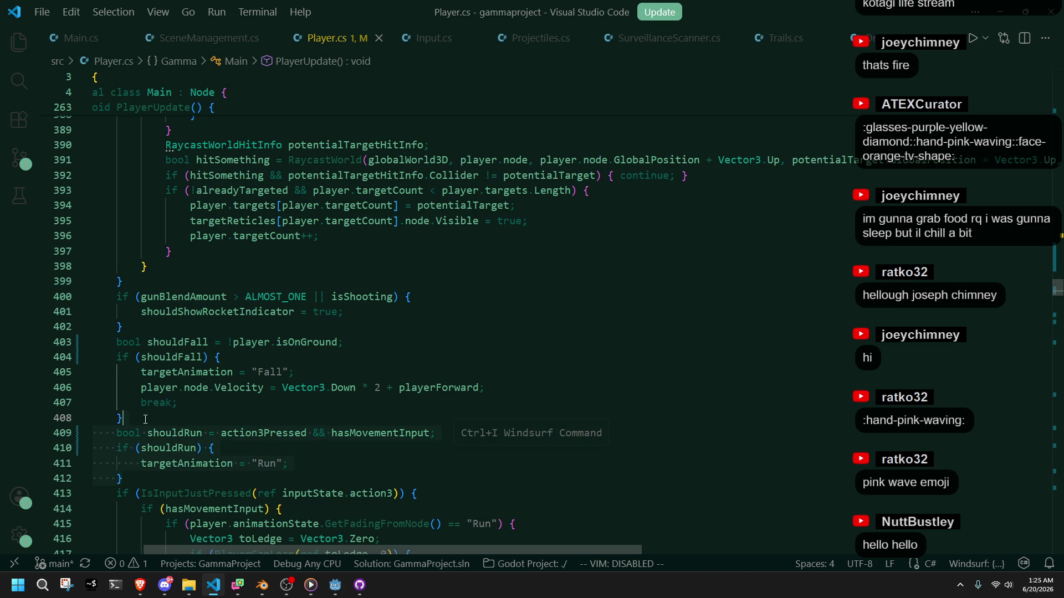
key("BackSpace")
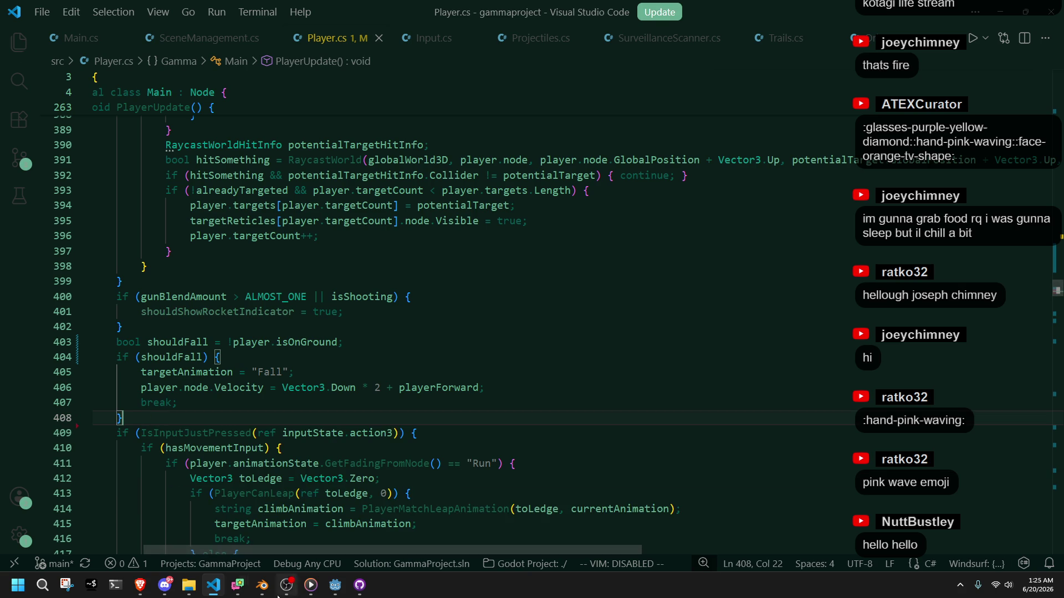
Step: Build and run GammaProject in Godot, then stop it with F8 after a short test
left_click(335, 590)
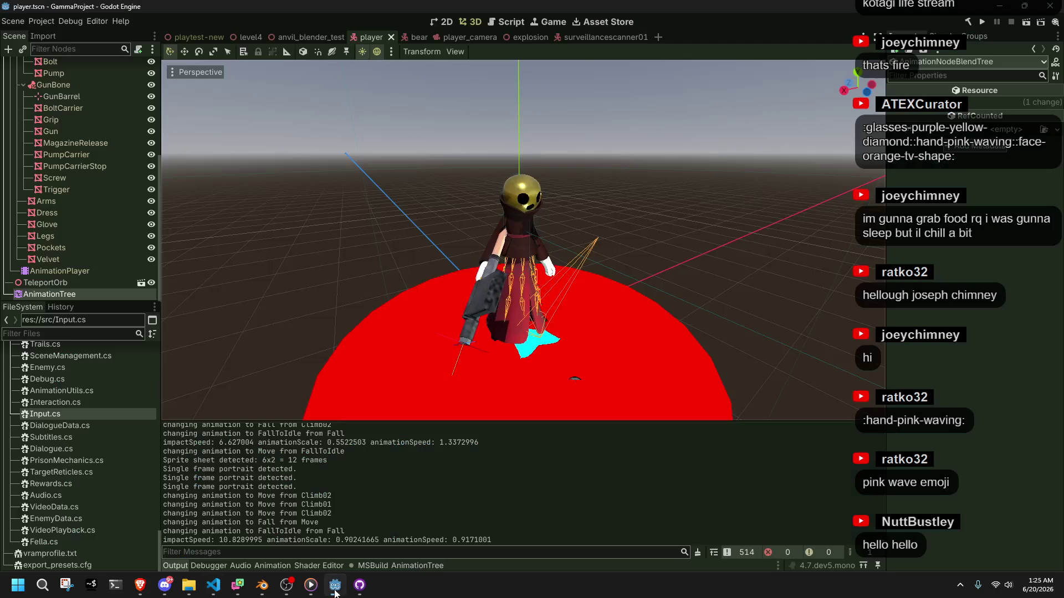
left_click(982, 22)
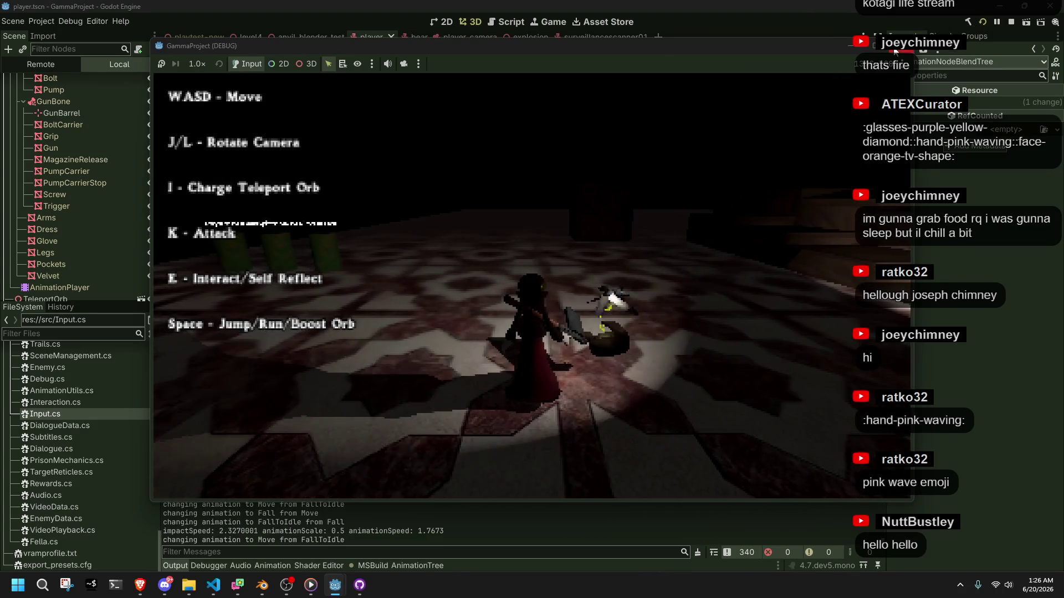
key("F8")
Step: Change runCap to use IsInputPressed instead of IsInputJustPressed, then rerun the game in Godot
left_click(213, 585)
scroll(394, 445, "up", 3)
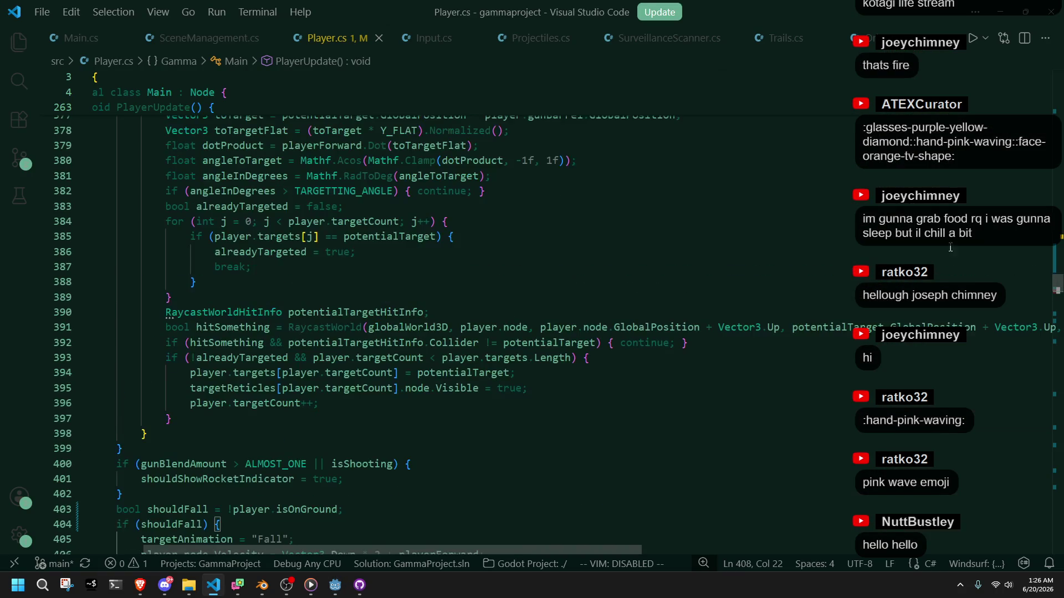
scroll(872, 363, "up", 8)
scroll(872, 363, "up", 5)
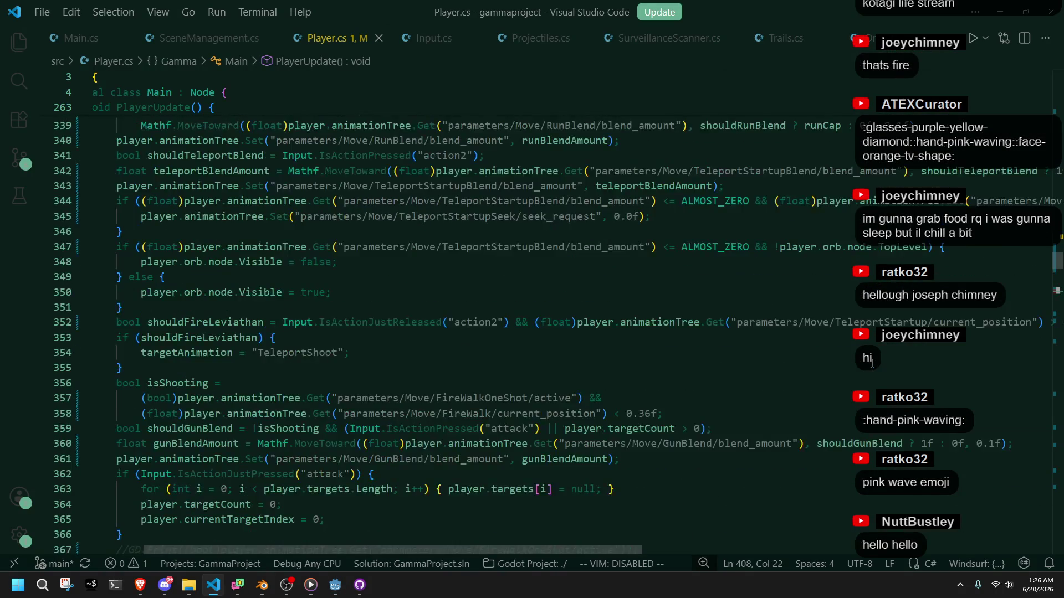
scroll(872, 363, "up", 5)
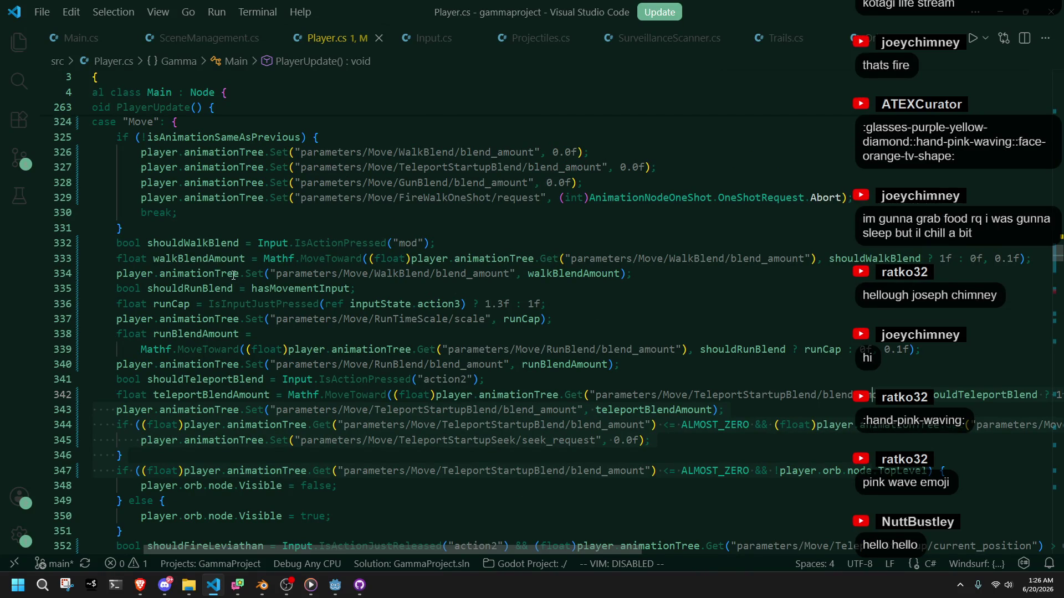
left_click(204, 319)
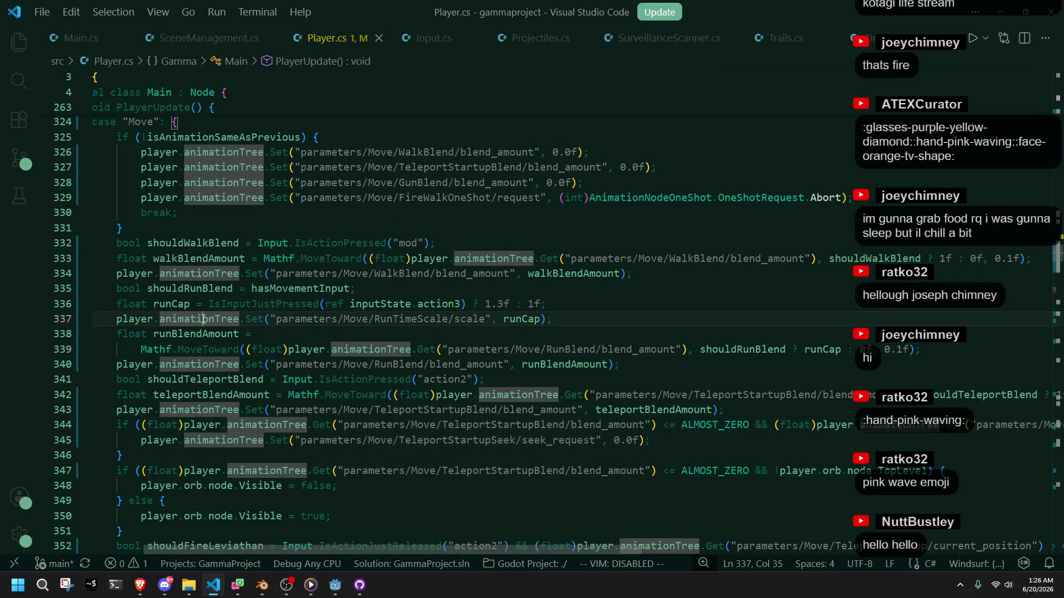
left_click(319, 338)
left_click(276, 305)
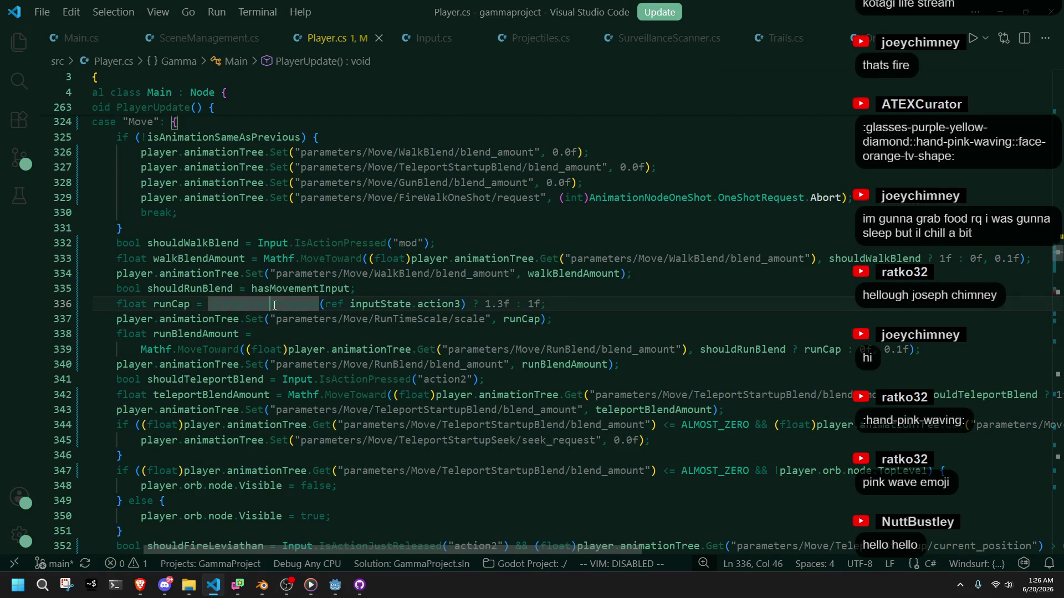
key("BackSpace")
key("BackSpace")
key("BackSpace")
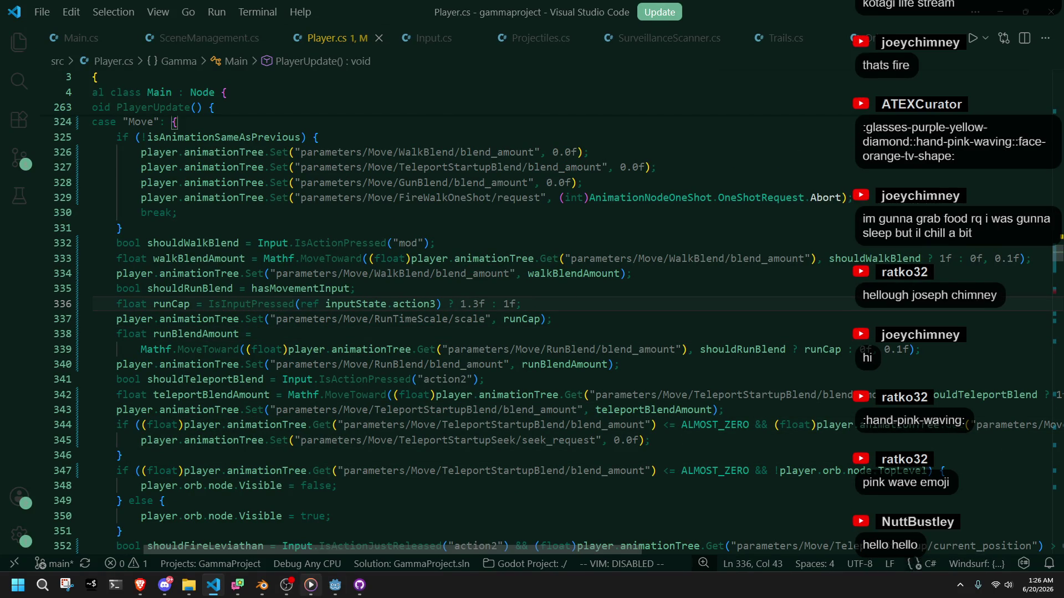
key("alt+Tab")
left_click(983, 22)
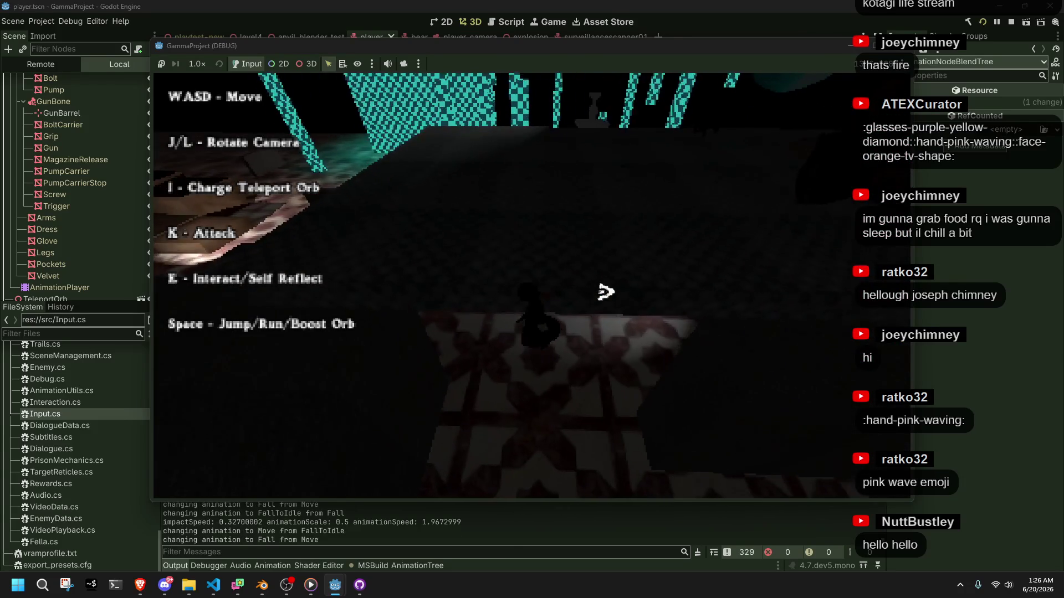
Step: Move the character toward the fountain and circle the camera around the courtyard to watch the run animation
key("w")
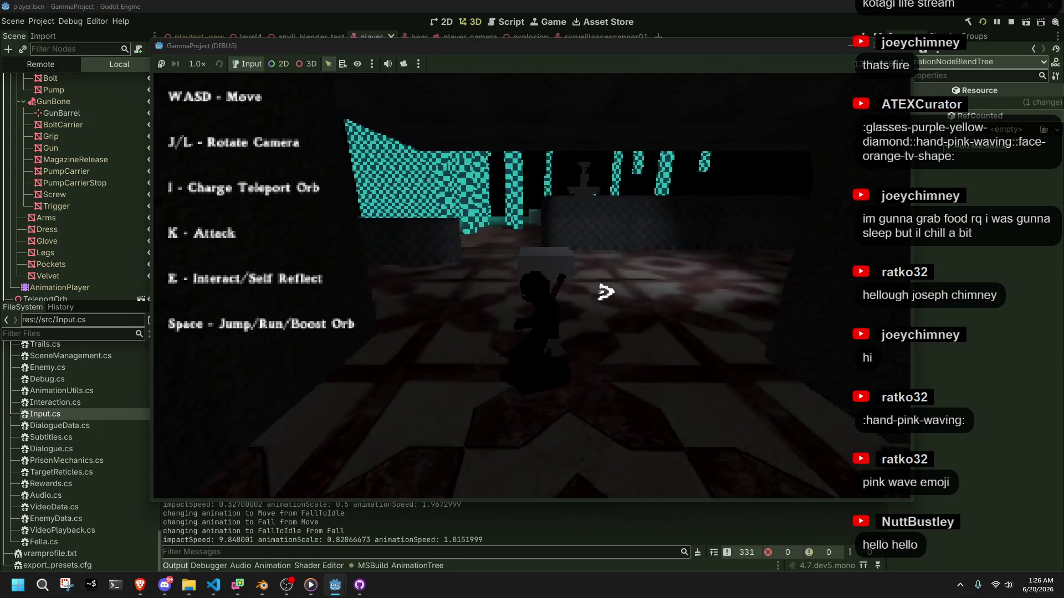
key("j")
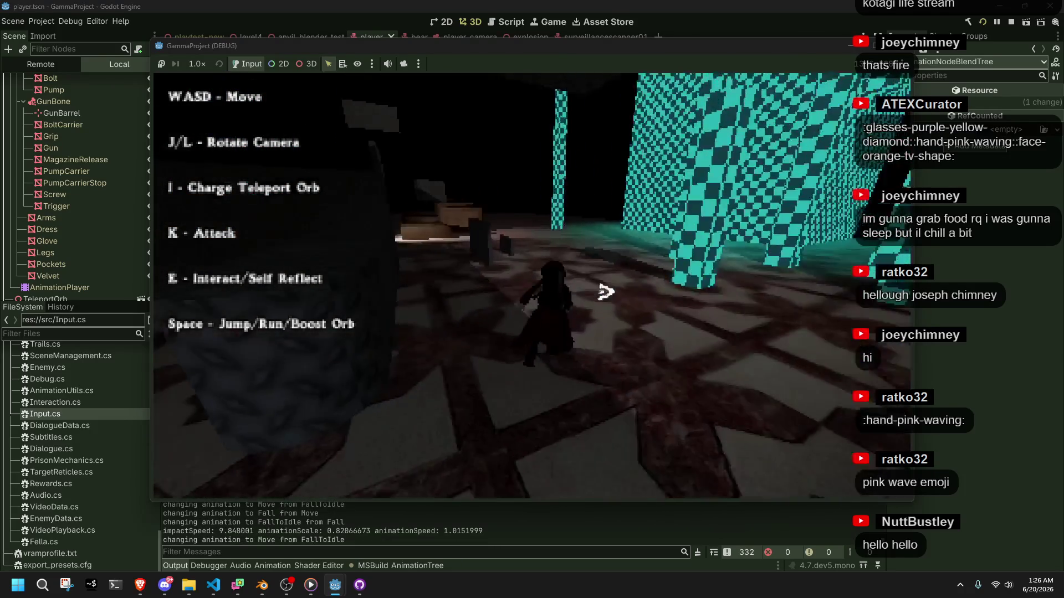
key("l")
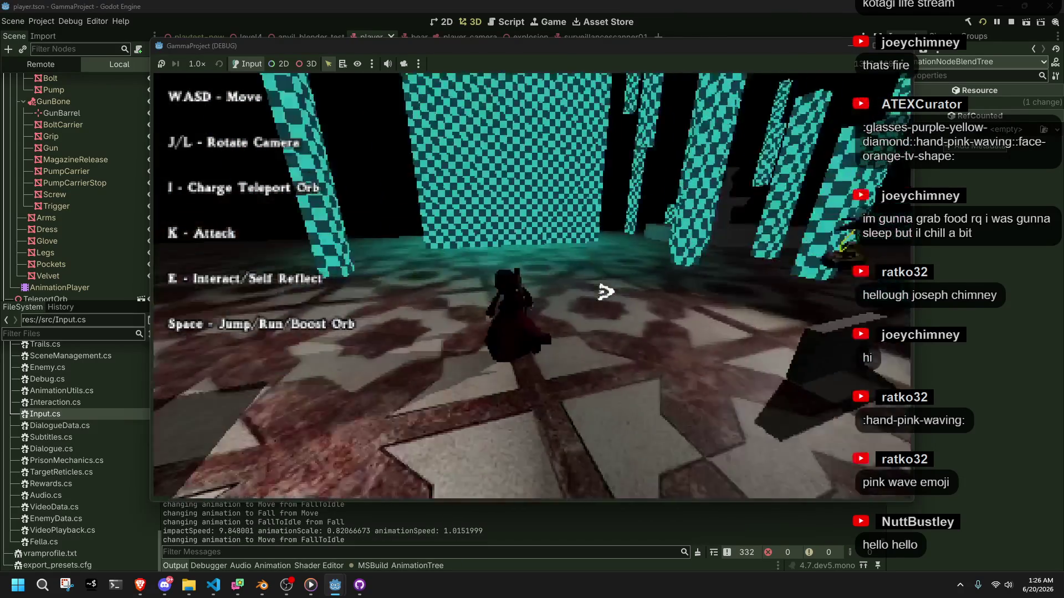
key("j")
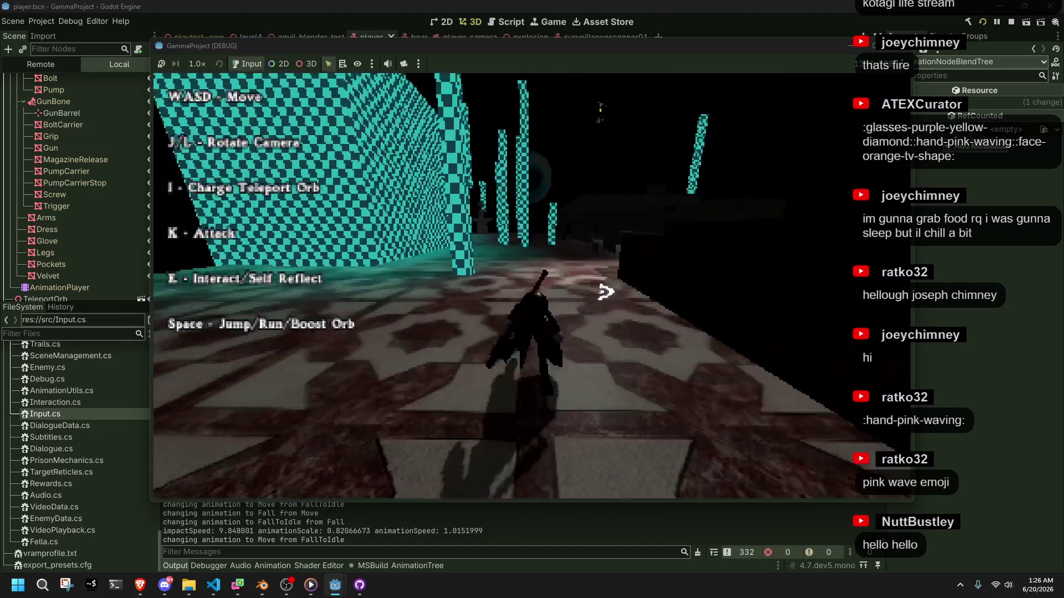
key("l")
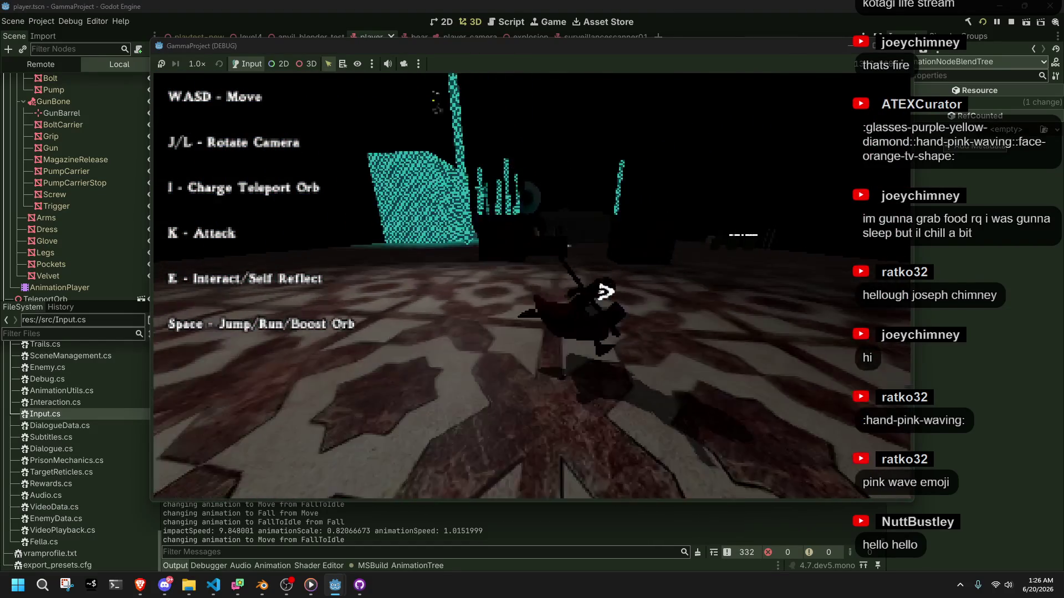
key("j")
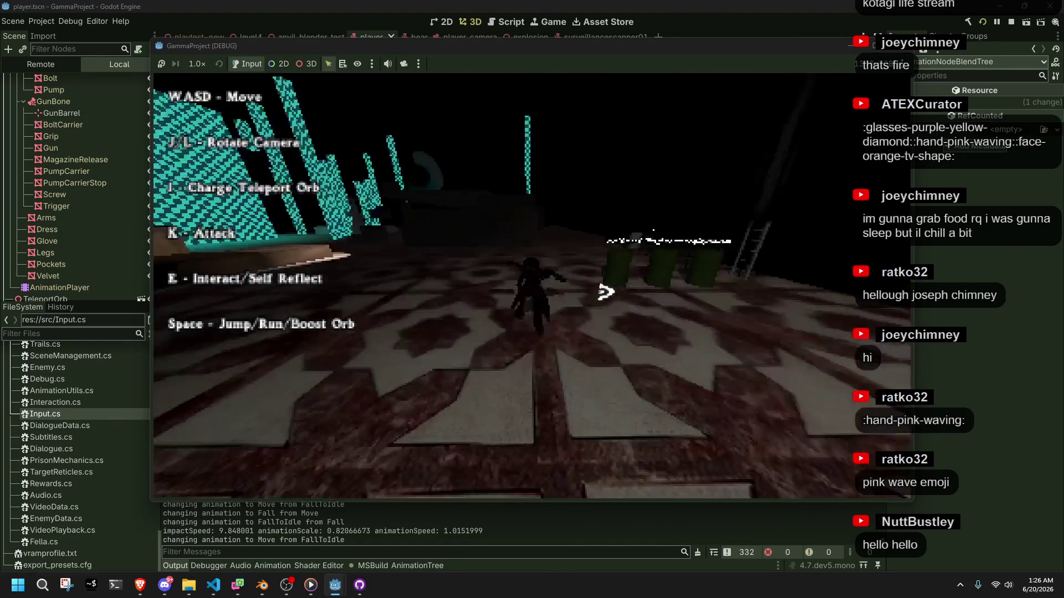
key("j")
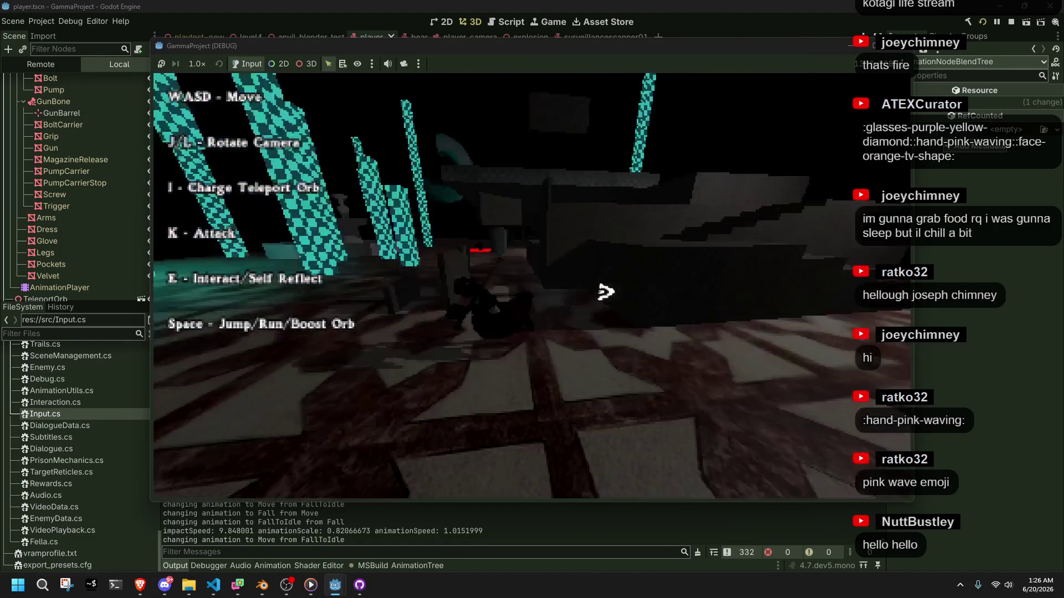
key("j")
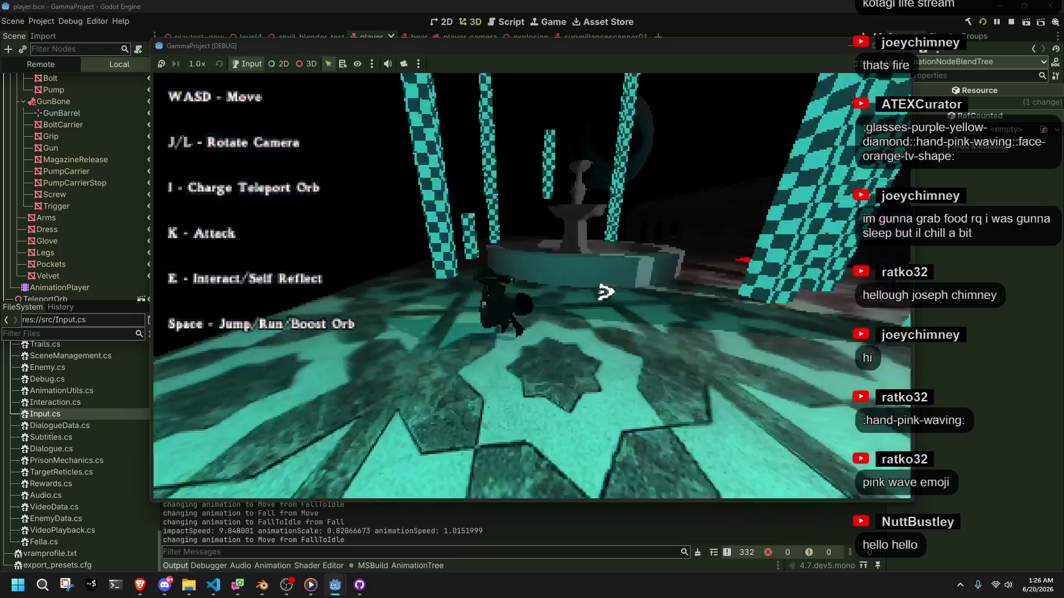
key("j")
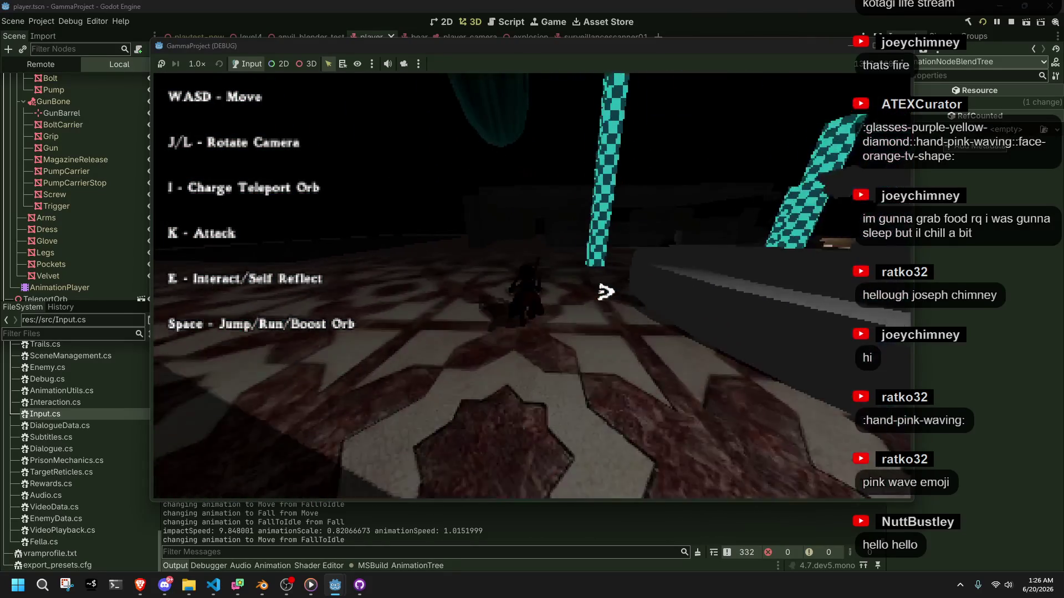
key("j")
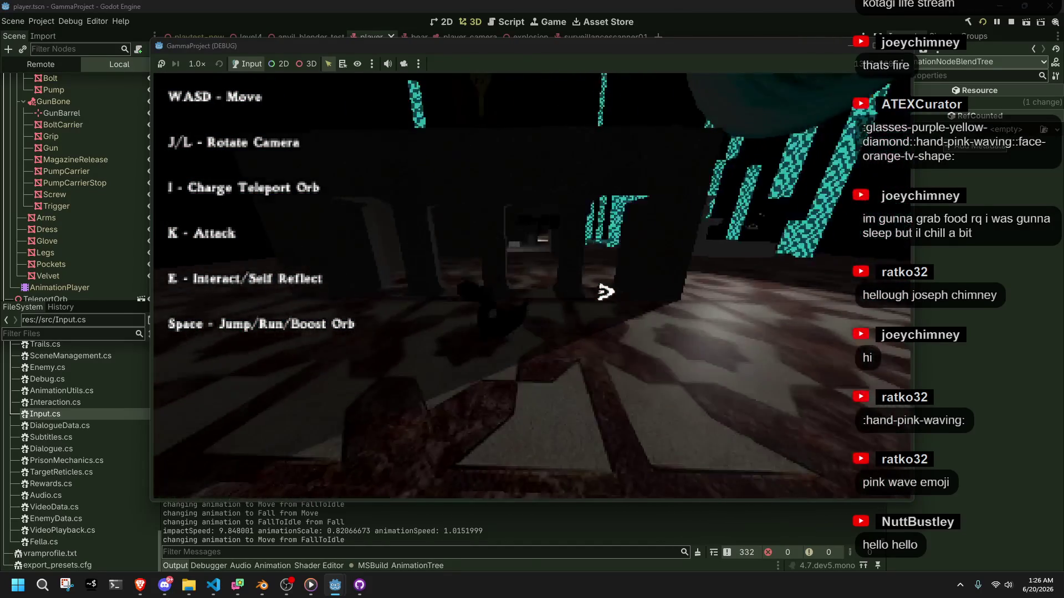
key("j")
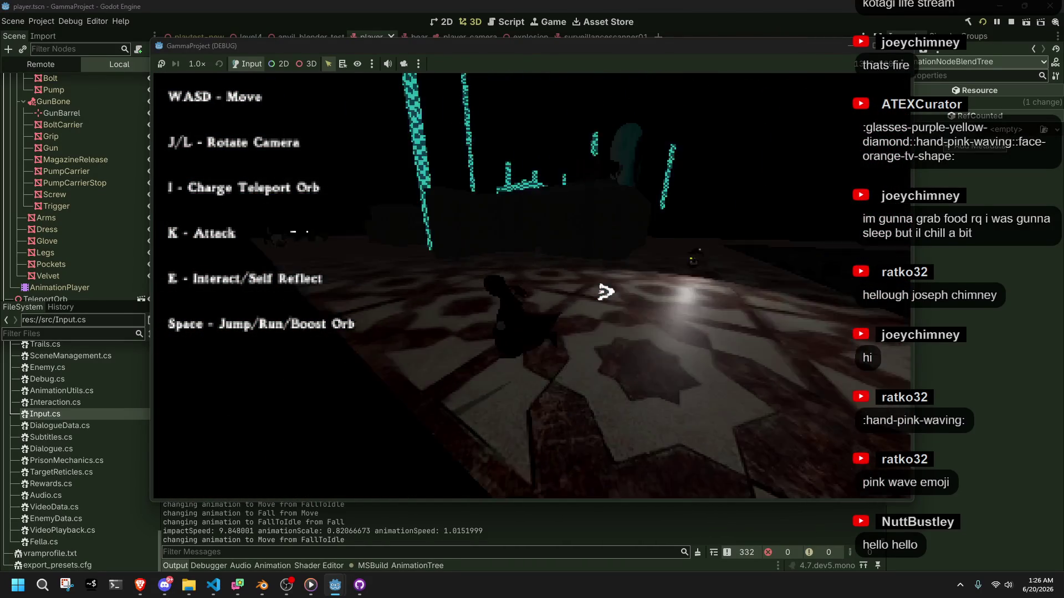
key("j")
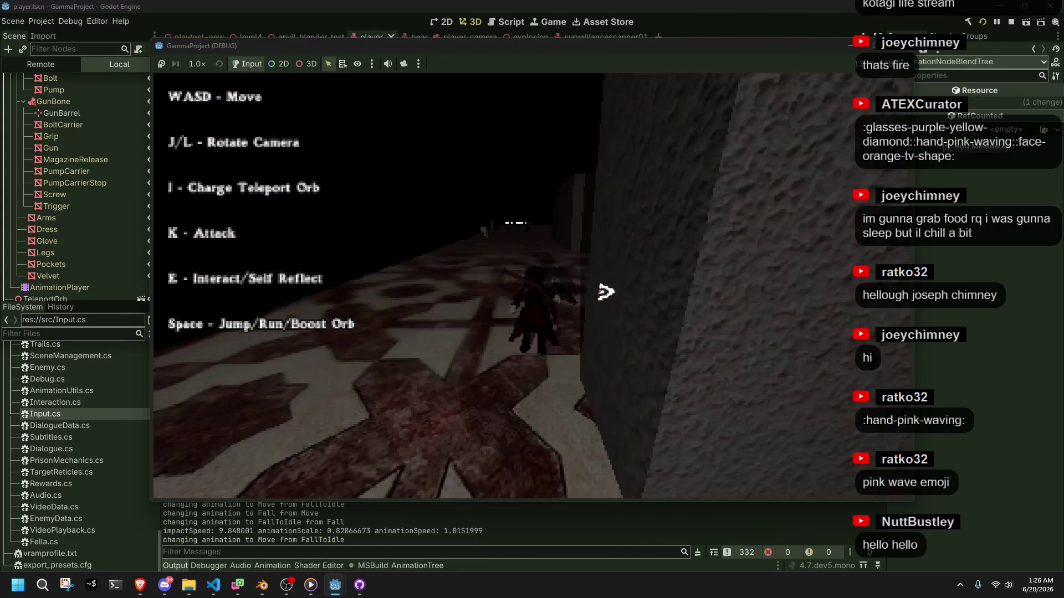
key("j")
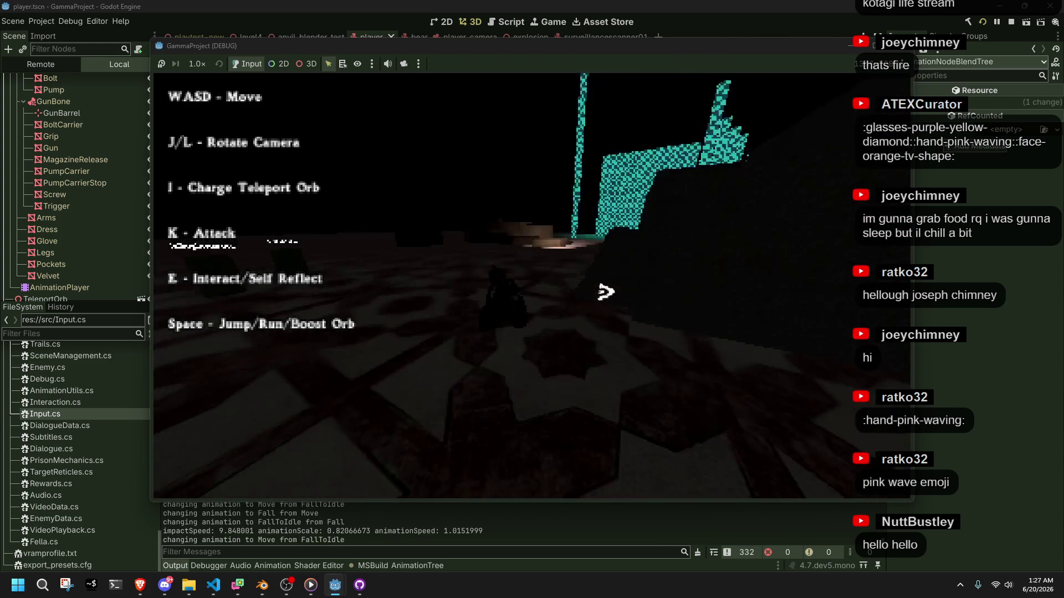
key("j")
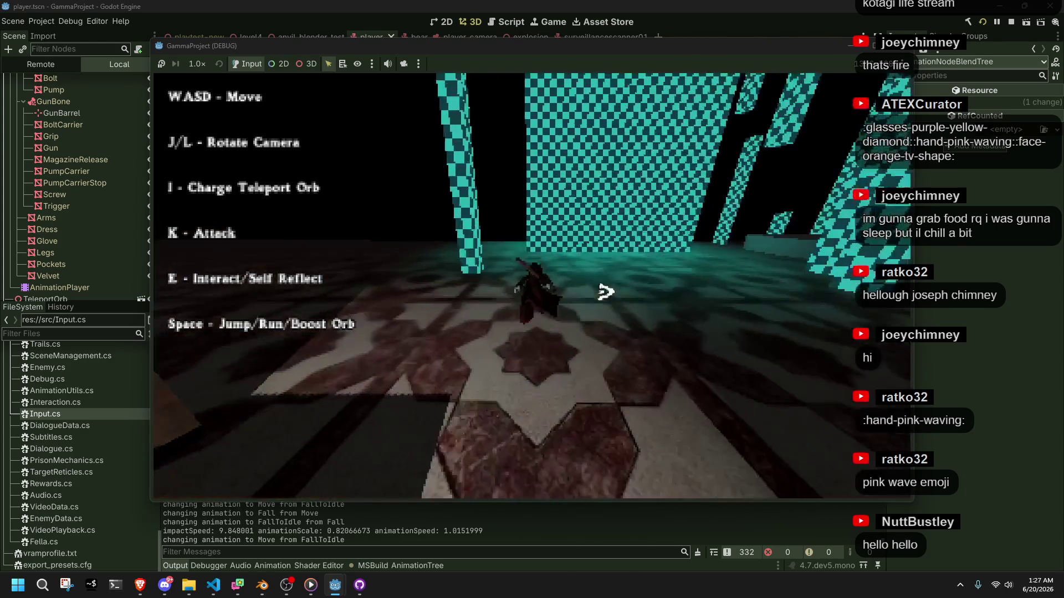
key("j")
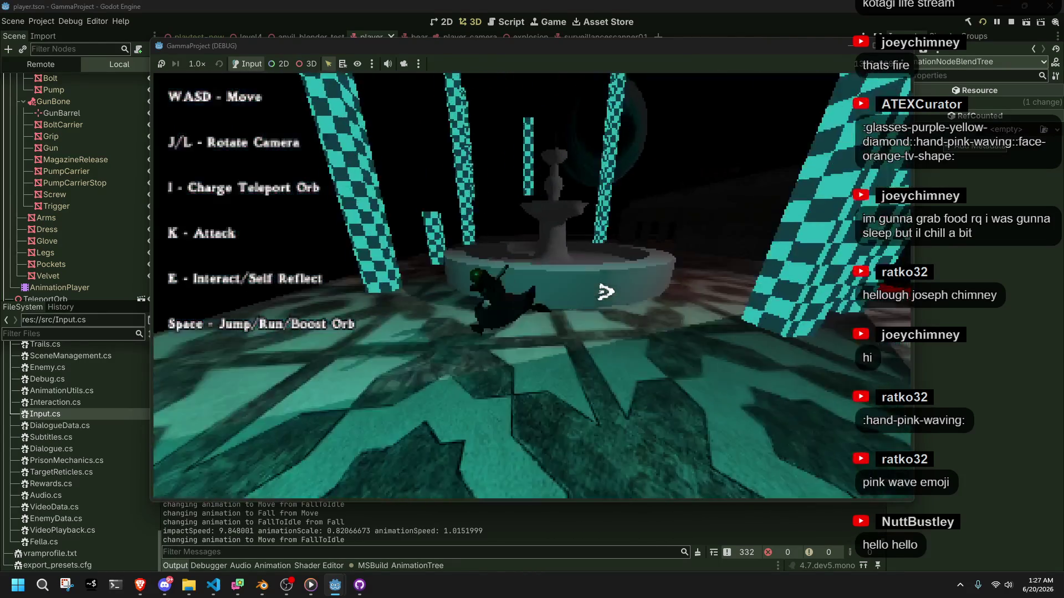
key("j")
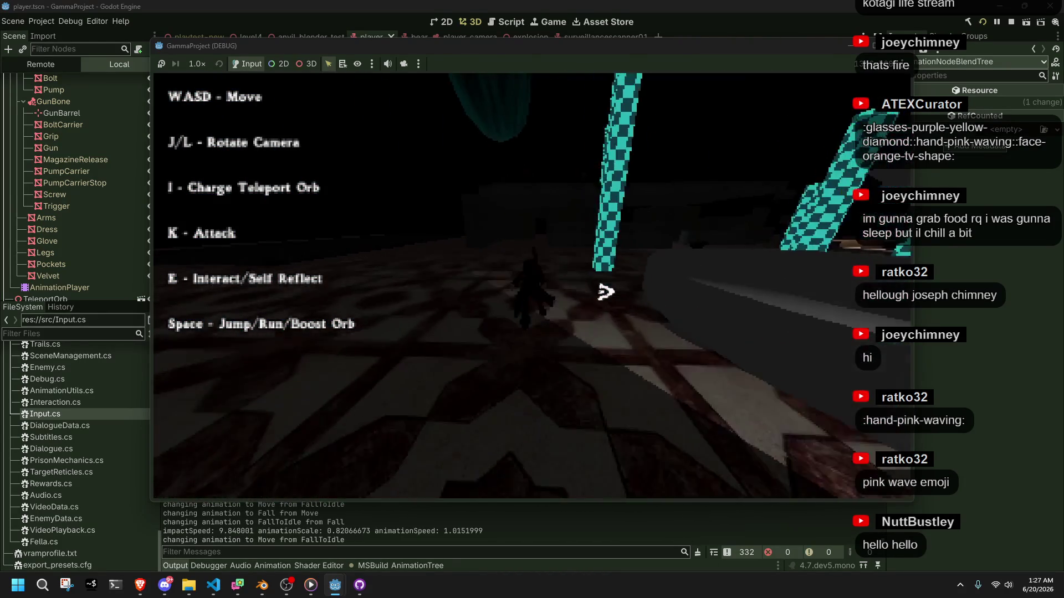